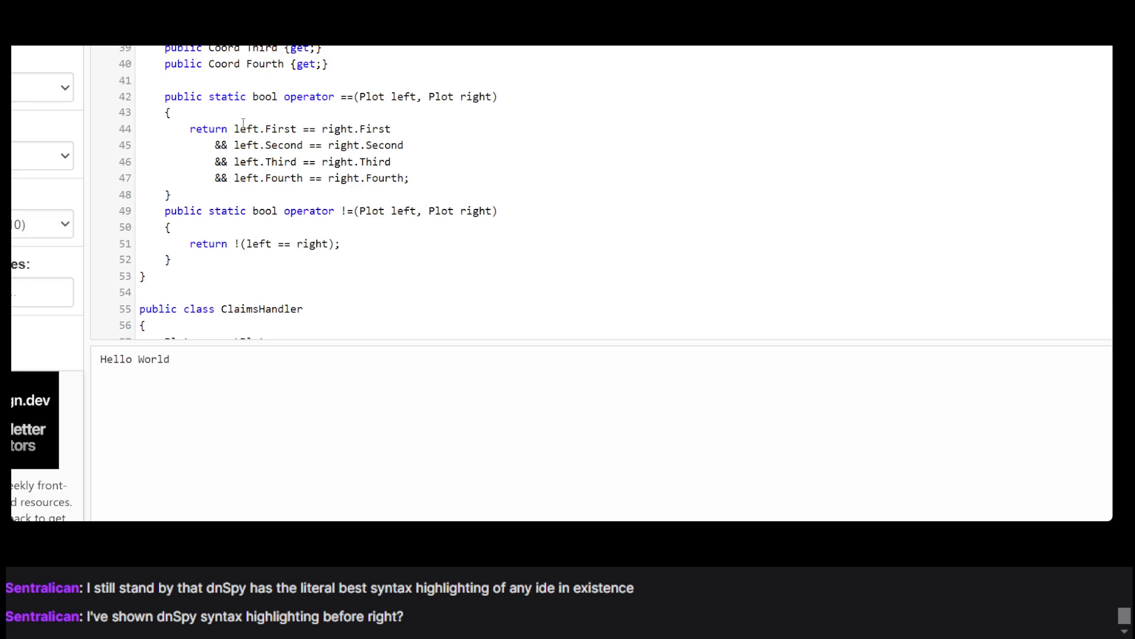
Step: Review the claims code, highlighting the (left == right) expression and the DoesClaimHaveLongestSideOfAllTheClaims call
left_click_drag(235, 129, 334, 178)
scroll(187, 146, "down", 1)
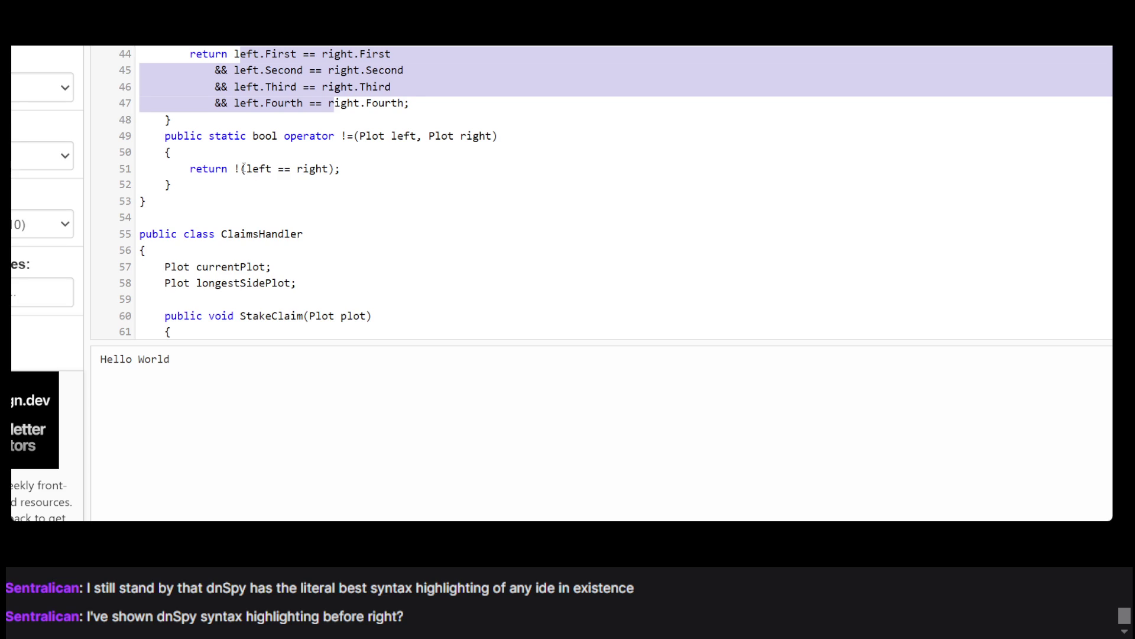
mouse_move(242, 172)
left_mouse_down()
mouse_move(325, 183)
mouse_move(334, 173)
left_mouse_up()
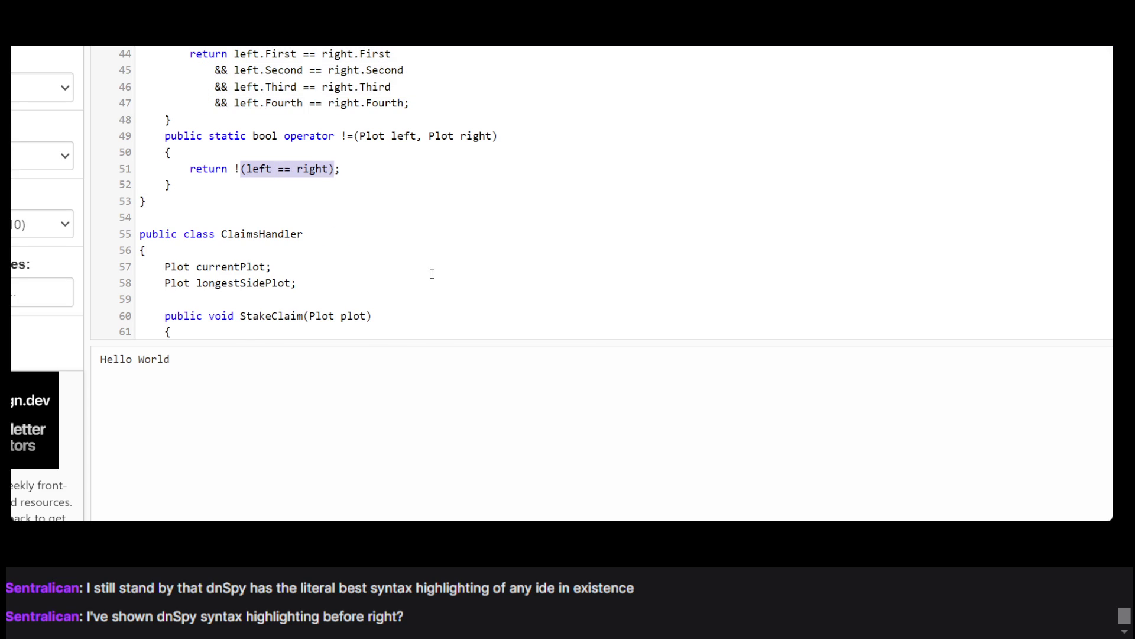
scroll(309, 310, "down", 5)
scroll(309, 310, "up", 3)
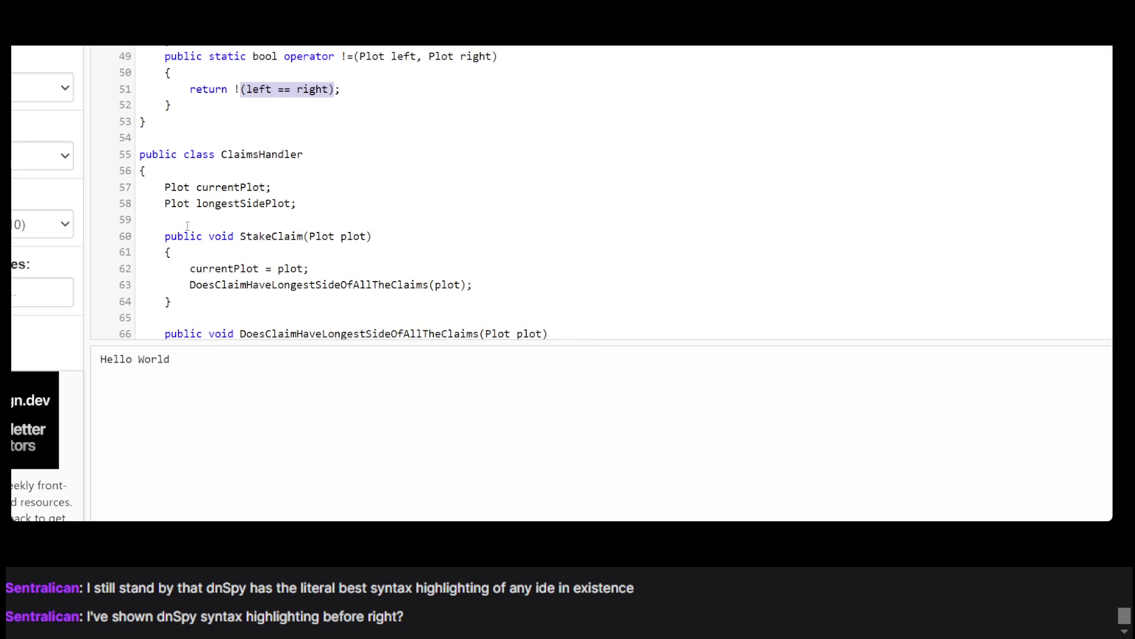
scroll(307, 230, "down", 2)
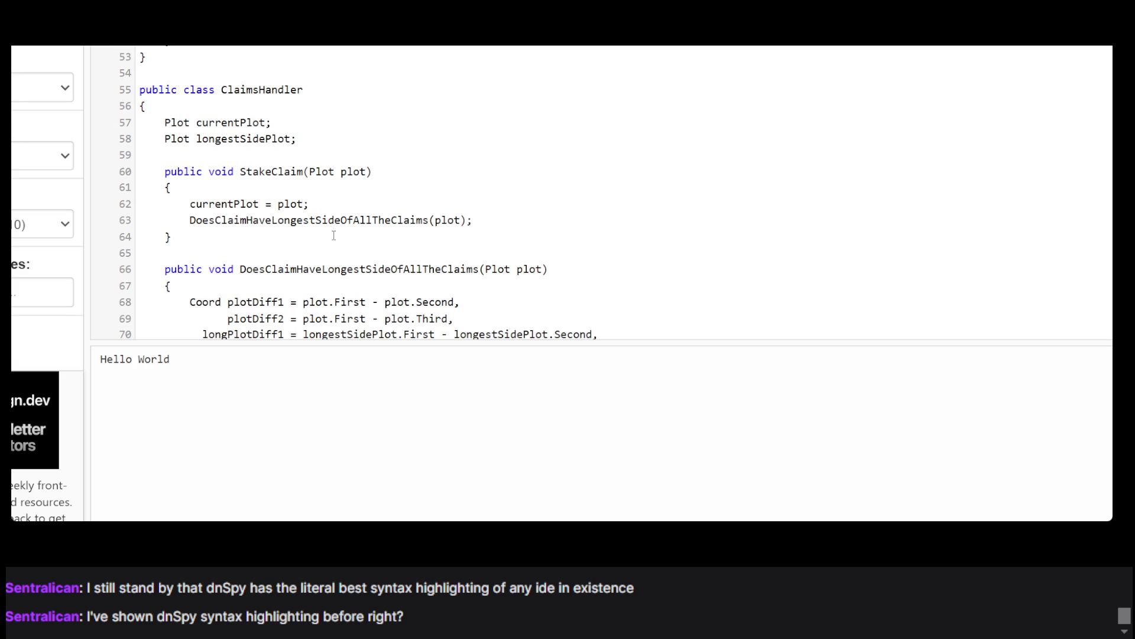
scroll(334, 235, "down", 2)
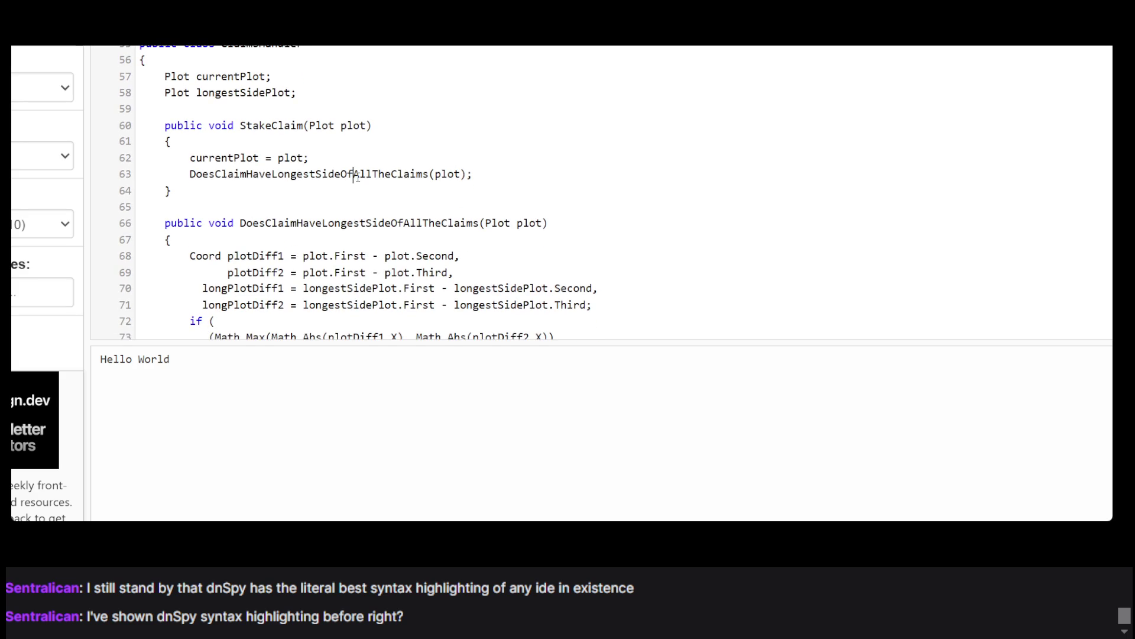
double_click(358, 176)
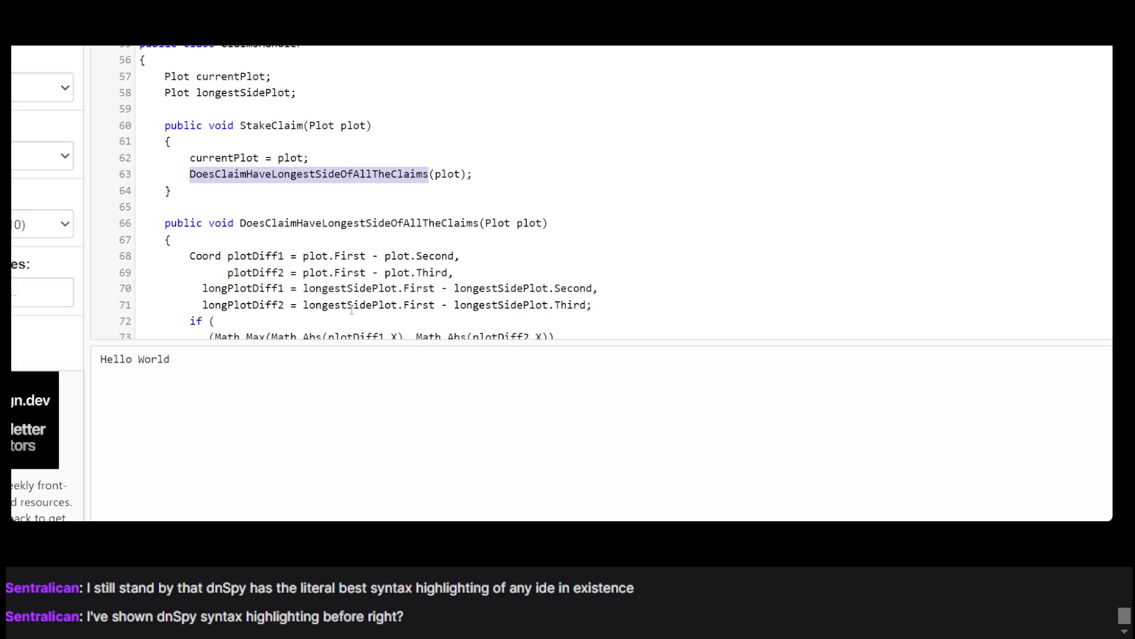
left_click(394, 243)
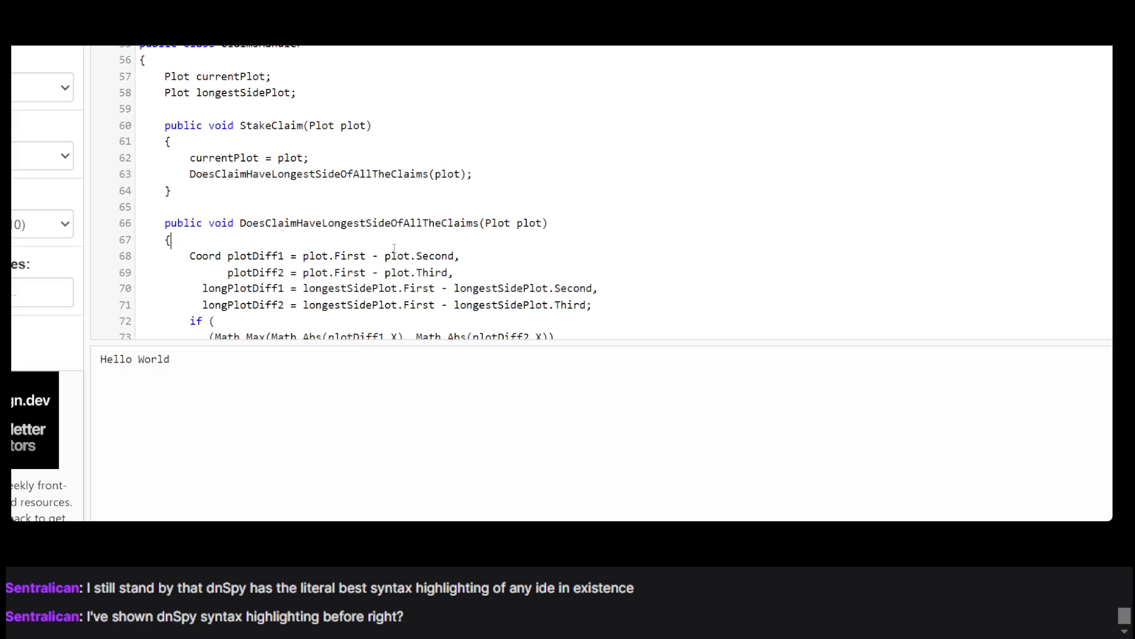
scroll(394, 246, "down", 3)
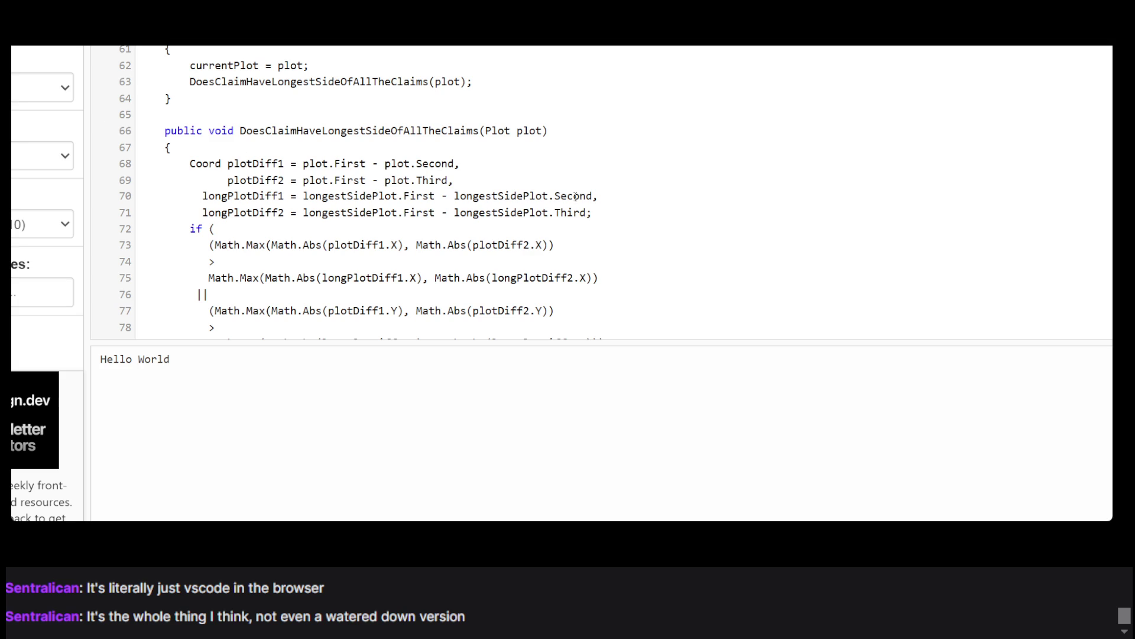
Step: Inspect the longest-side method, selecting the if block on lines 73–82 and its Math.Abs call
scroll(248, 203, "down", 3)
scroll(178, 159, "up", 1)
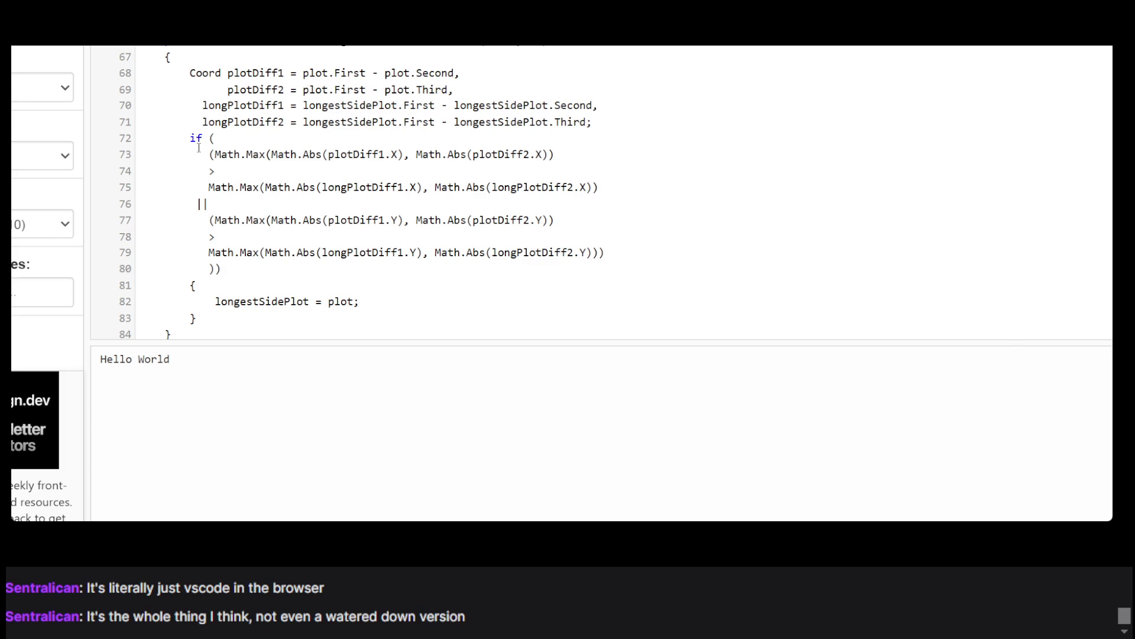
mouse_move(197, 155)
left_mouse_down()
mouse_move(278, 155)
mouse_move(553, 308)
left_mouse_up()
left_click(553, 308)
left_click_drag(278, 155, 404, 155)
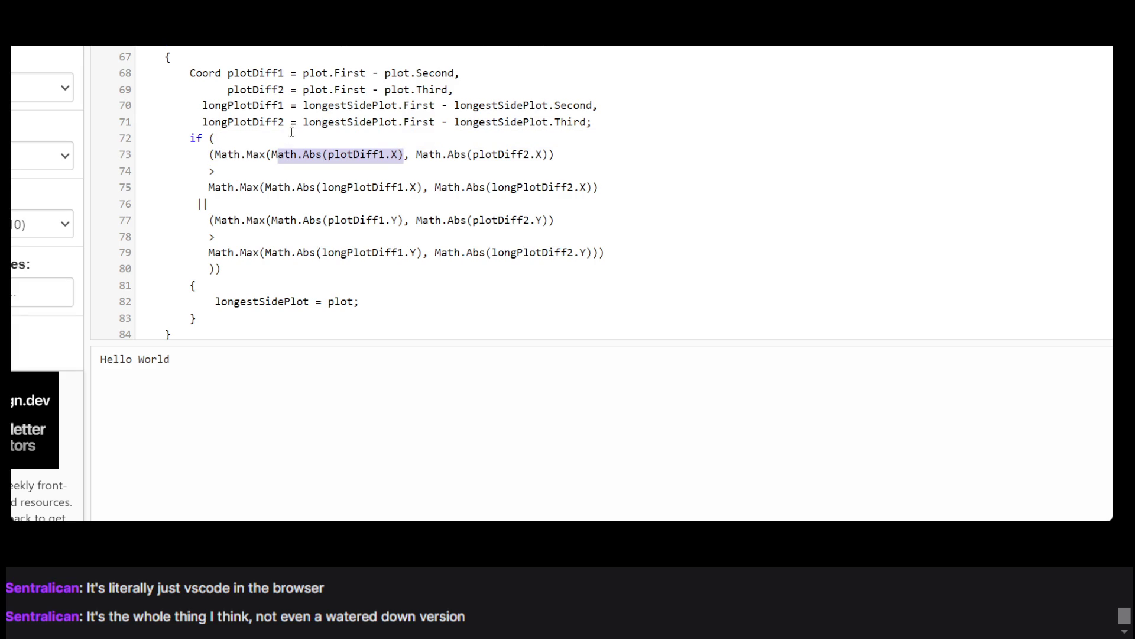
scroll(380, 90, "up", 5)
scroll(248, 145, "down", 5)
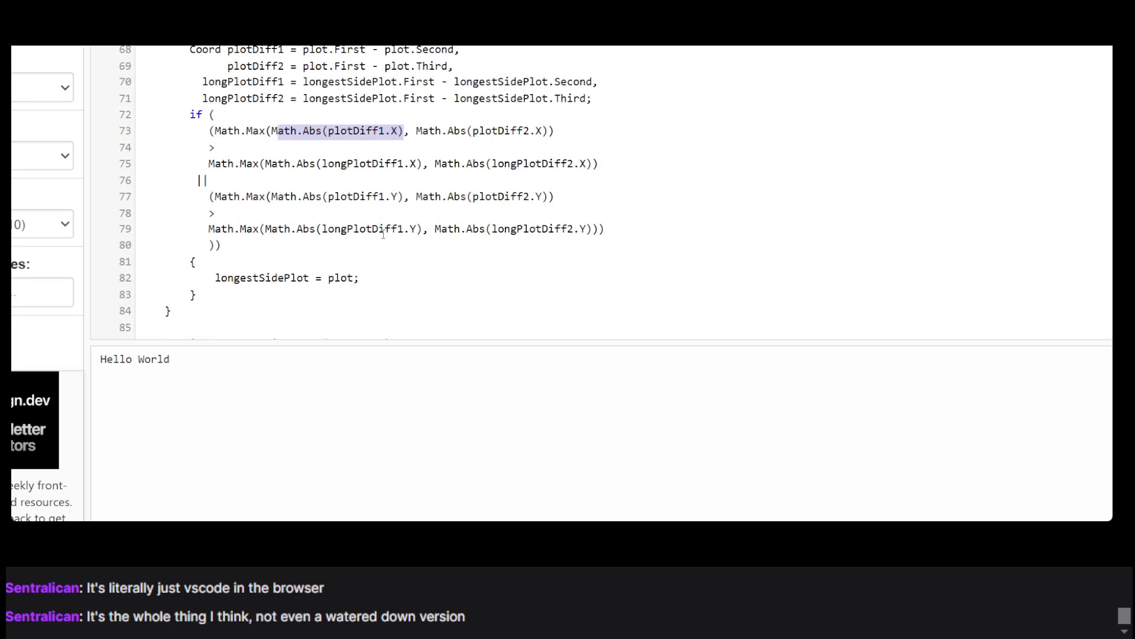
scroll(380, 250, "down", 3)
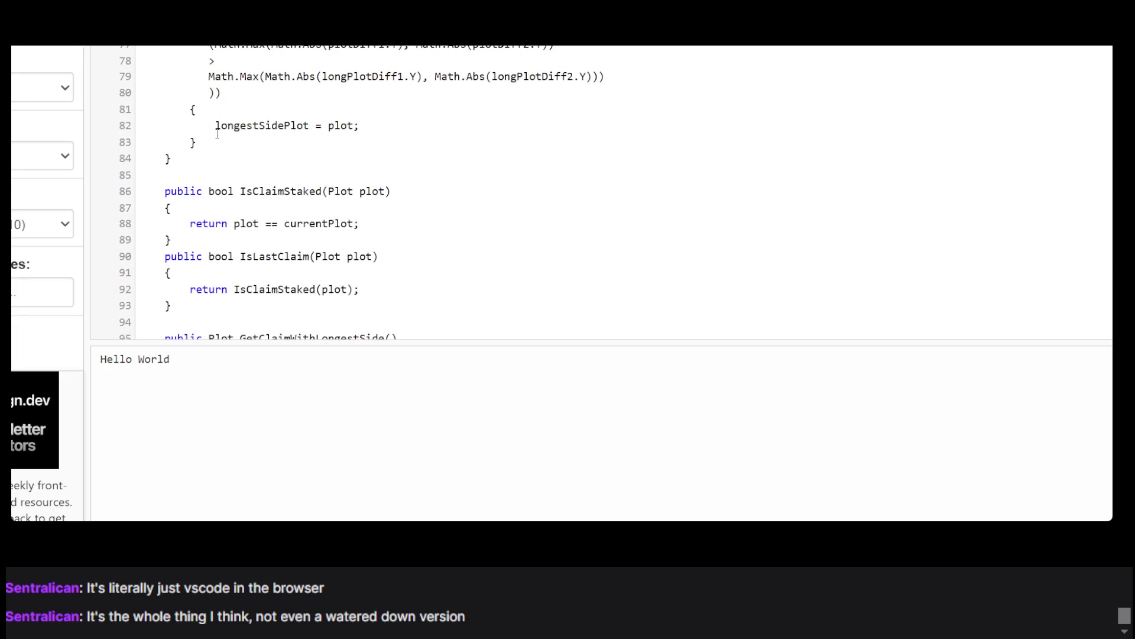
scroll(366, 206, "up", 3)
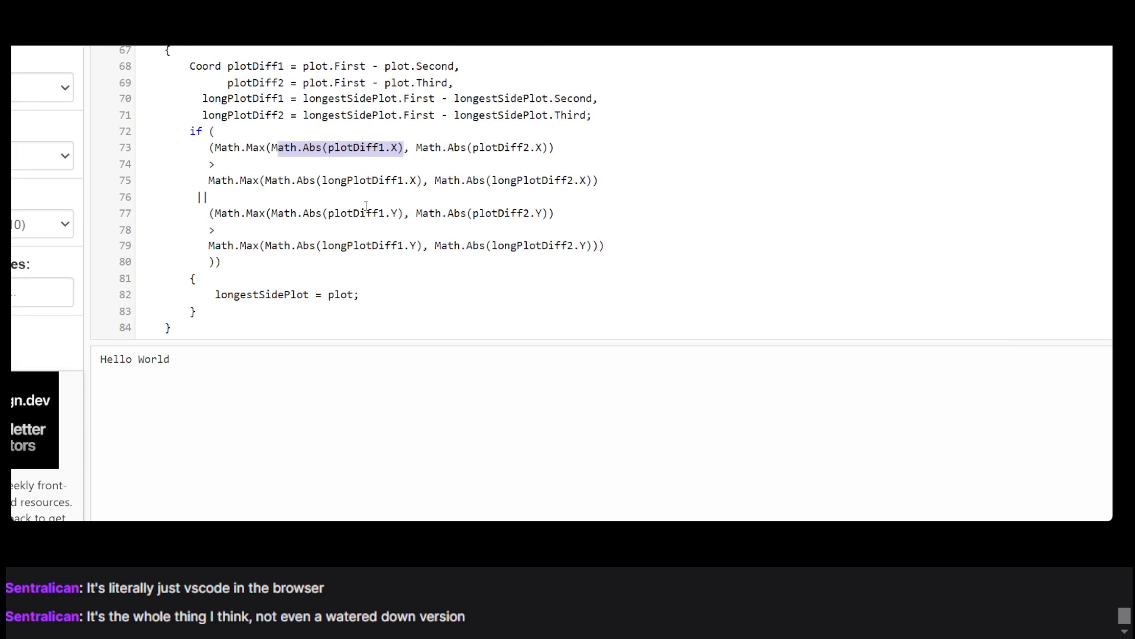
scroll(366, 206, "down", 5)
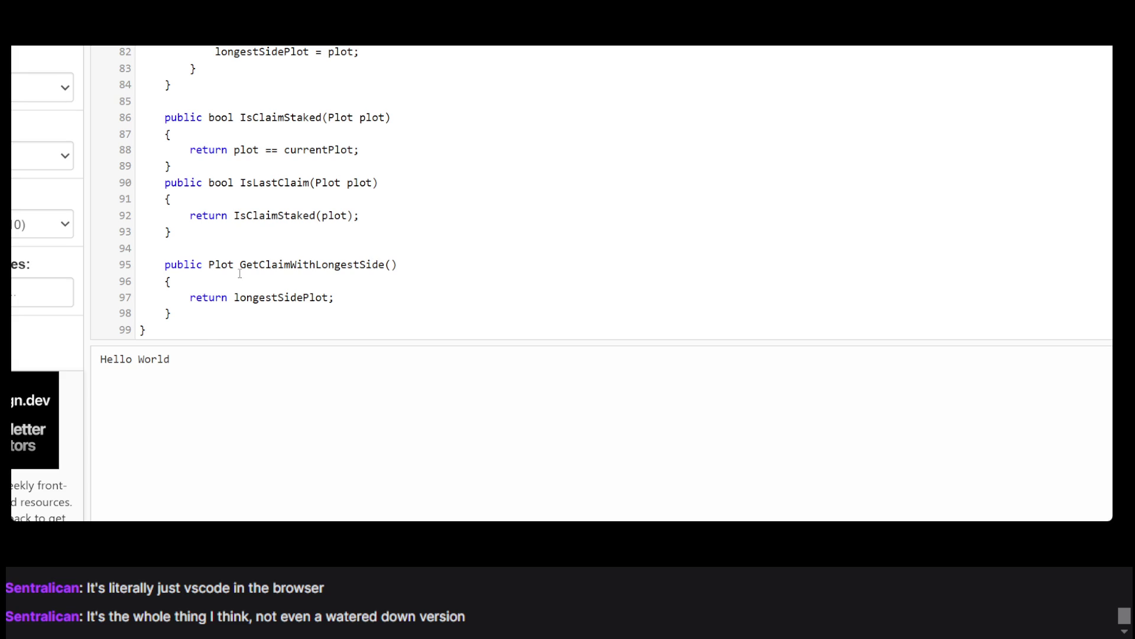
Step: Paste the 'Refactor.cs' and '3 KB' lines below the final brace, then select lines 1–101
type("Refactor.cs 3 KB")
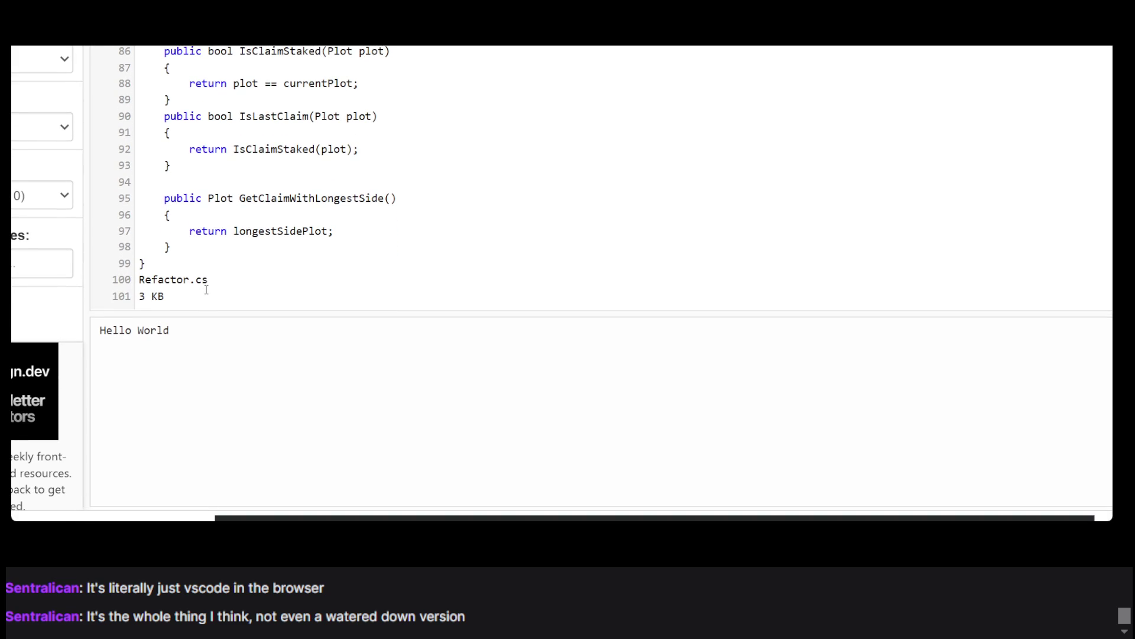
double_click(176, 256)
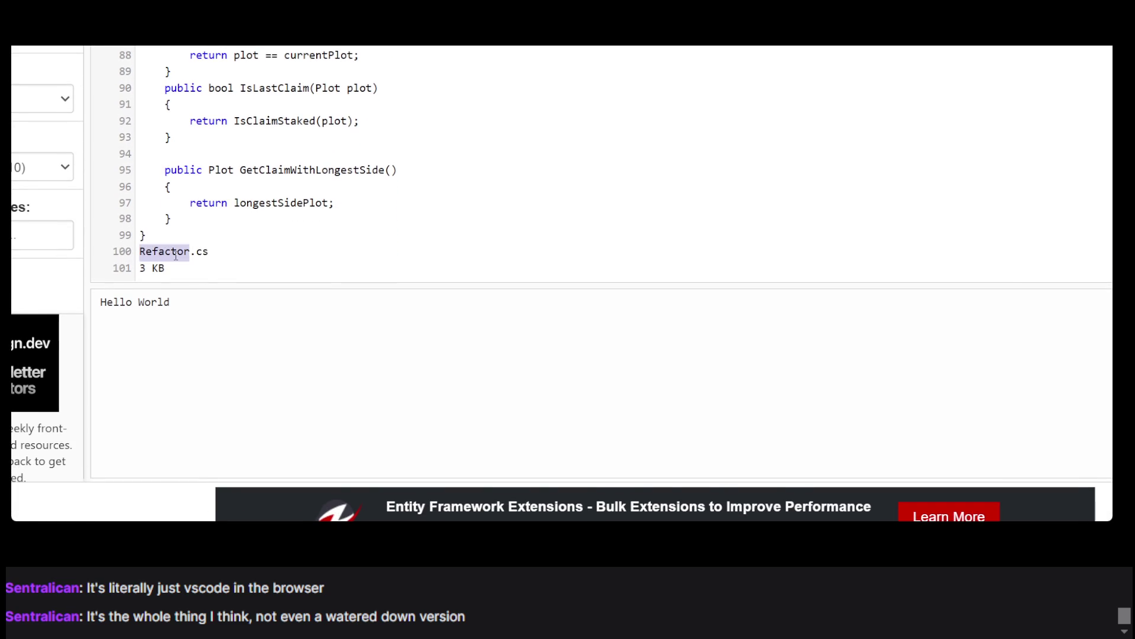
scroll(176, 256, "up", 15)
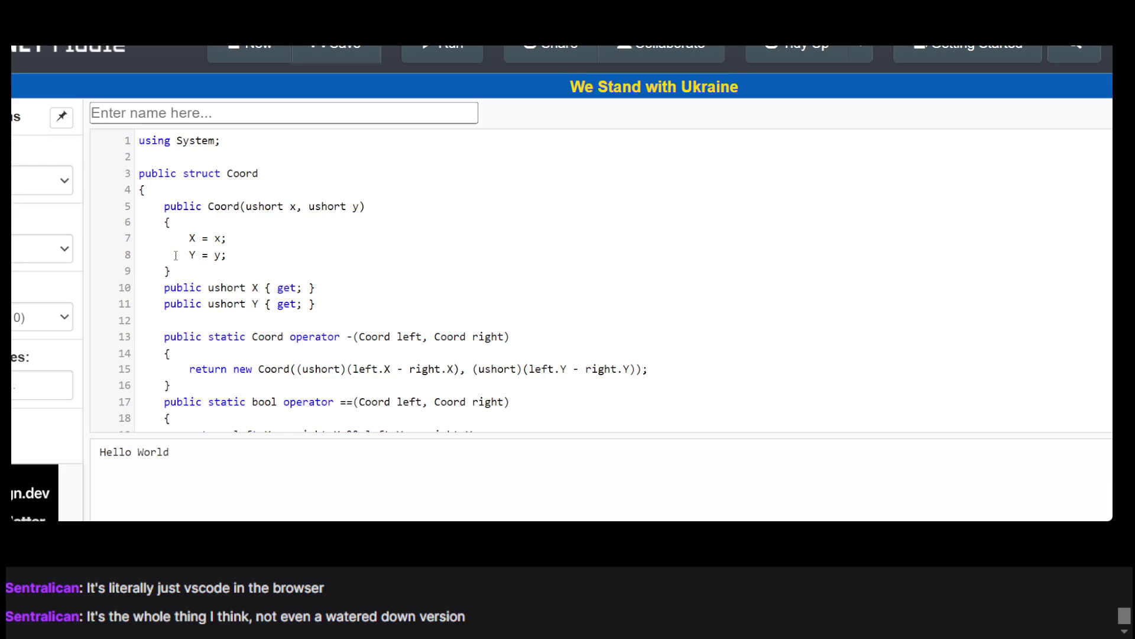
scroll(324, 310, "down", 6)
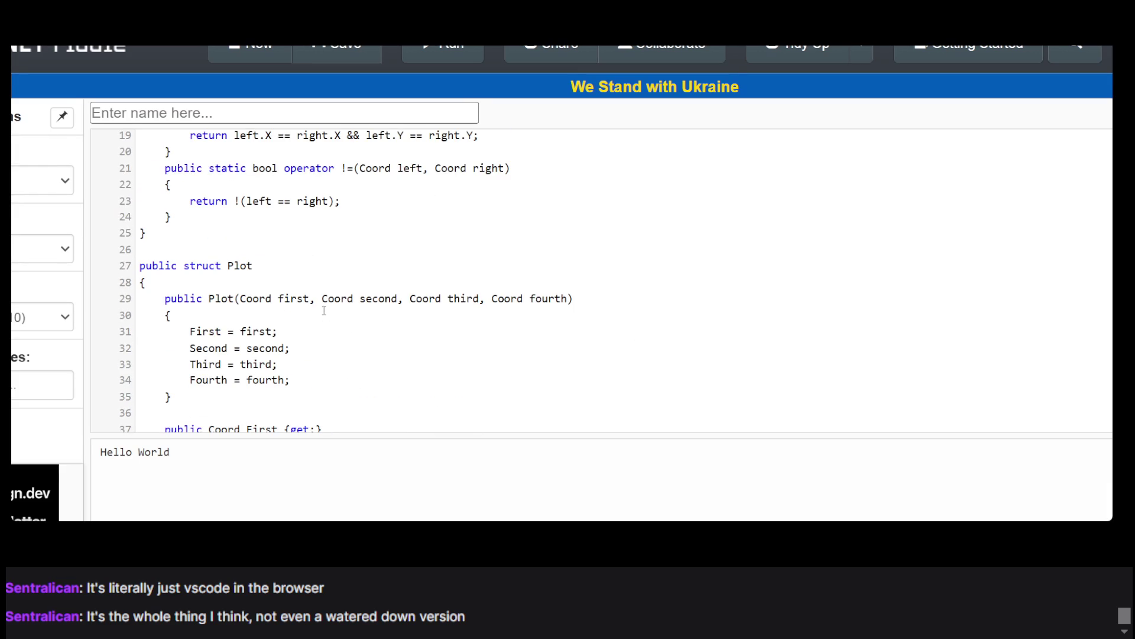
scroll(324, 310, "down", 7)
scroll(324, 310, "up", 13)
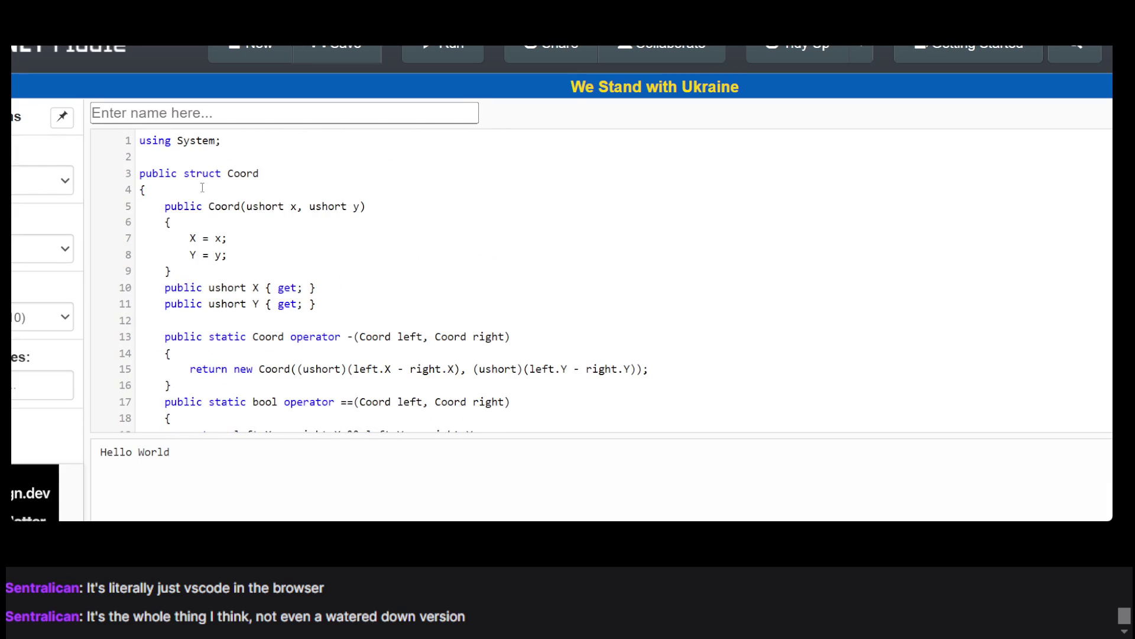
mouse_move(140, 140)
left_mouse_down()
mouse_move(292, 222)
mouse_move(414, 449)
mouse_move(511, 495)
mouse_move(426, 353)
mouse_move(142, 118)
left_mouse_up()
Step: Switch to the Exercism skill tree, zoom into Operator Overloading and back out, then reload the page
key("ctrl+Tab")
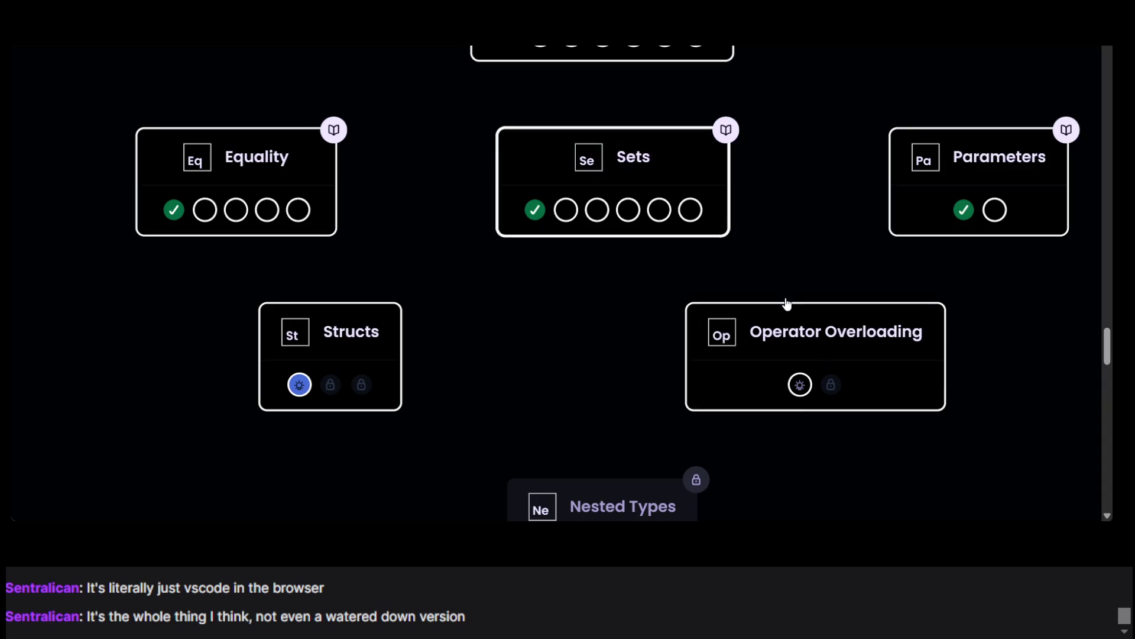
left_click(786, 300)
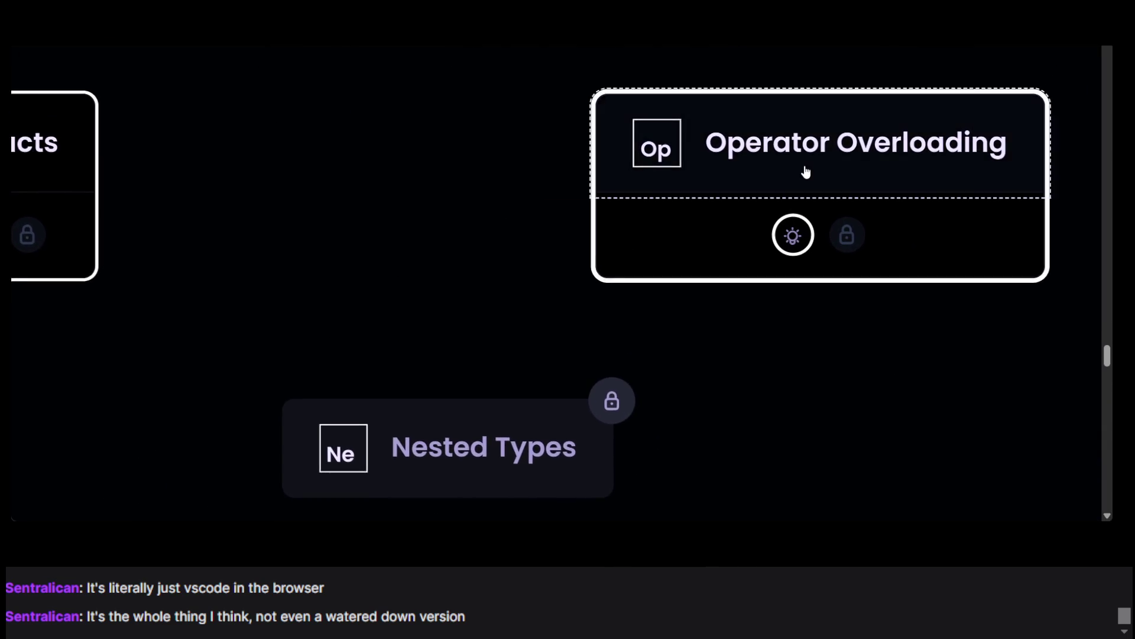
left_click(804, 165)
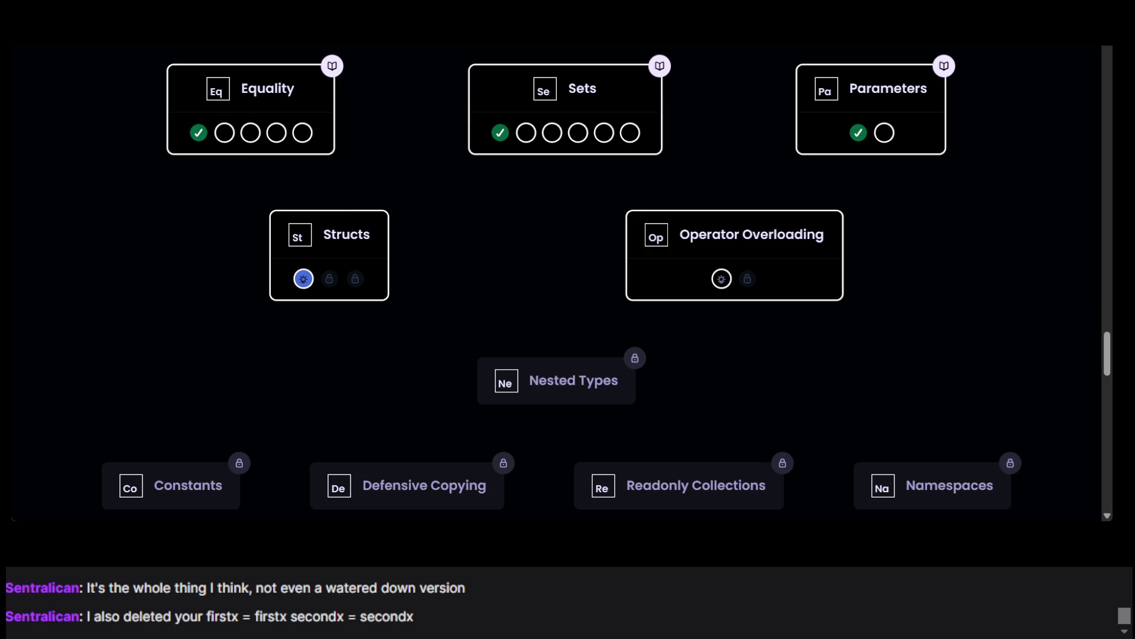
key("F5")
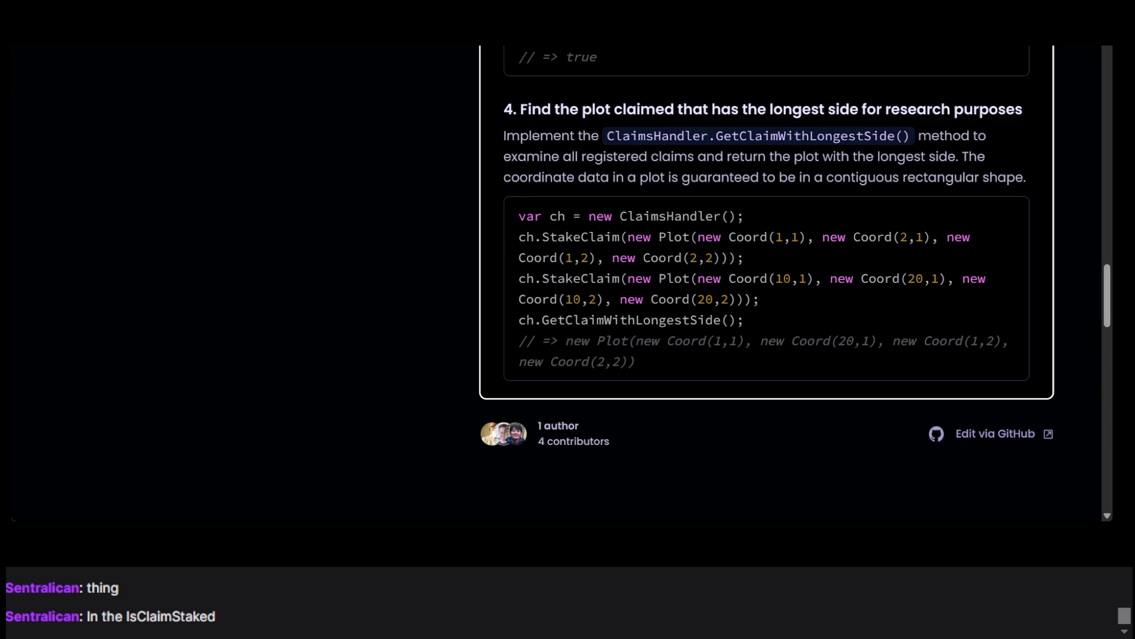
scroll(393, 234, "down", 15)
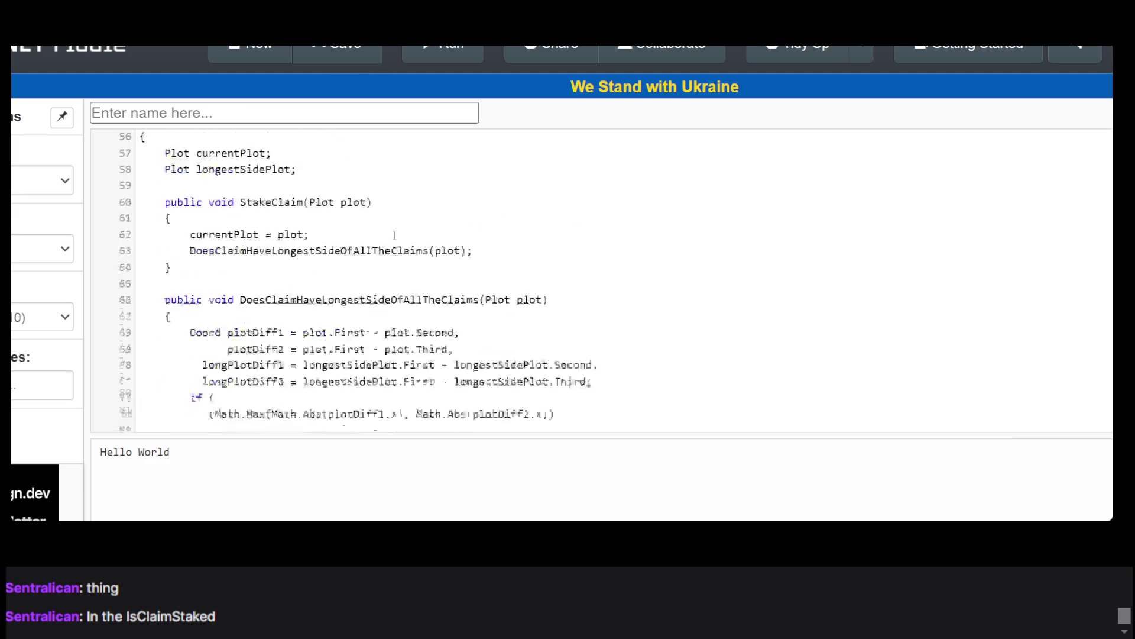
scroll(395, 236, "up", 1)
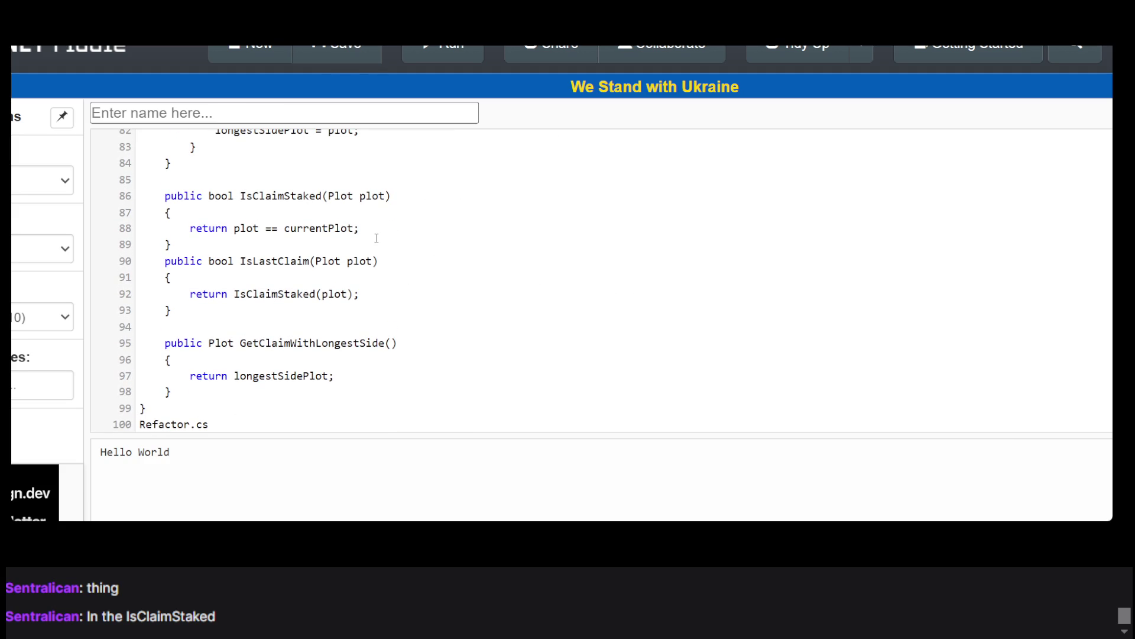
left_click(375, 235)
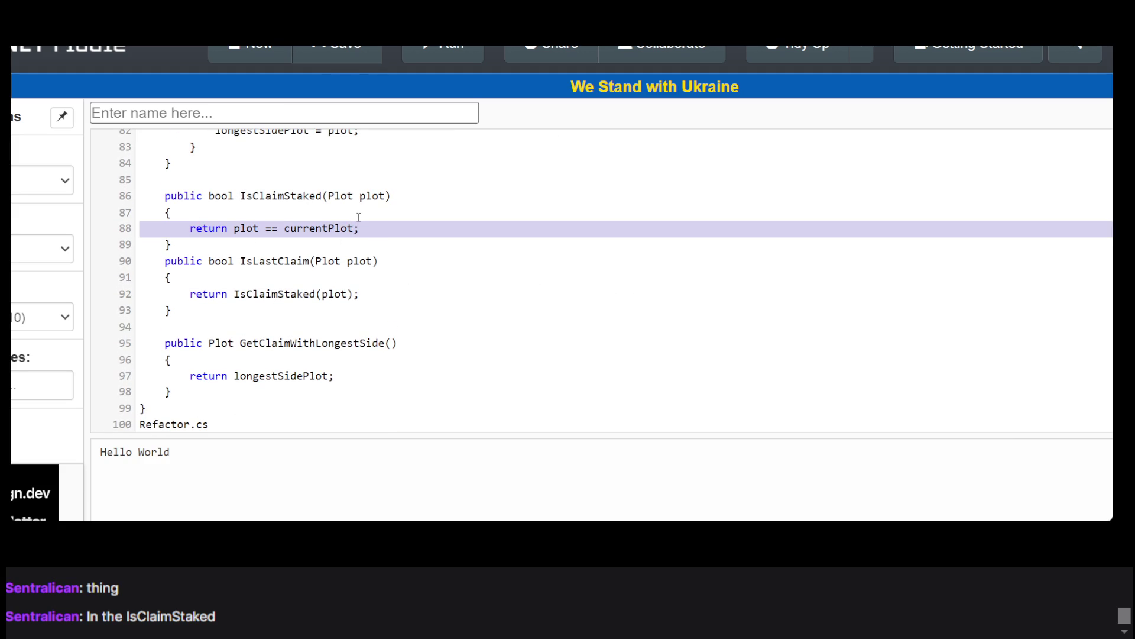
double_click(271, 228)
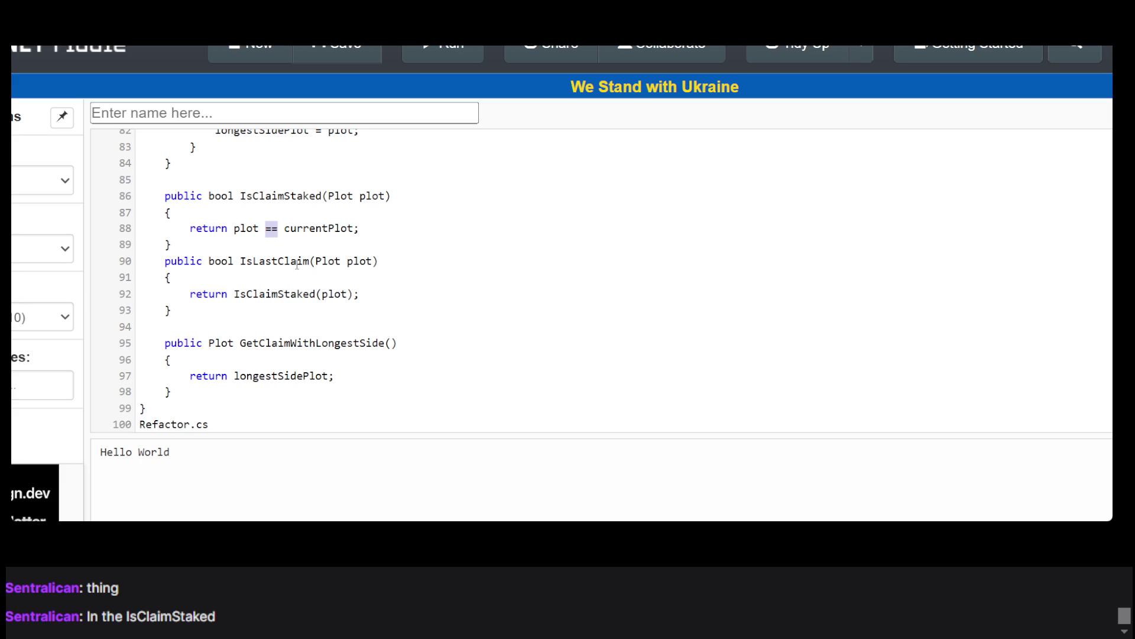
scroll(222, 231, "up", 20)
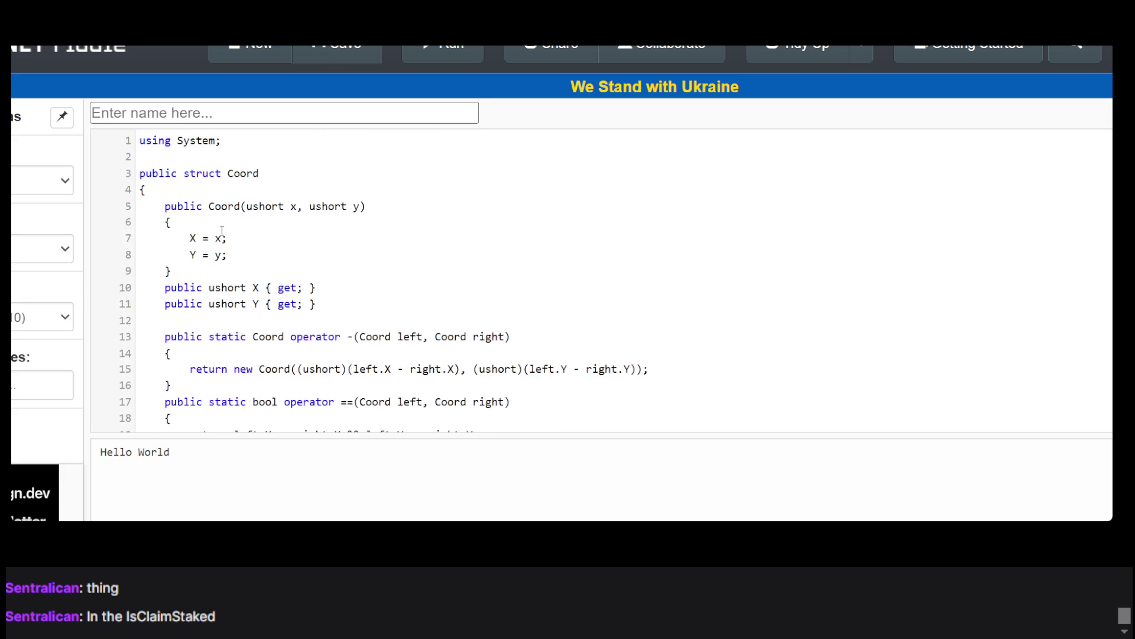
scroll(222, 231, "down", 20)
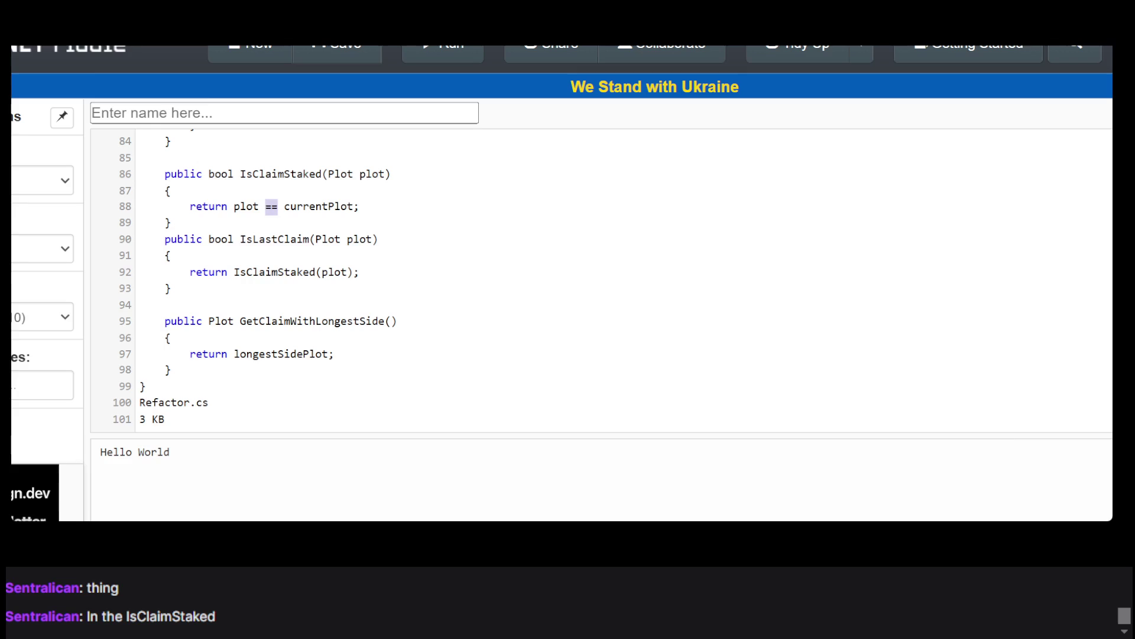
scroll(311, 288, "up", 3)
scroll(310, 288, "up", 20)
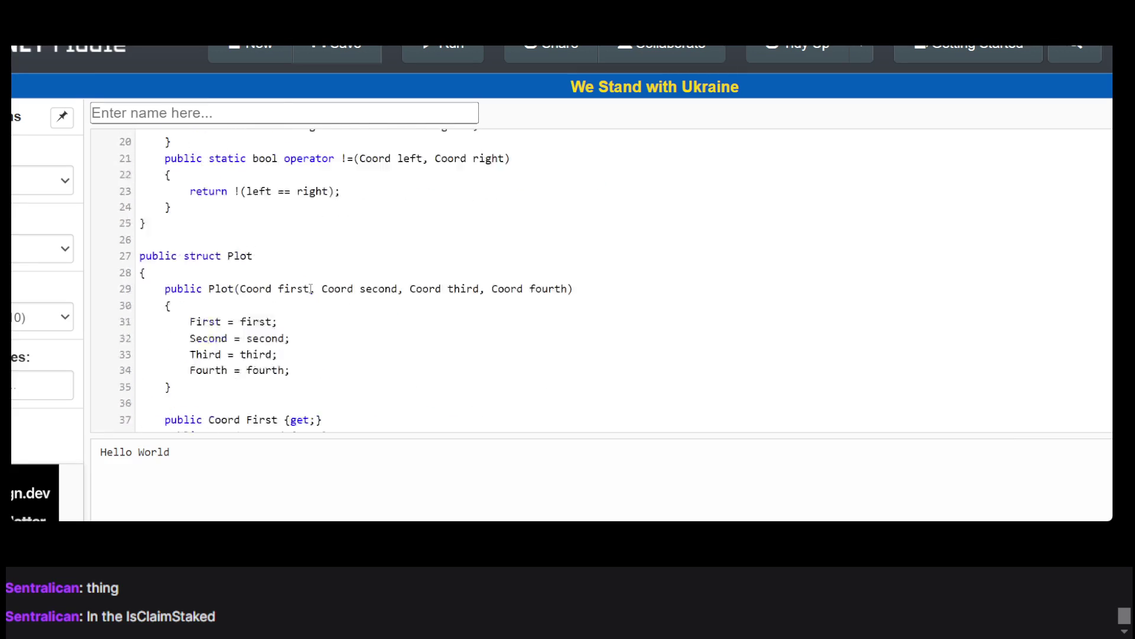
scroll(311, 288, "down", 20)
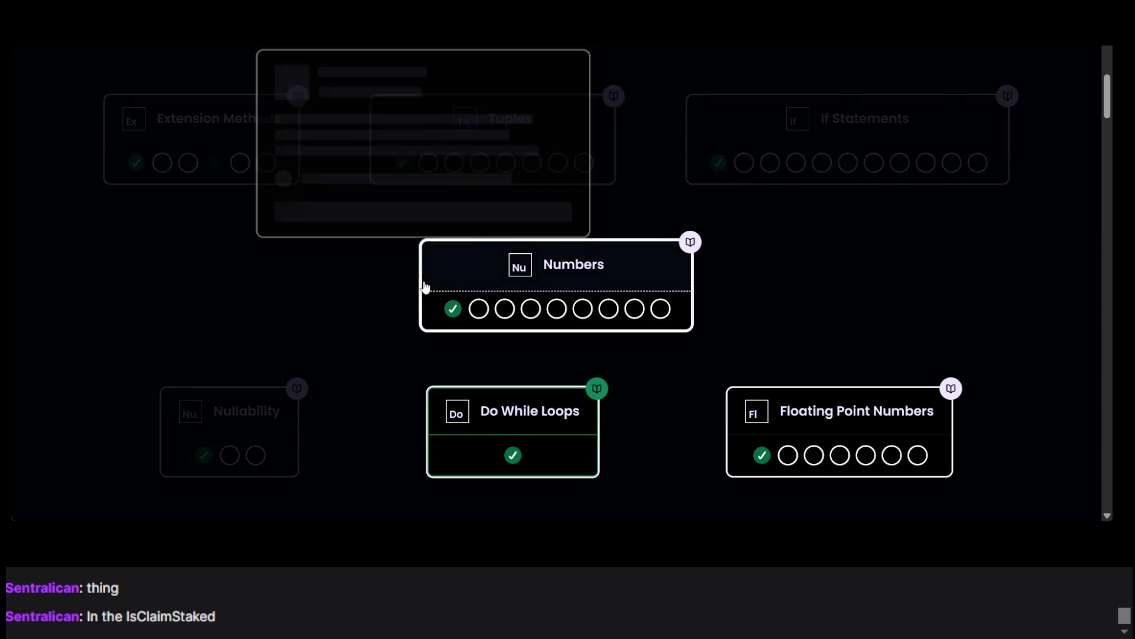
Step: Scroll through the Exercism C# concept tree and donation section, then switch back to .NET Fiddle
scroll(424, 287, "down", 5)
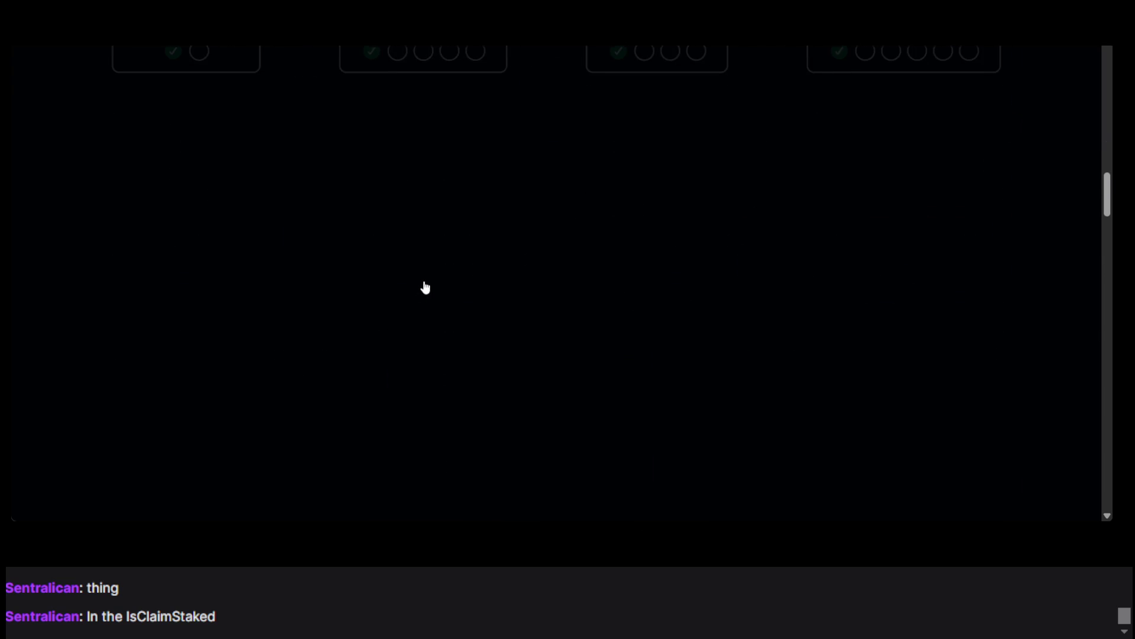
scroll(556, 300, "down", 10)
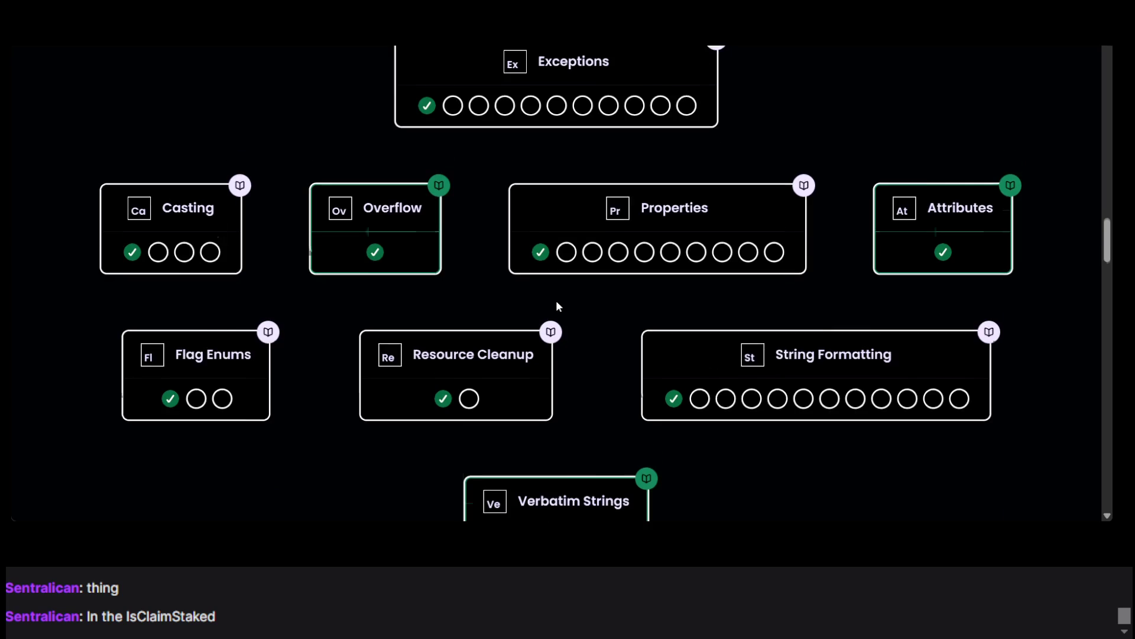
scroll(556, 300, "down", 15)
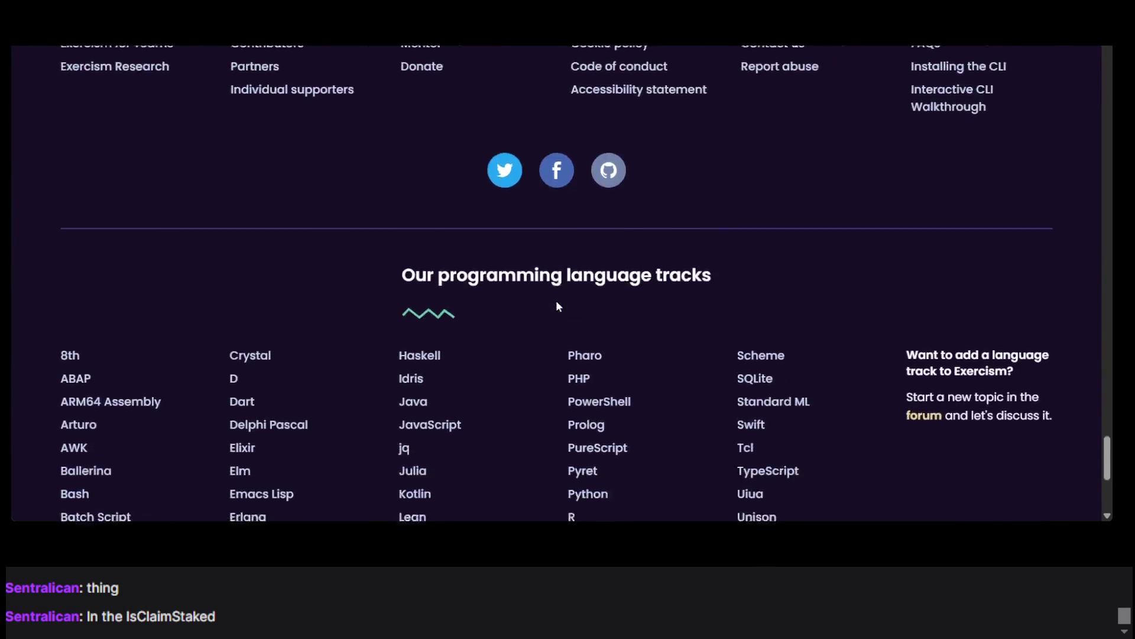
scroll(556, 300, "up", 9)
scroll(556, 300, "up", 7)
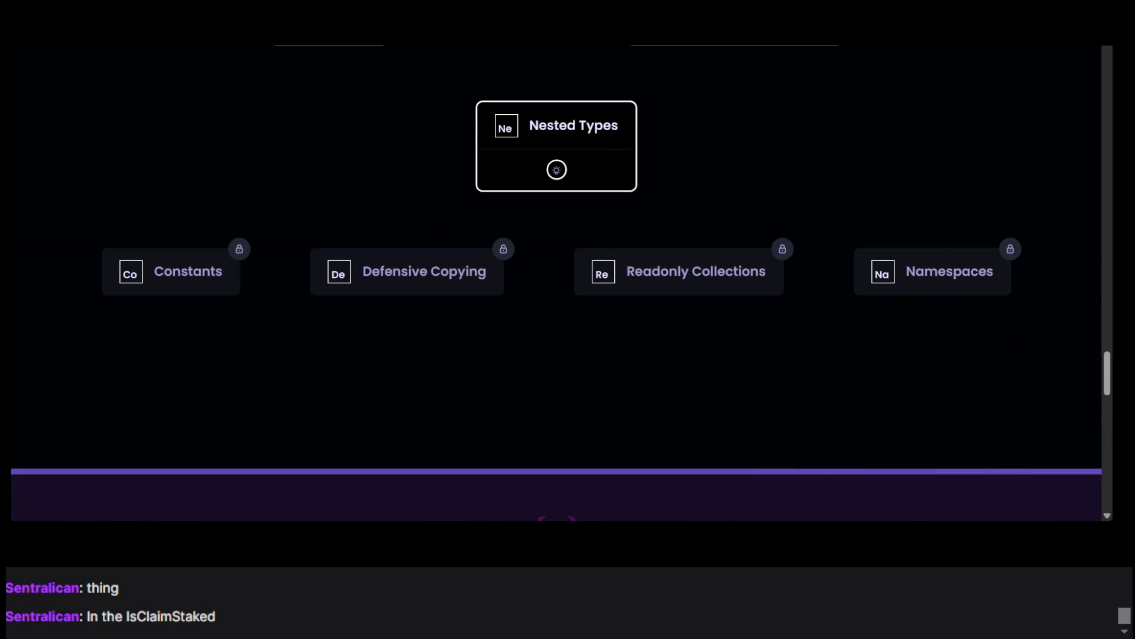
scroll(878, 413, "up", 8)
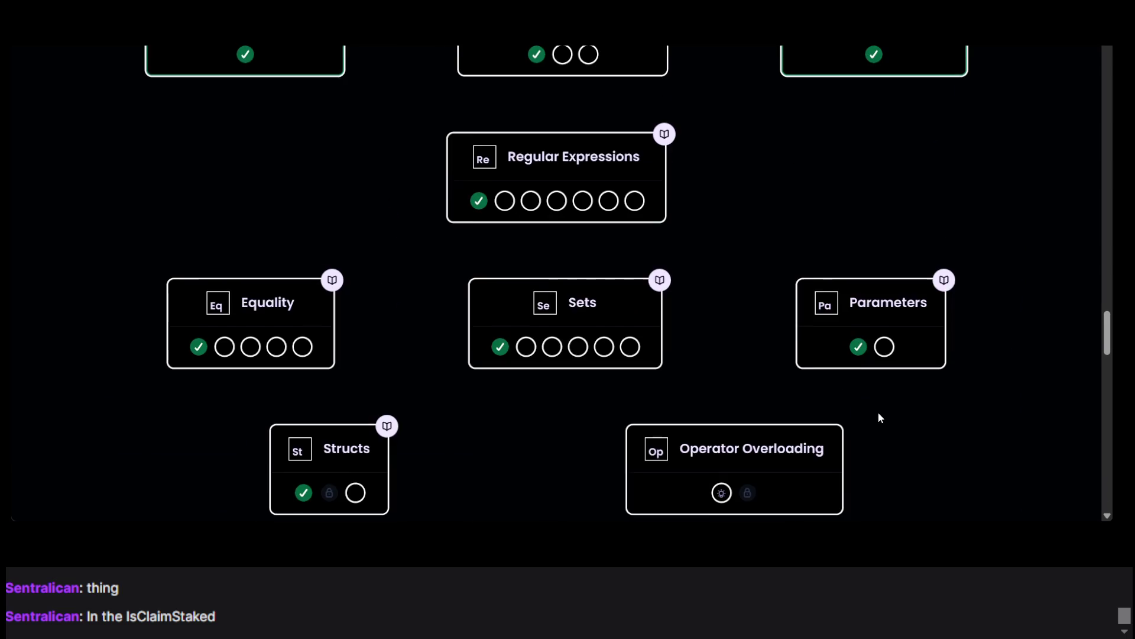
scroll(330, 226, "down", 6)
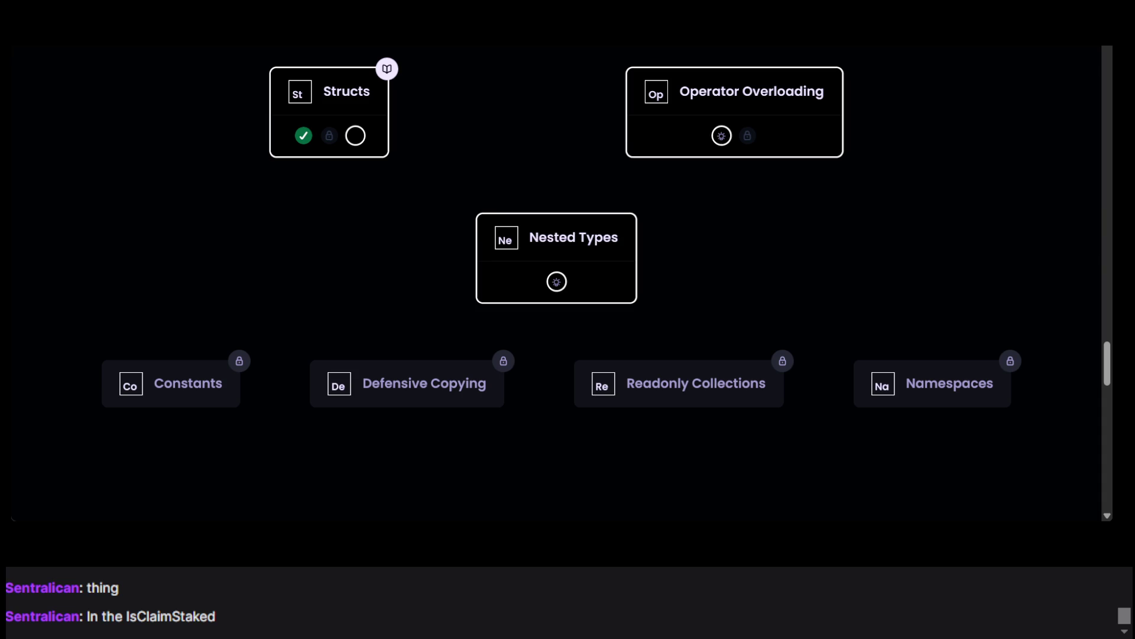
scroll(519, 342, "up", 15)
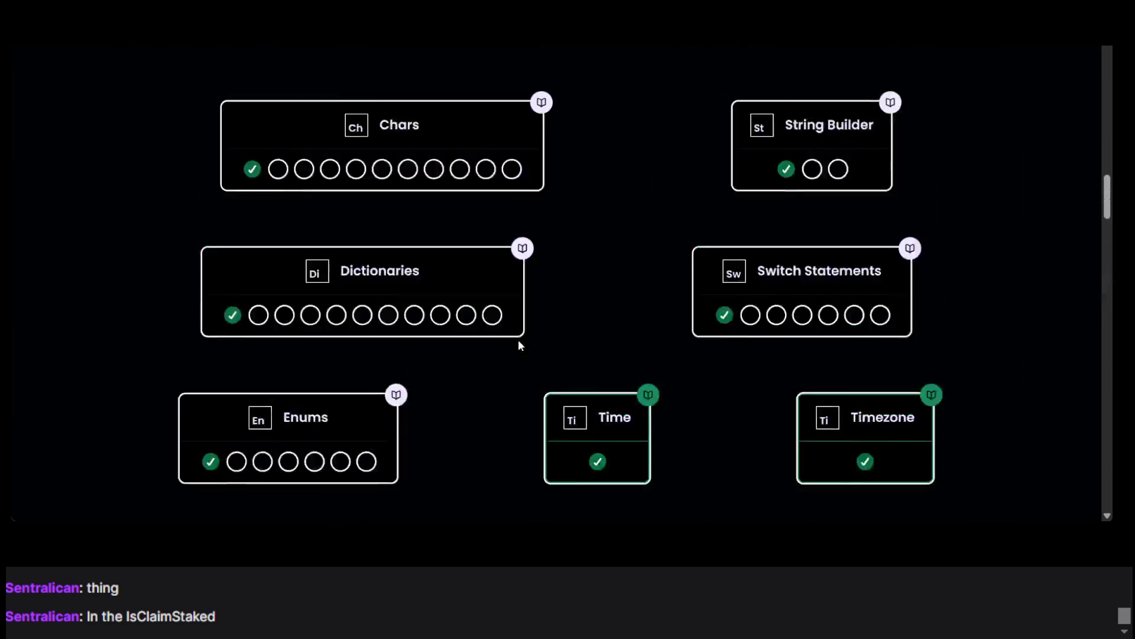
scroll(519, 343, "up", 15)
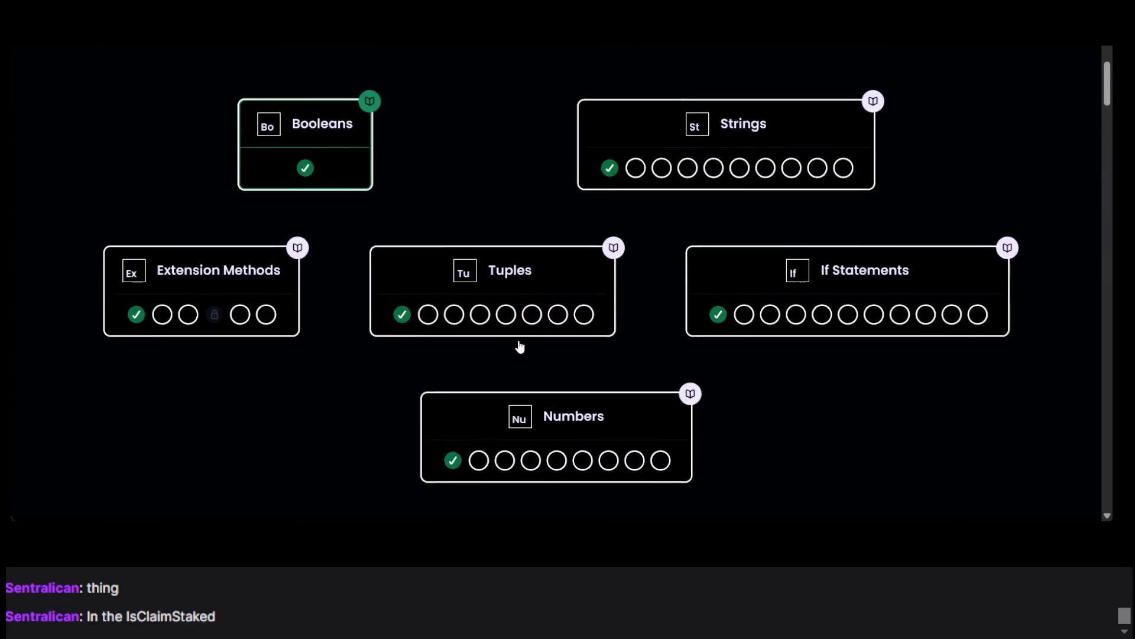
scroll(521, 345, "down", 15)
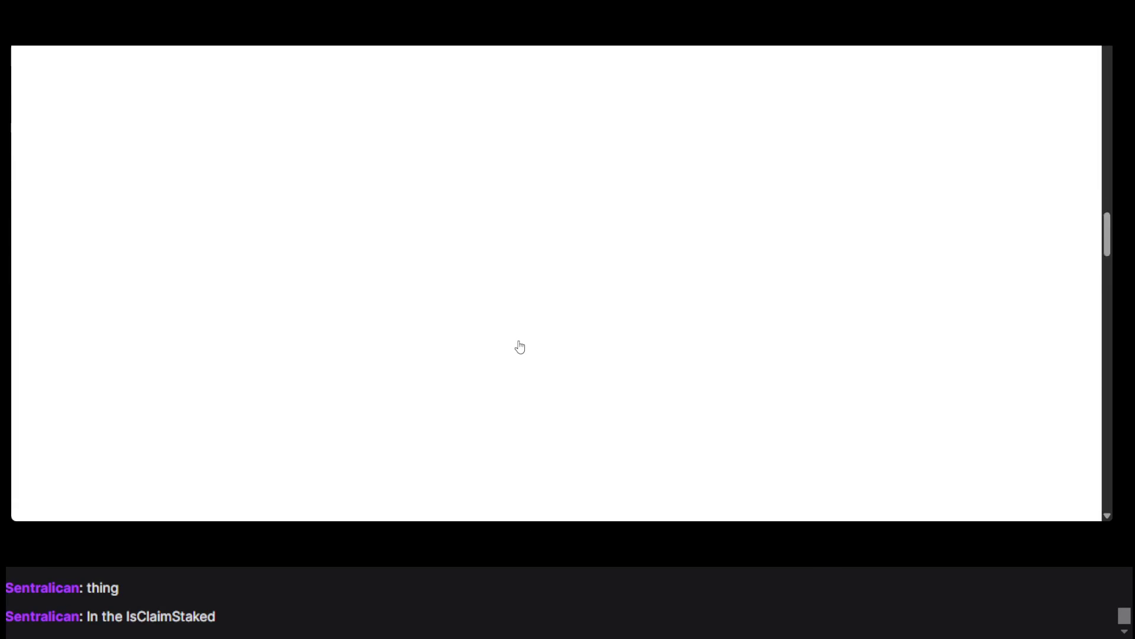
scroll(521, 345, "up", 2)
scroll(521, 346, "up", 5)
scroll(520, 345, "down", 8)
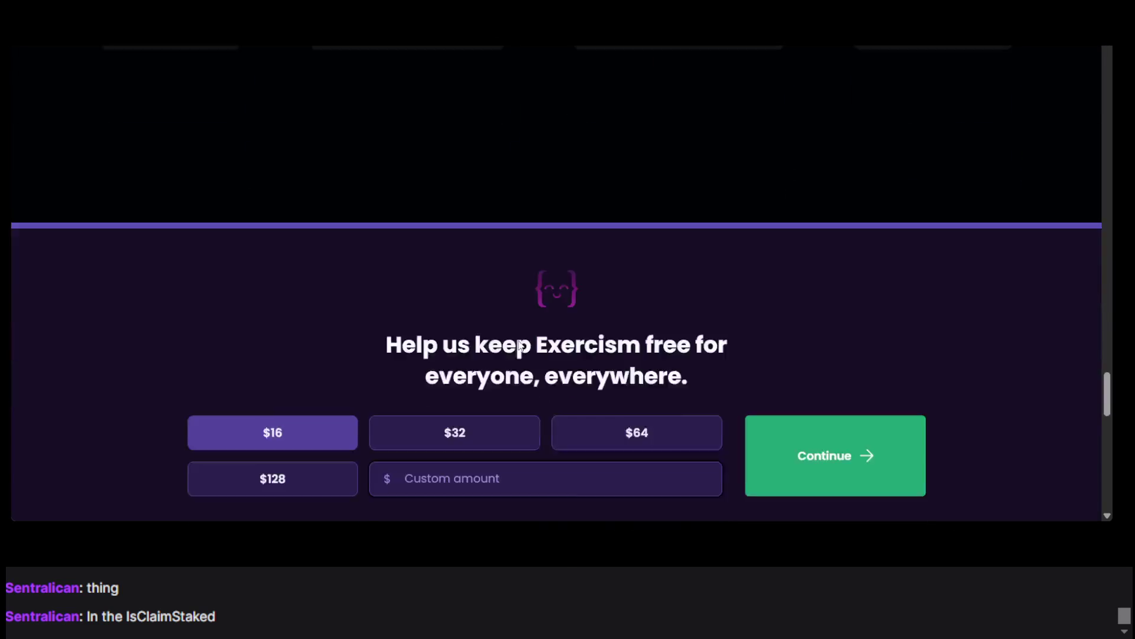
scroll(521, 346, "up", 8)
scroll(520, 345, "down", 5)
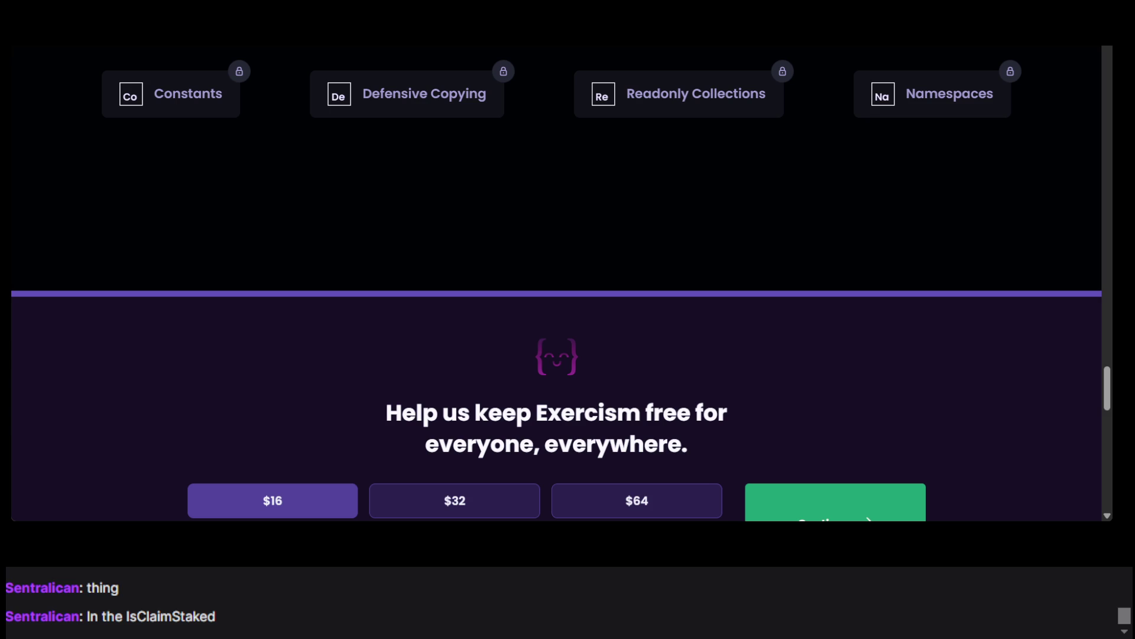
key("ctrl+Tab")
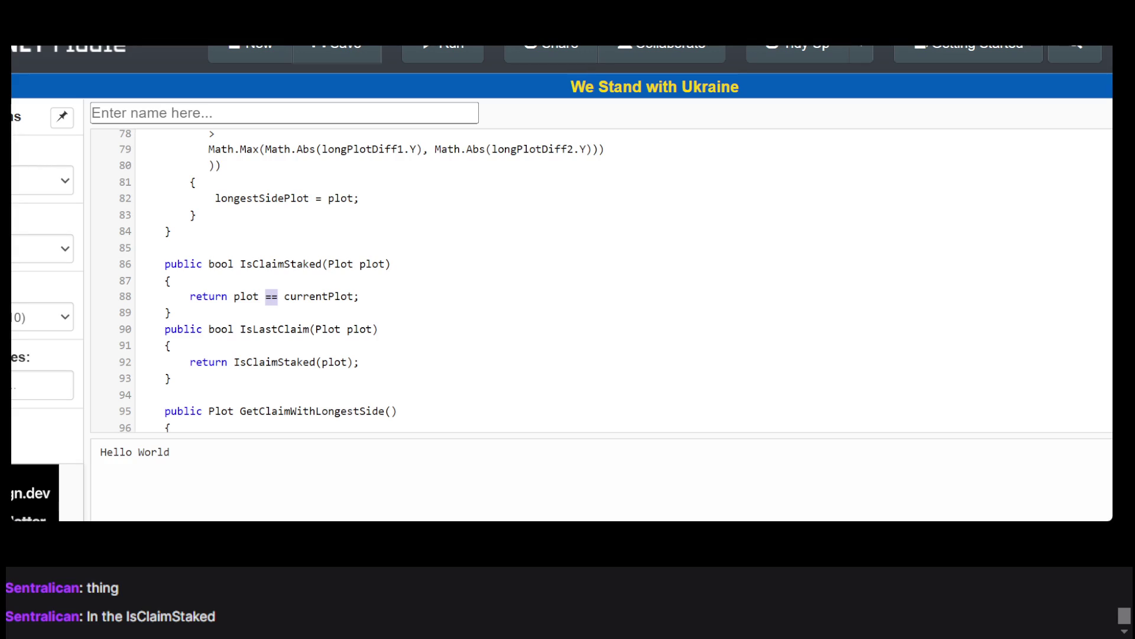
Step: Read the Coord and Plot program from top to bottom and select all its code with Ctrl+A
scroll(411, 326, "down", 2)
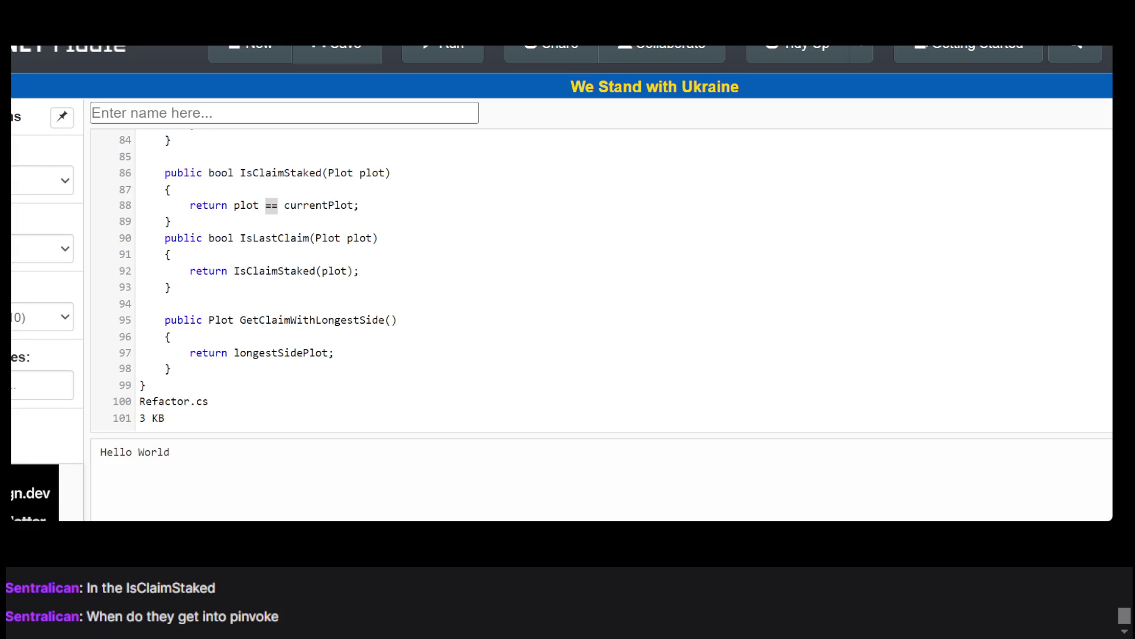
scroll(419, 394, "down", 3)
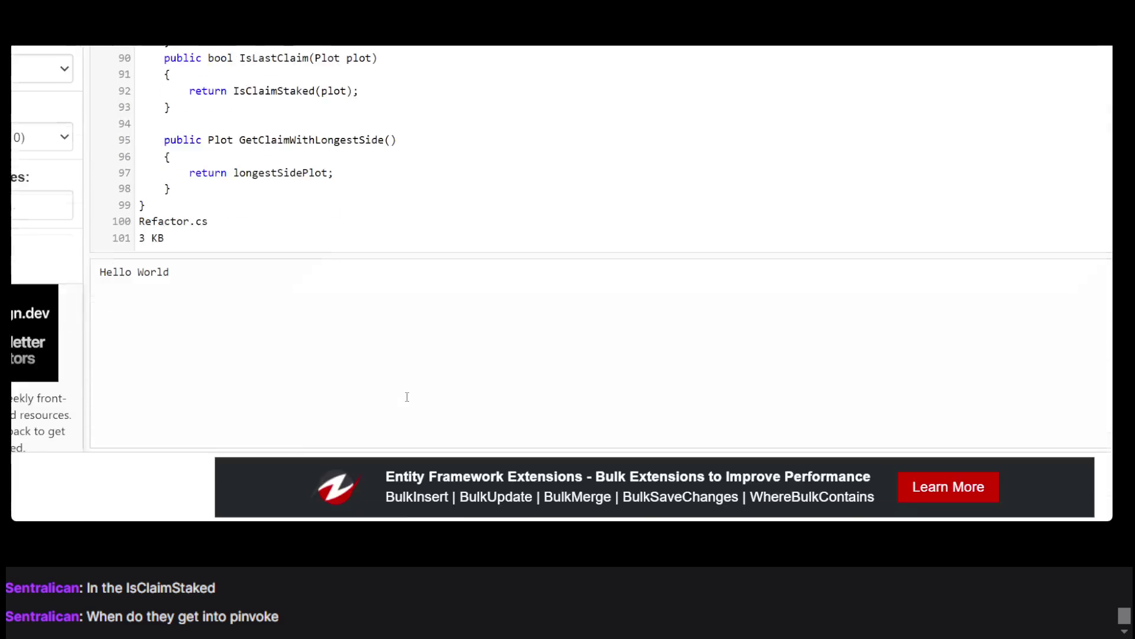
scroll(406, 398, "up", 15)
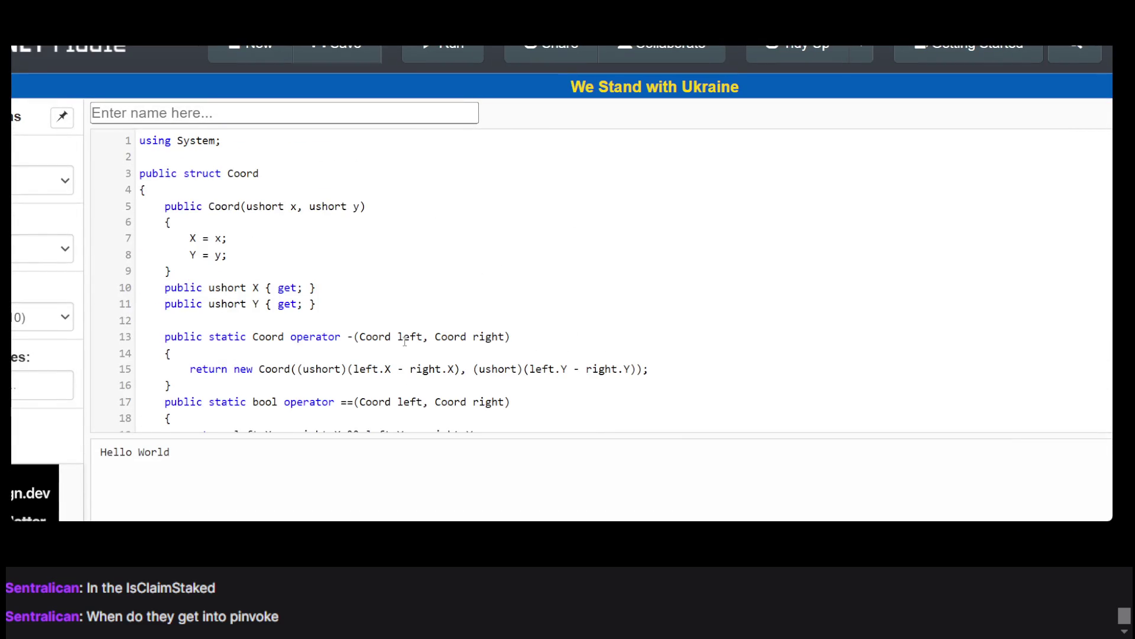
scroll(406, 342, "down", 20)
scroll(333, 299, "up", 15)
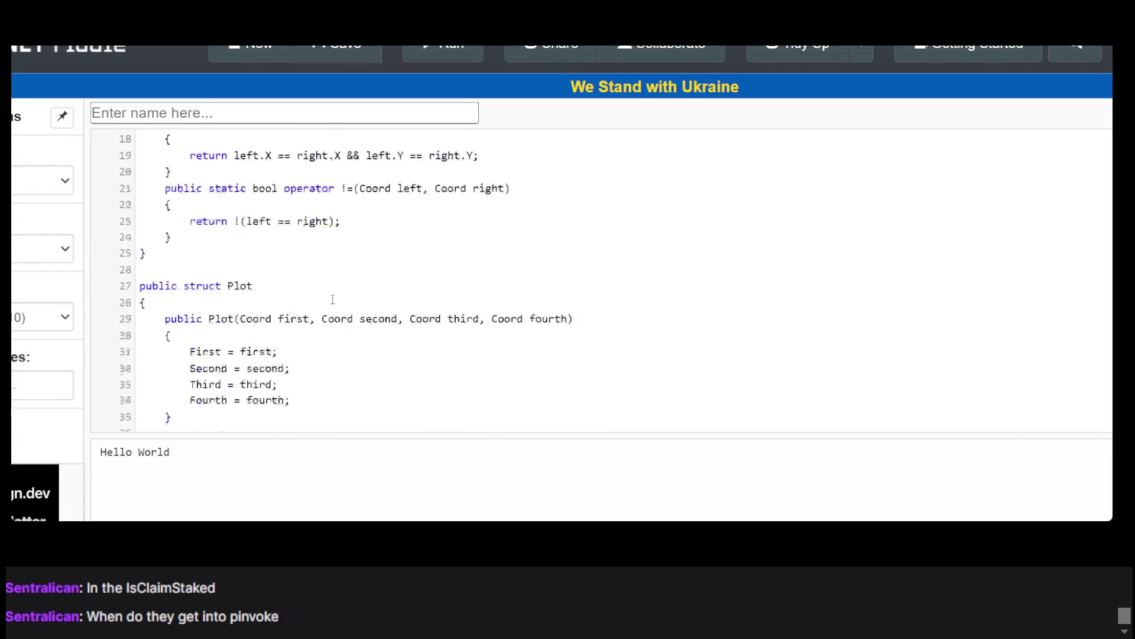
scroll(333, 300, "up", 3)
scroll(299, 236, "down", 11)
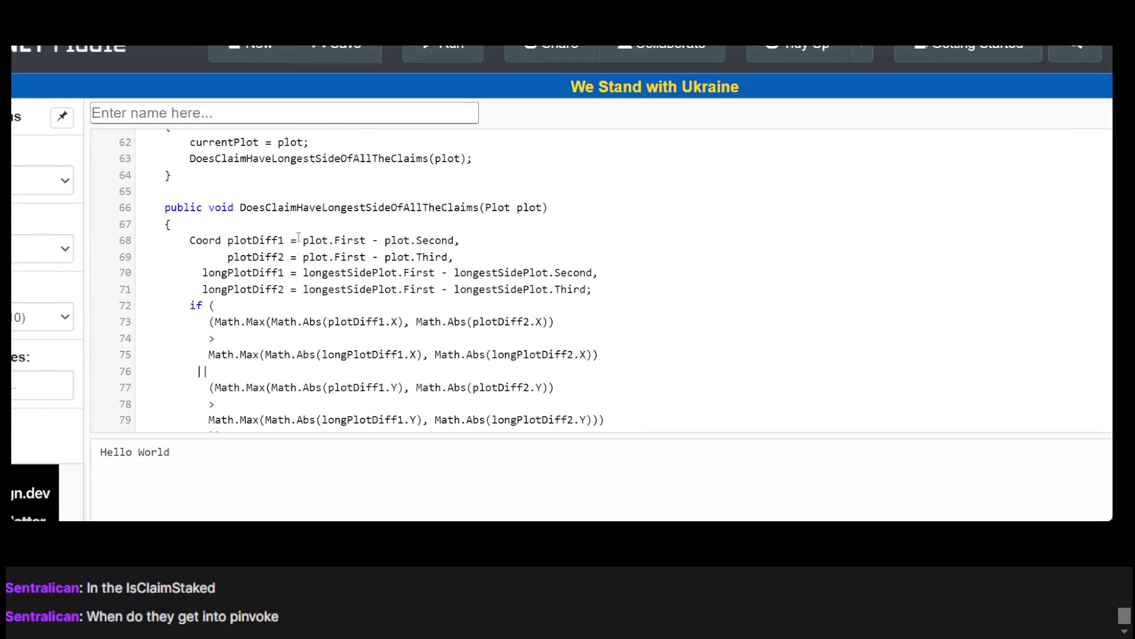
scroll(299, 236, "down", 4)
key("ctrl+a")
scroll(299, 237, "up", 20)
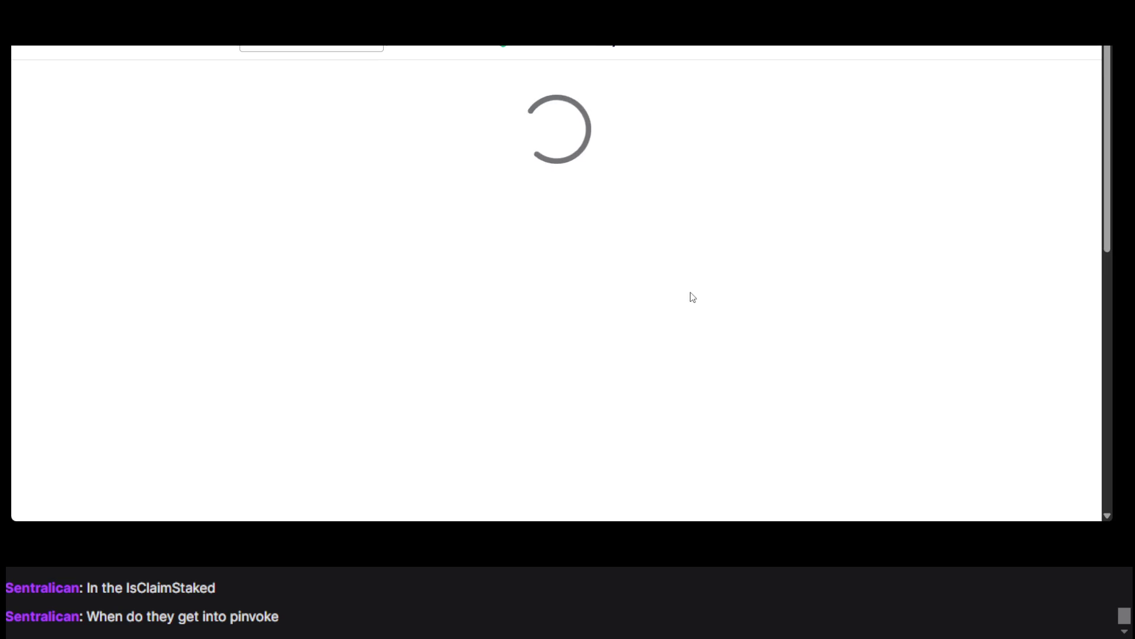
Step: Open the Unit 7 'Sample spaces for compound events' exercise from the 7th grade math course page
scroll(597, 190, "down", 3)
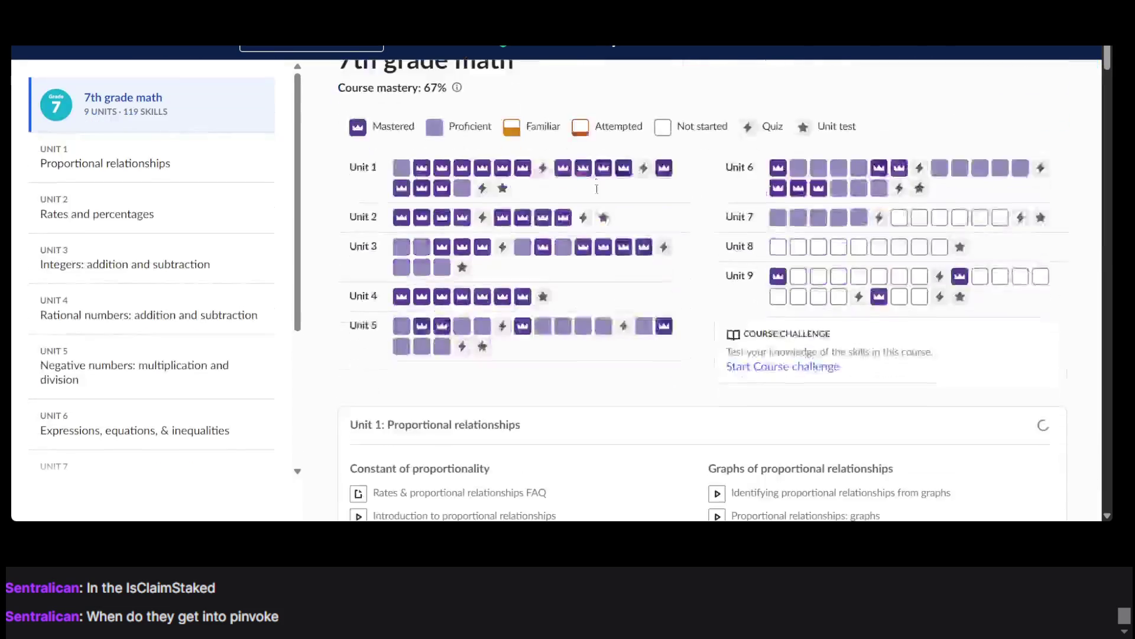
scroll(598, 193, "up", 1)
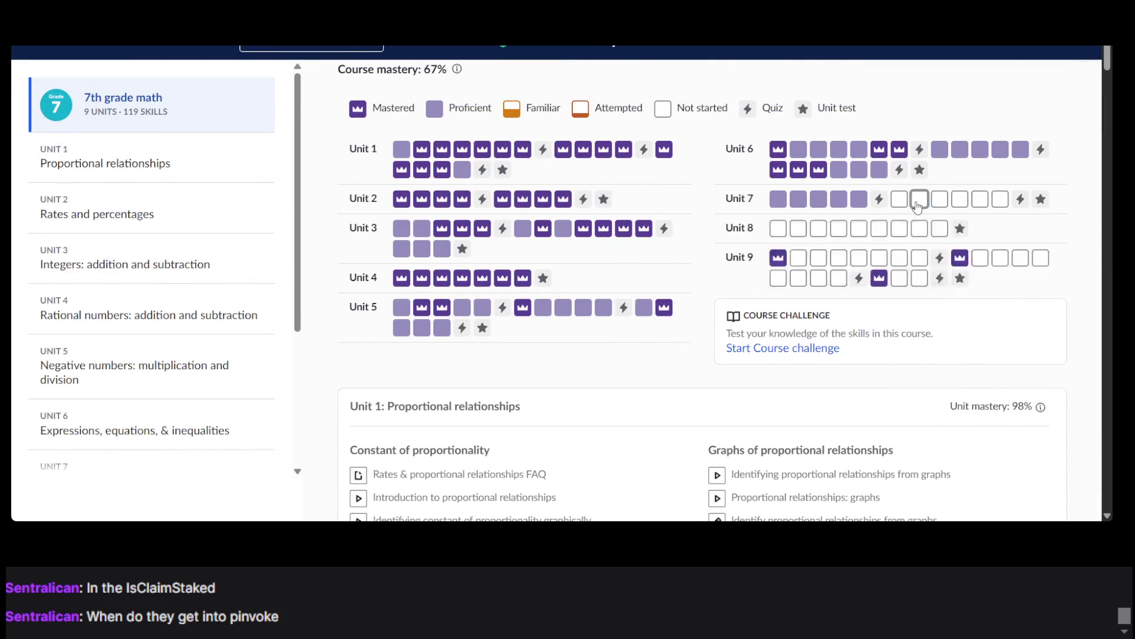
mouse_move(901, 200)
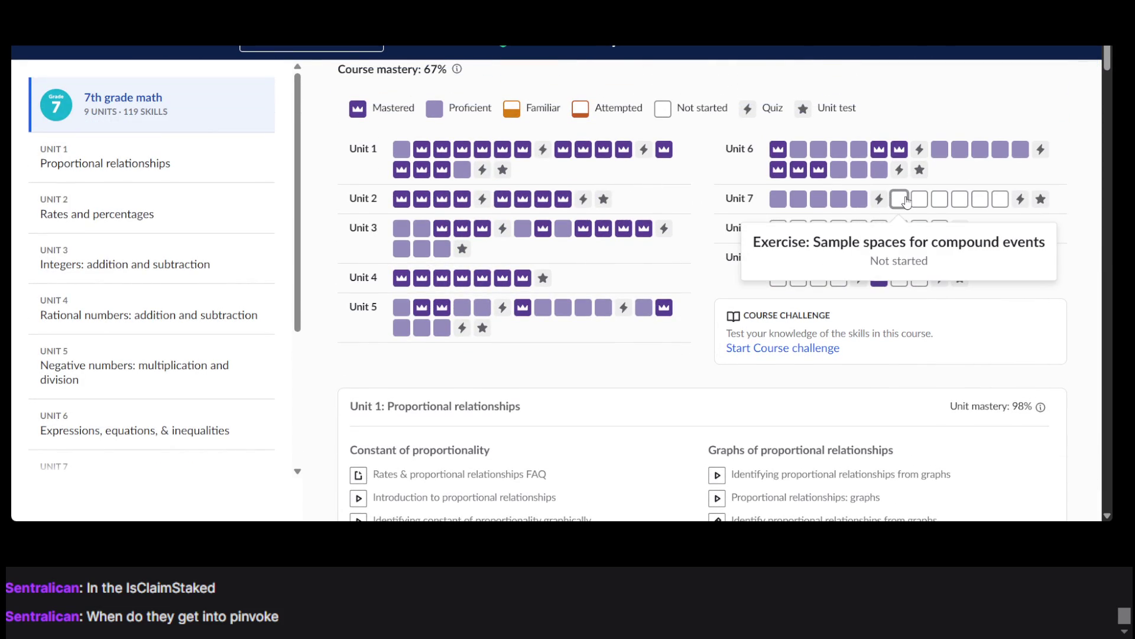
mouse_move(937, 223)
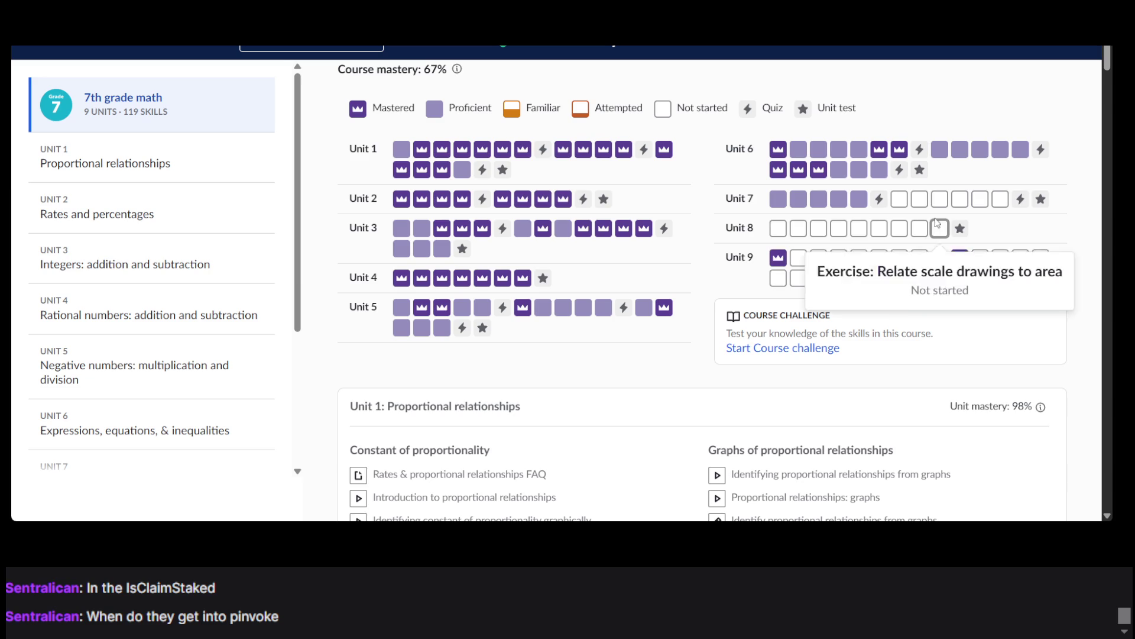
left_click(902, 203)
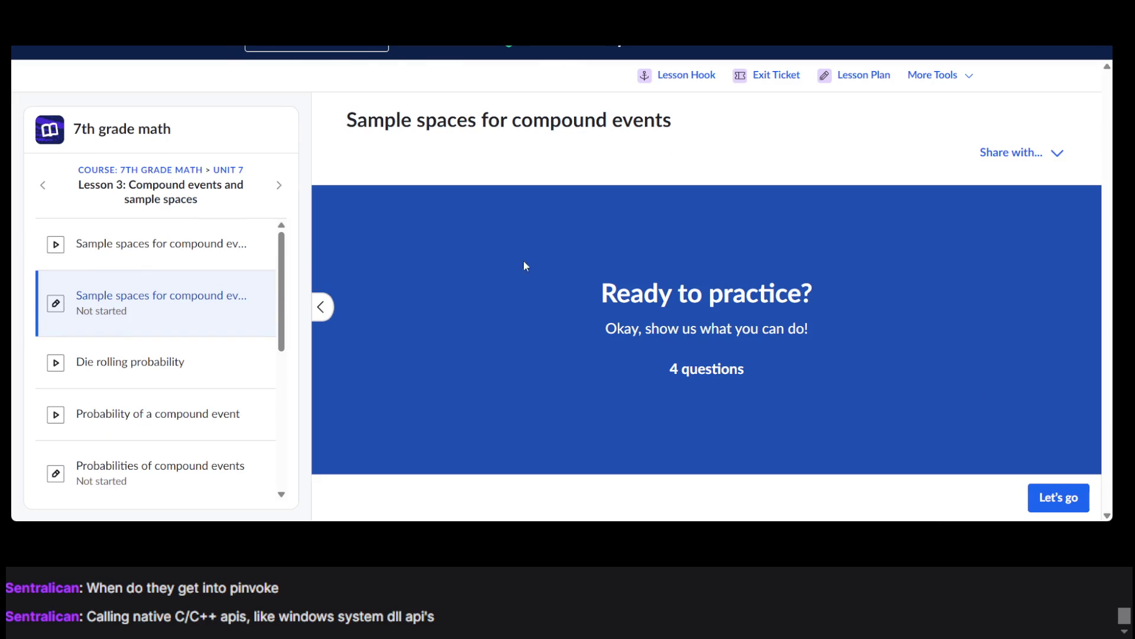
left_click(1052, 499)
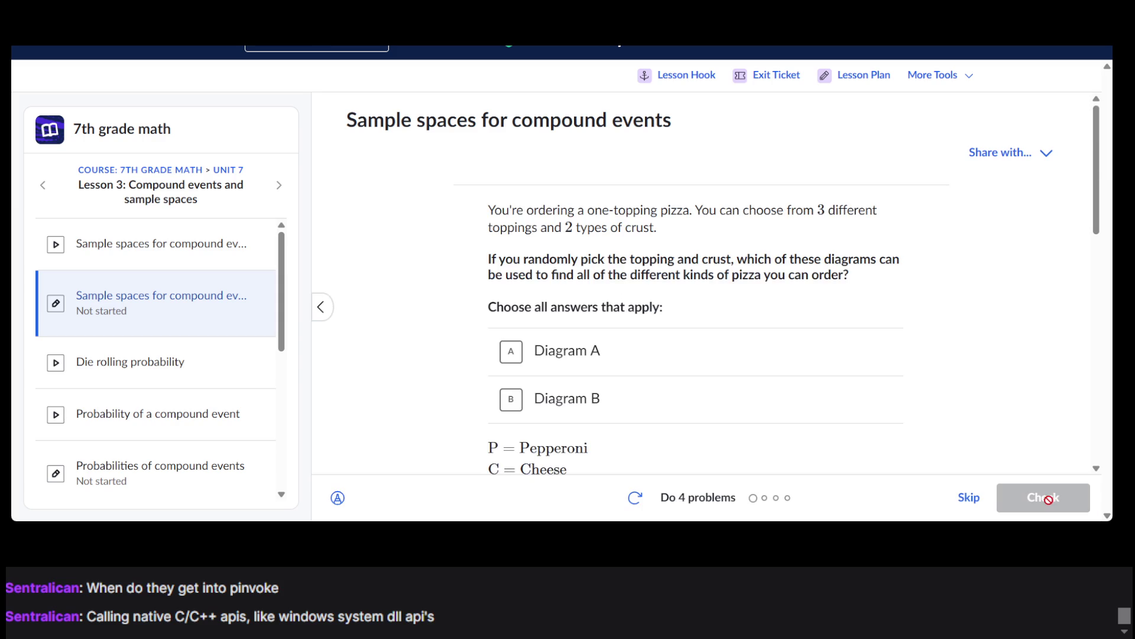
scroll(730, 312, "down", 4)
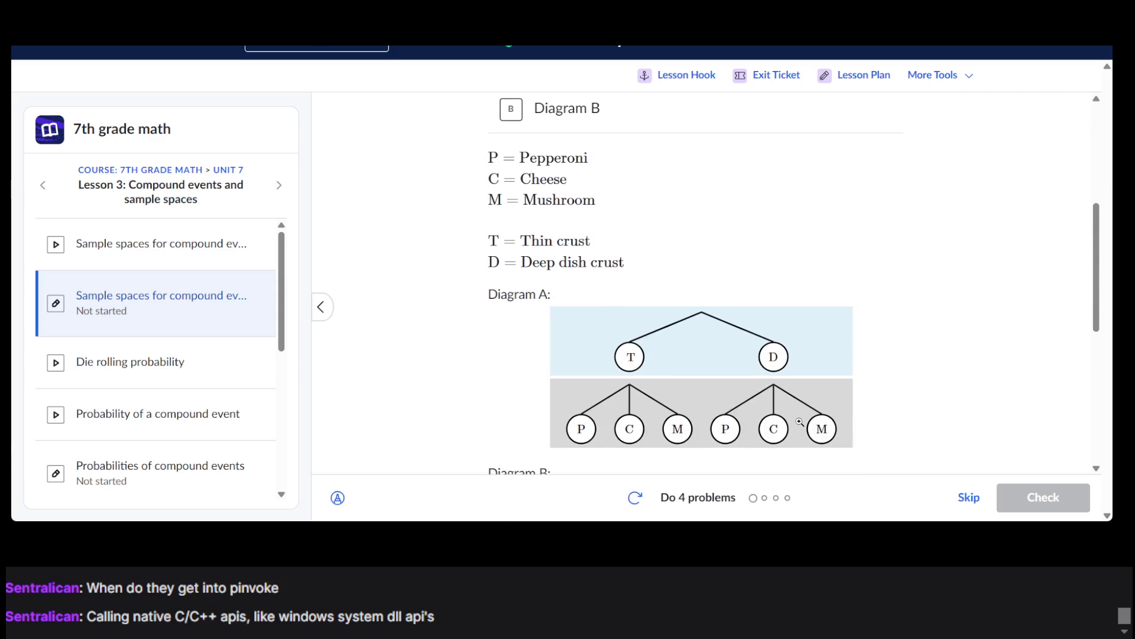
scroll(800, 422, "up", 4)
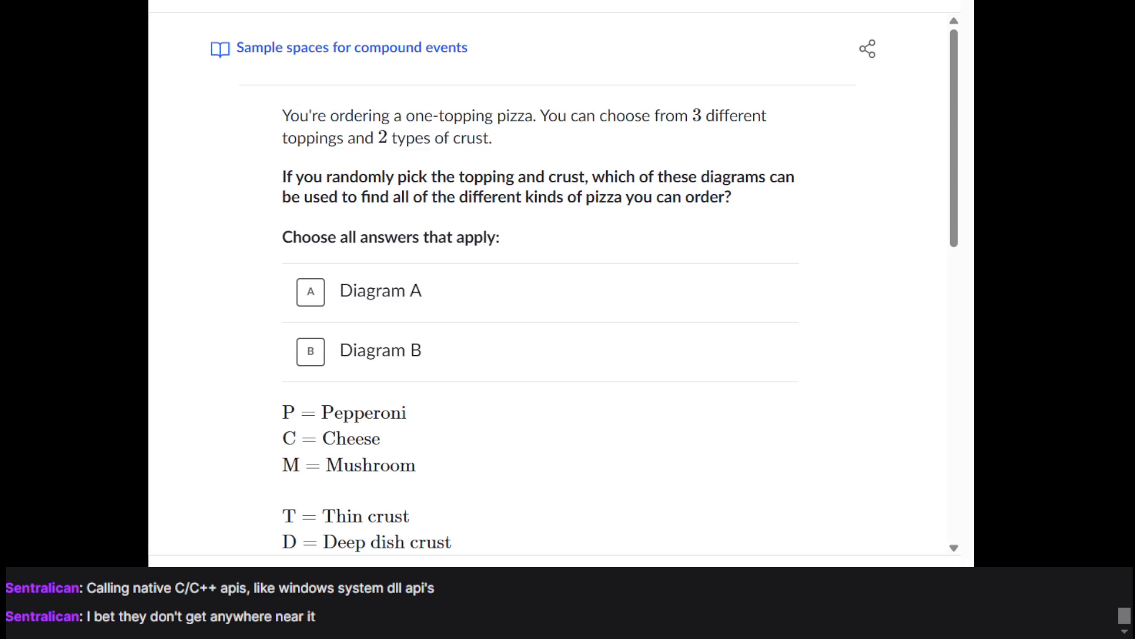
left_click(846, 19)
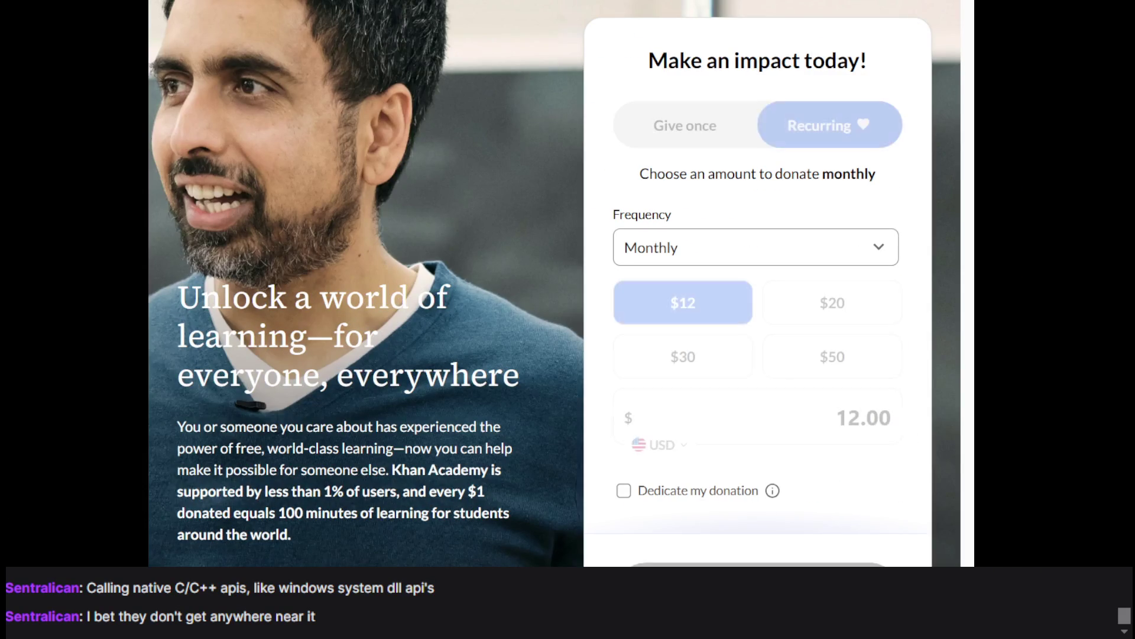
key("alt+Left")
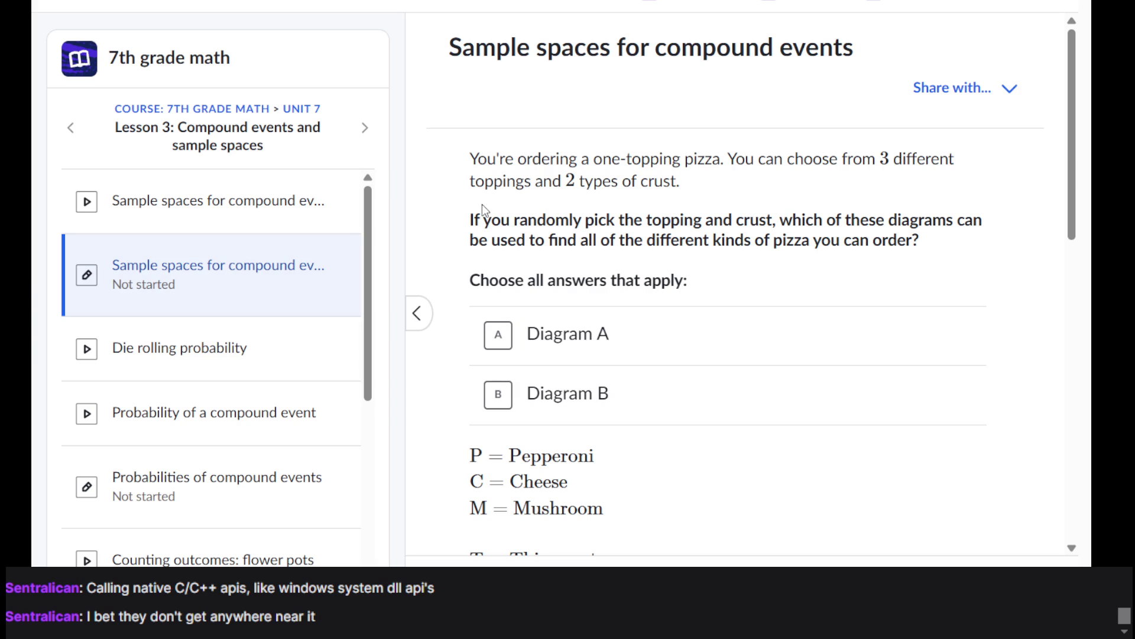
Step: Compare the two pizza tree diagrams and add Diagram B to the answers alongside Diagram A
scroll(481, 204, "down", 5)
scroll(481, 204, "up", 5)
scroll(663, 216, "down", 5)
scroll(665, 221, "up", 5)
scroll(653, 225, "down", 3)
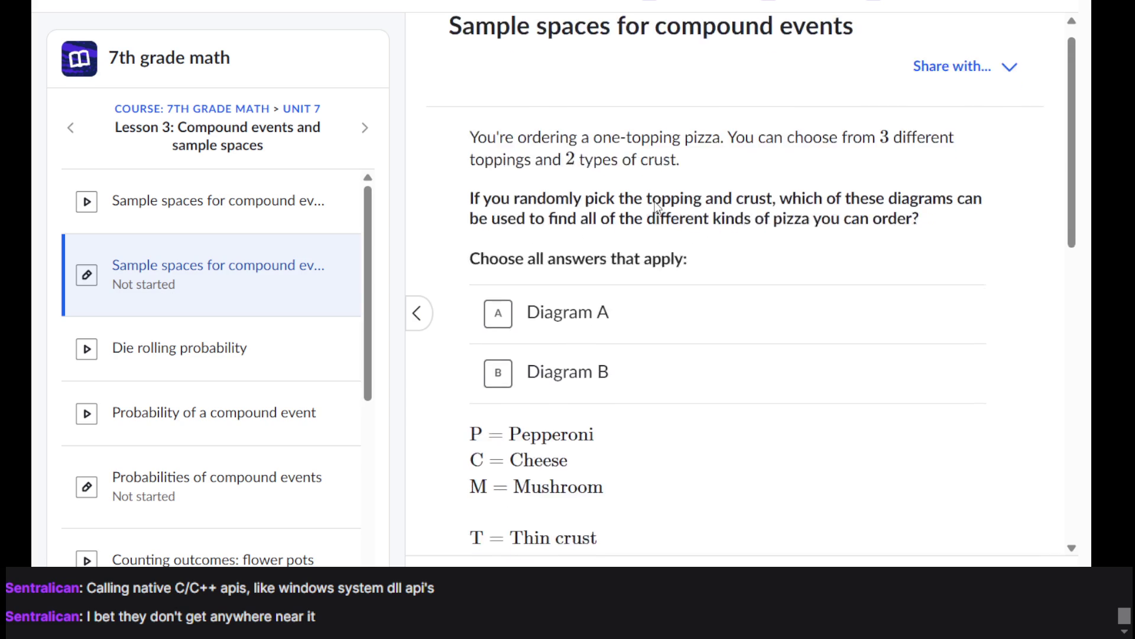
scroll(656, 210, "down", 5)
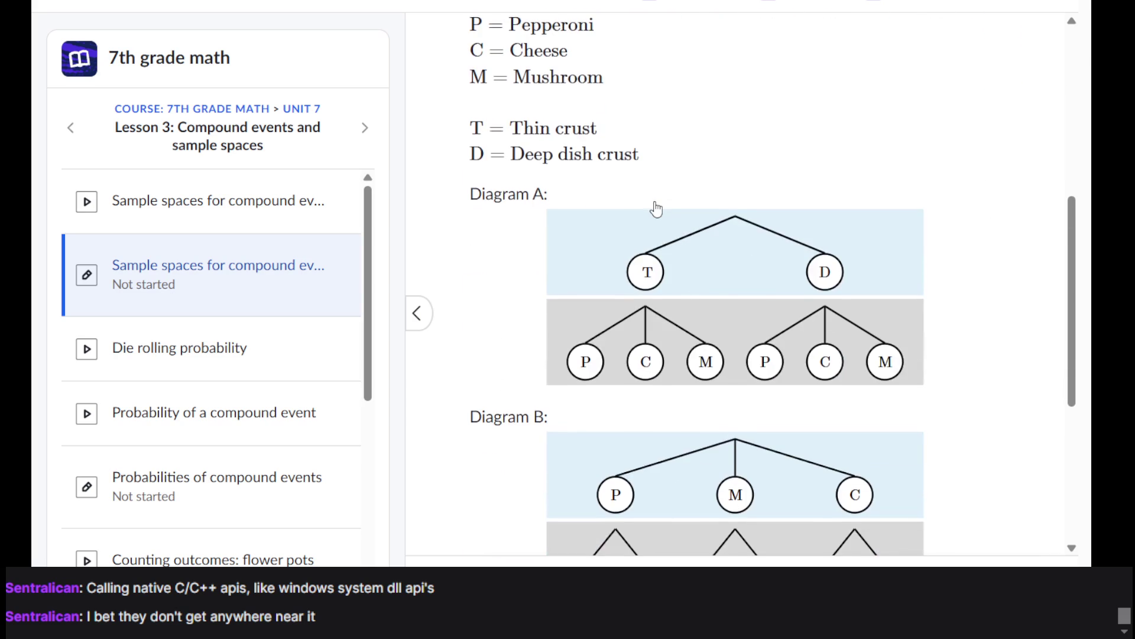
scroll(655, 208, "up", 3)
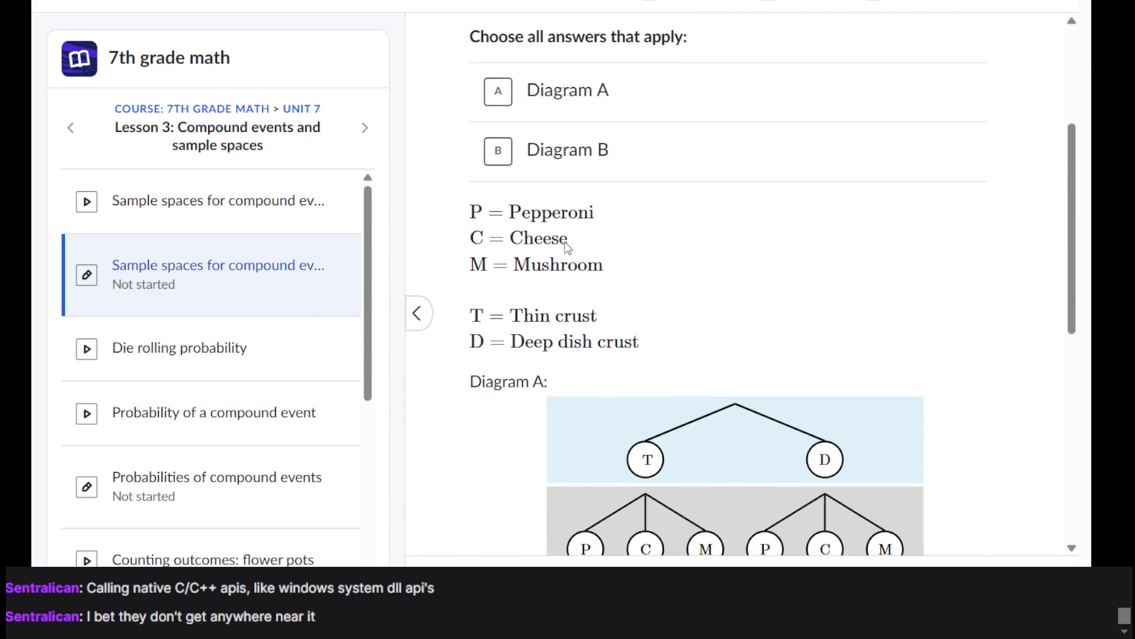
scroll(568, 246, "up", 3)
scroll(565, 249, "down", 3)
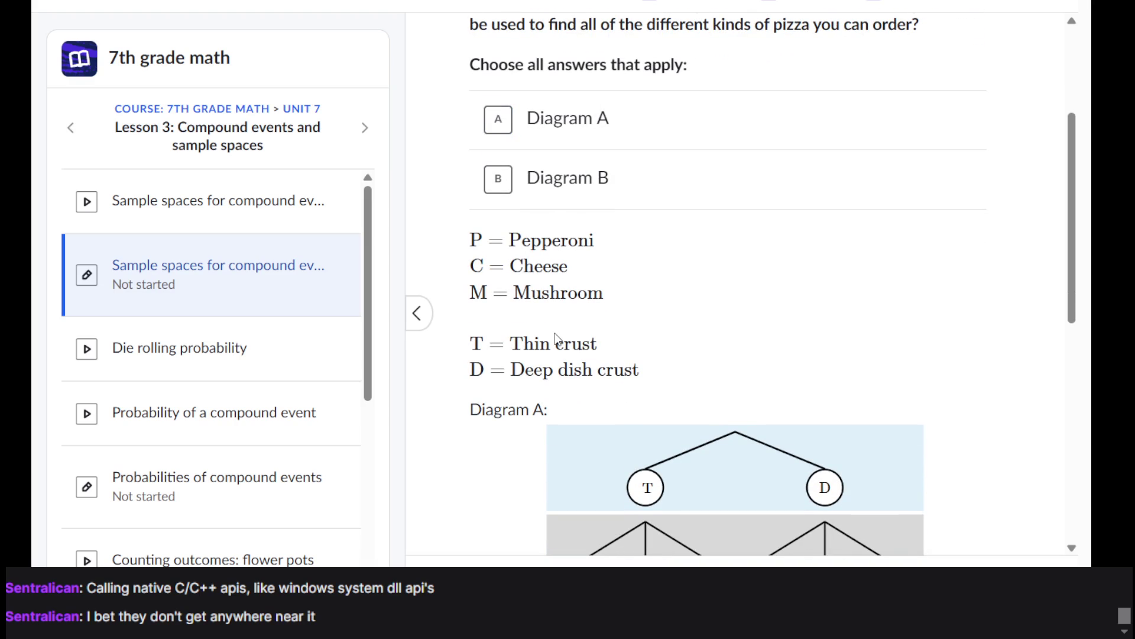
scroll(556, 337, "up", 3)
scroll(556, 336, "down", 4)
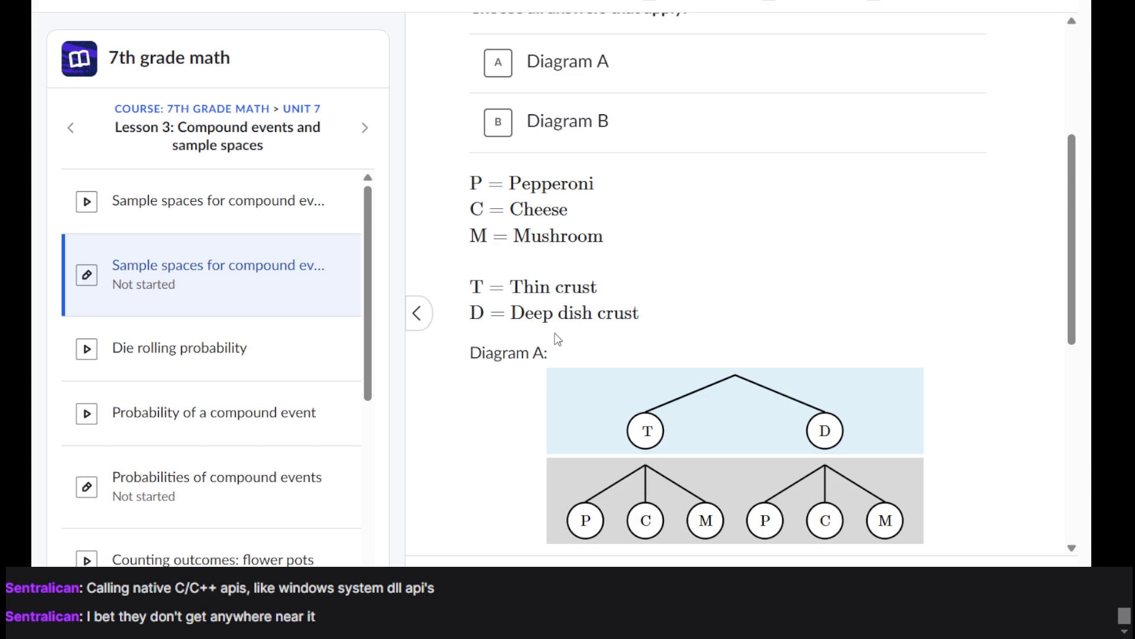
scroll(633, 187, "down", 3)
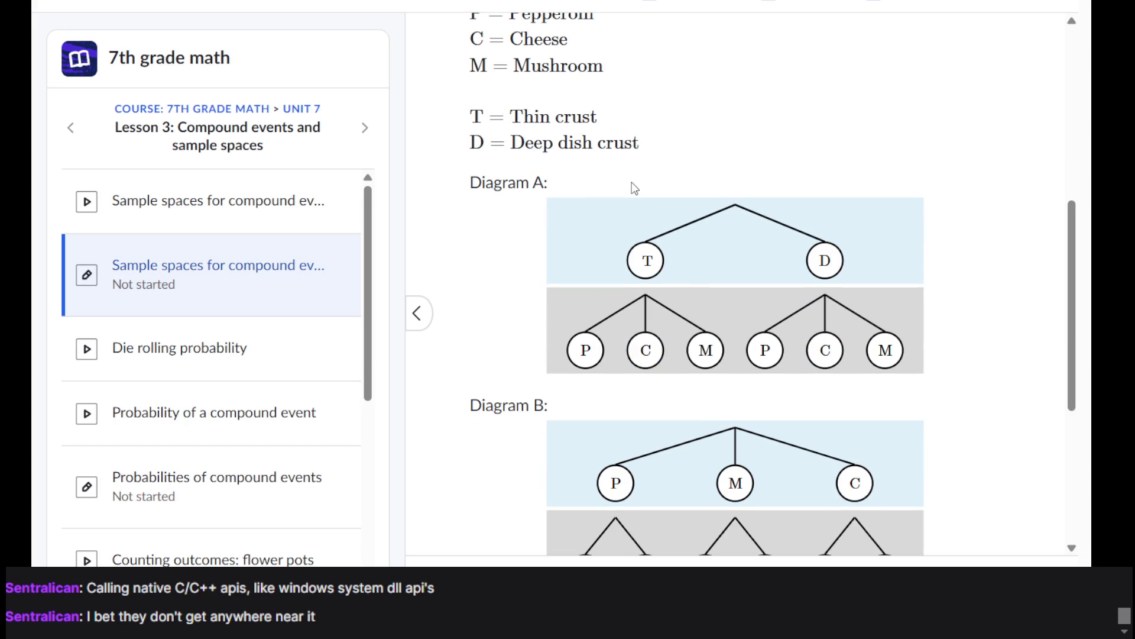
scroll(634, 187, "up", 6)
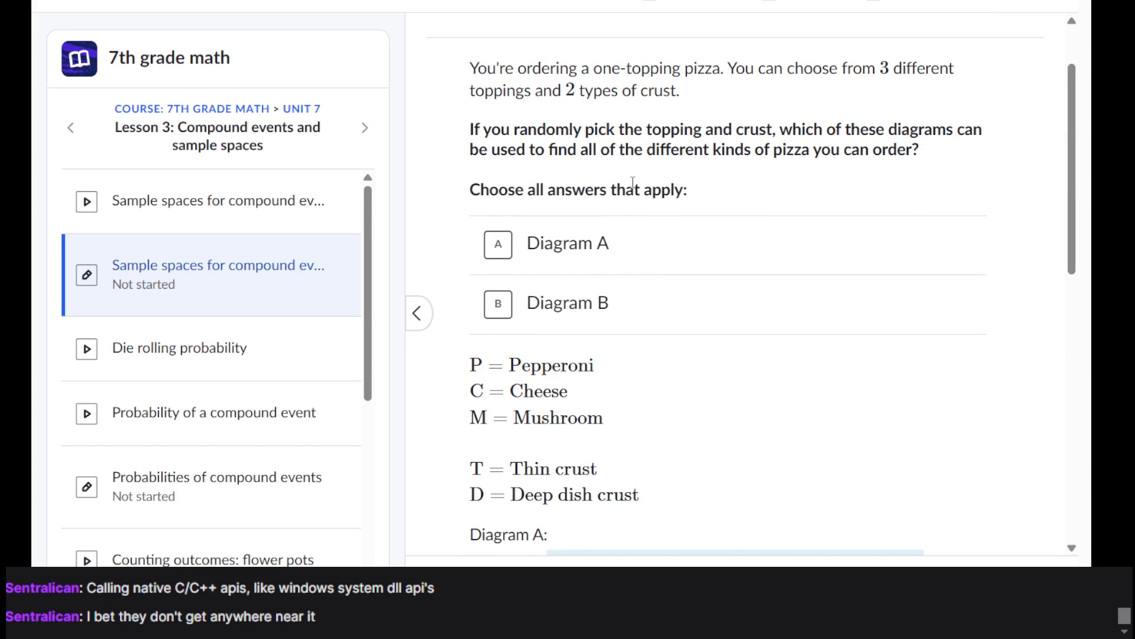
scroll(633, 184, "down", 5)
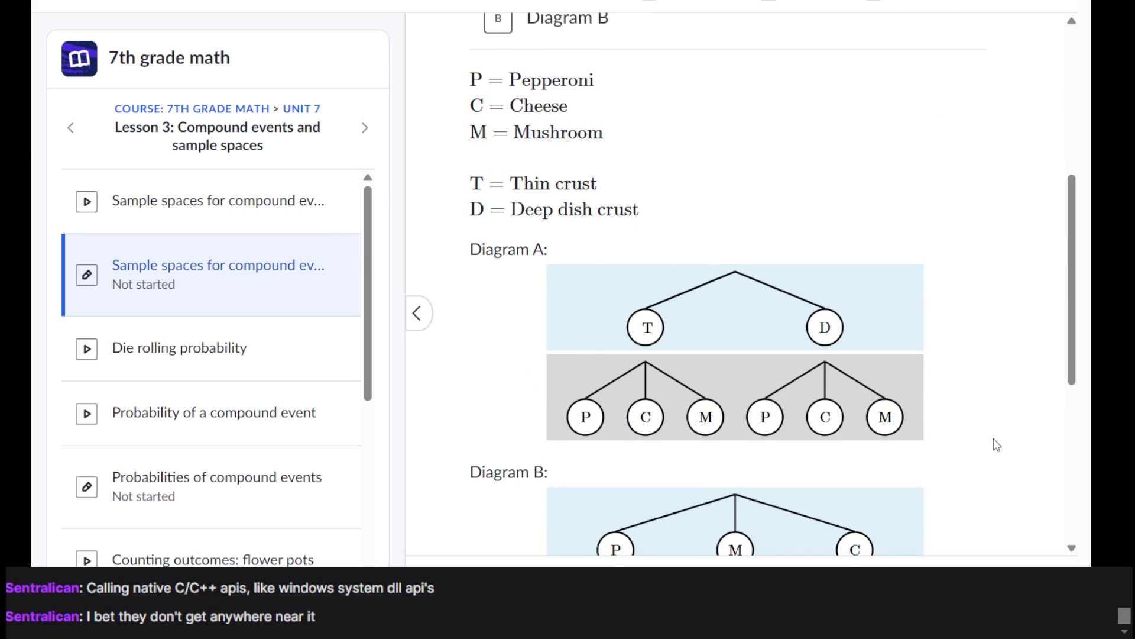
scroll(583, 193, "up", 6)
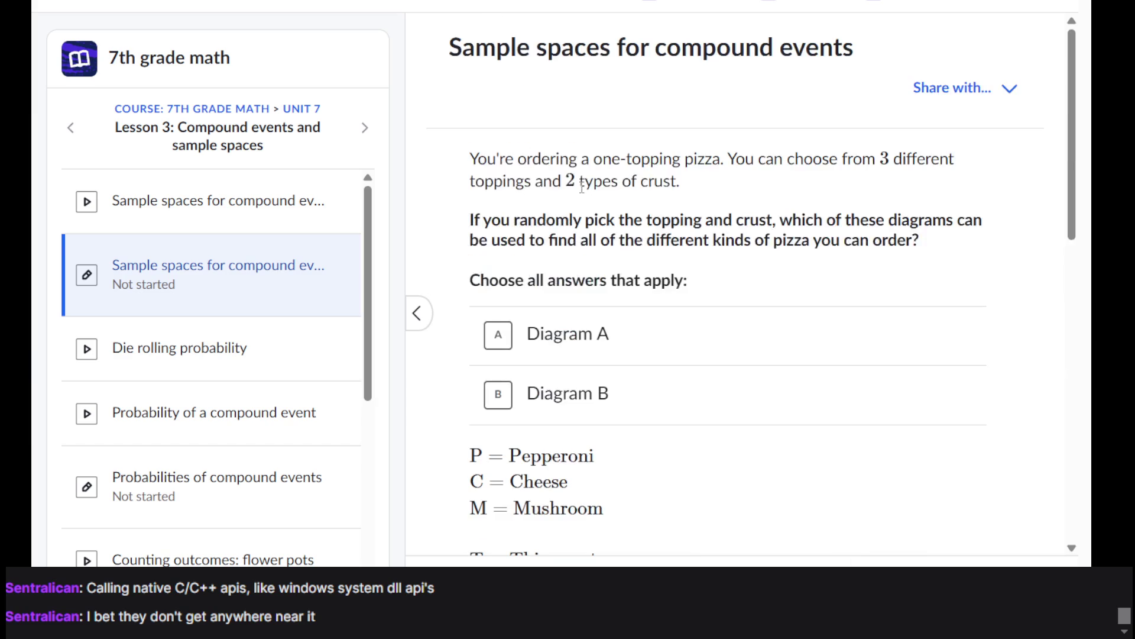
scroll(573, 331, "down", 10)
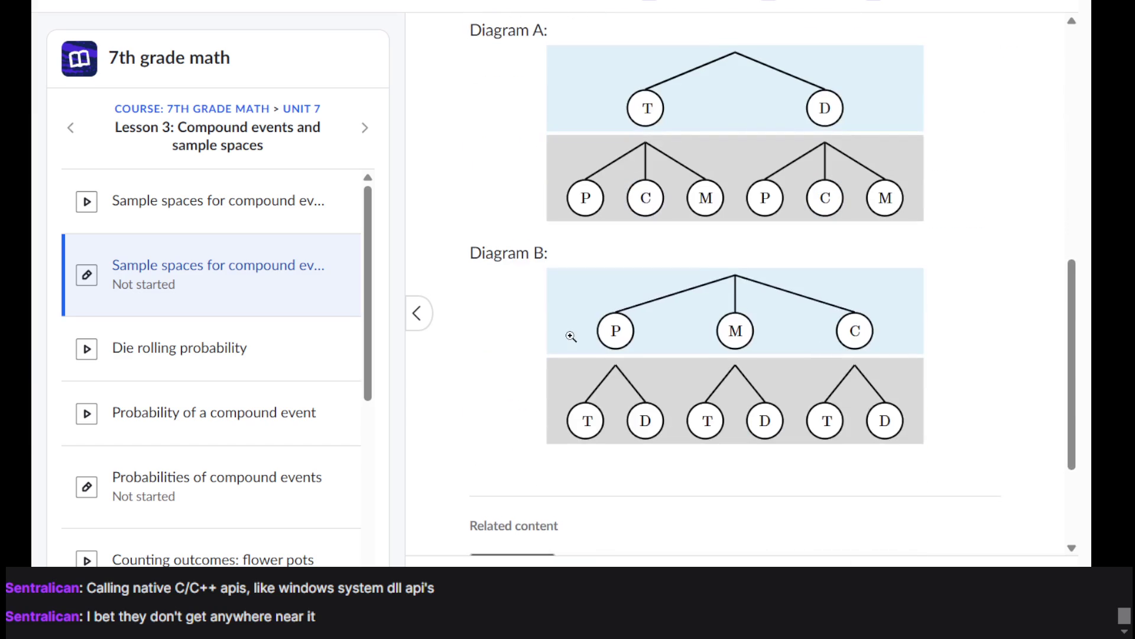
scroll(679, 333, "up", 1)
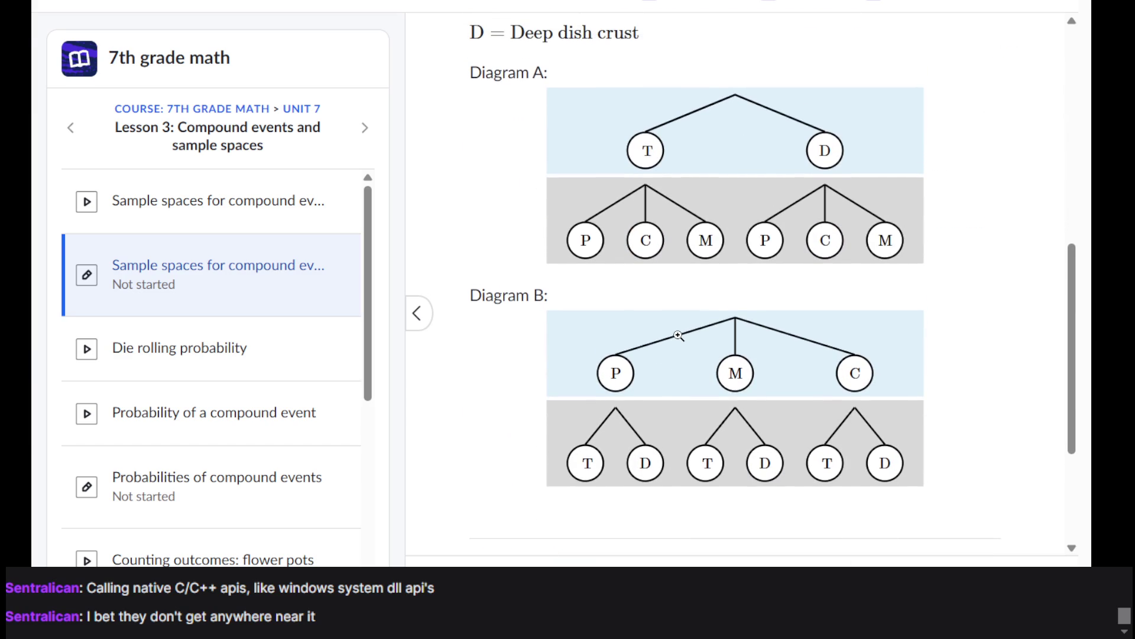
scroll(679, 335, "up", 3)
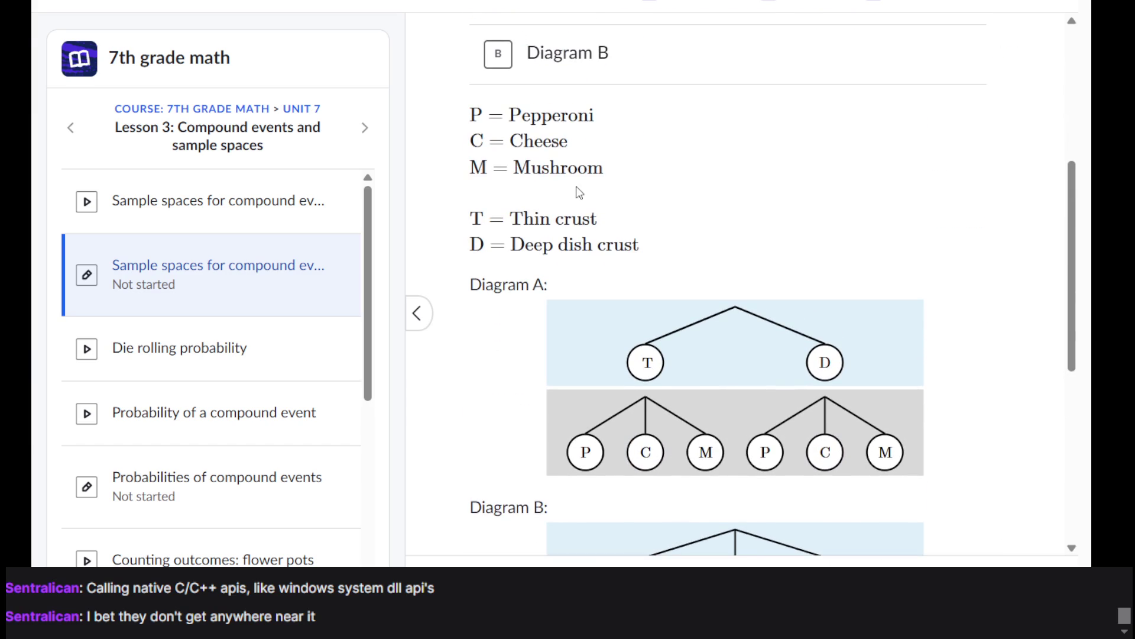
scroll(669, 276, "down", 5)
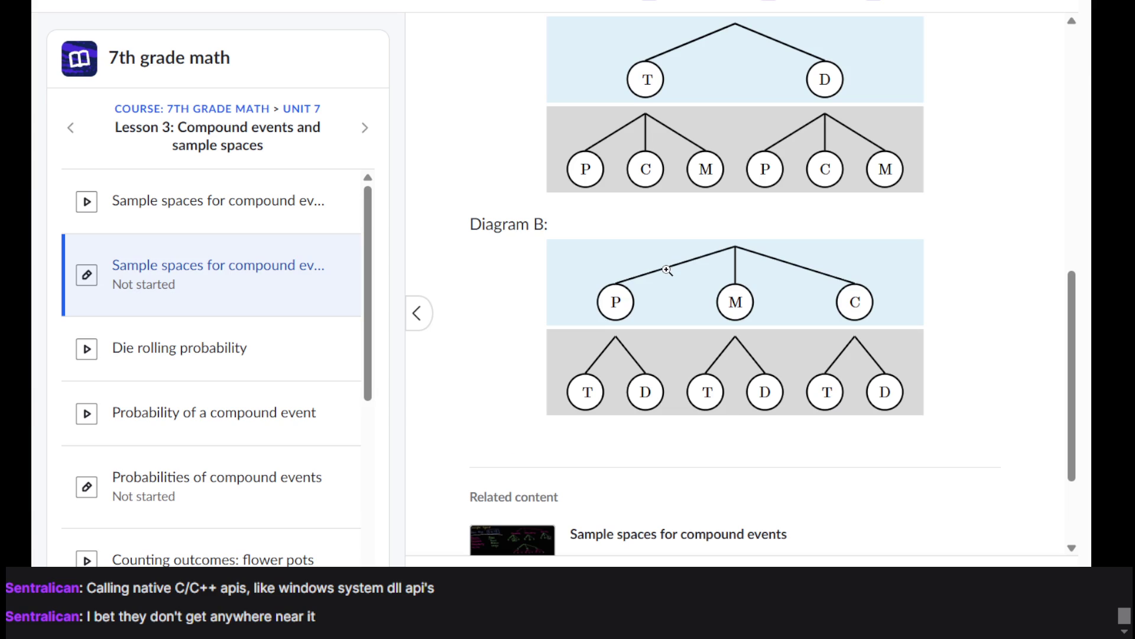
scroll(667, 270, "up", 5)
scroll(667, 270, "down", 4)
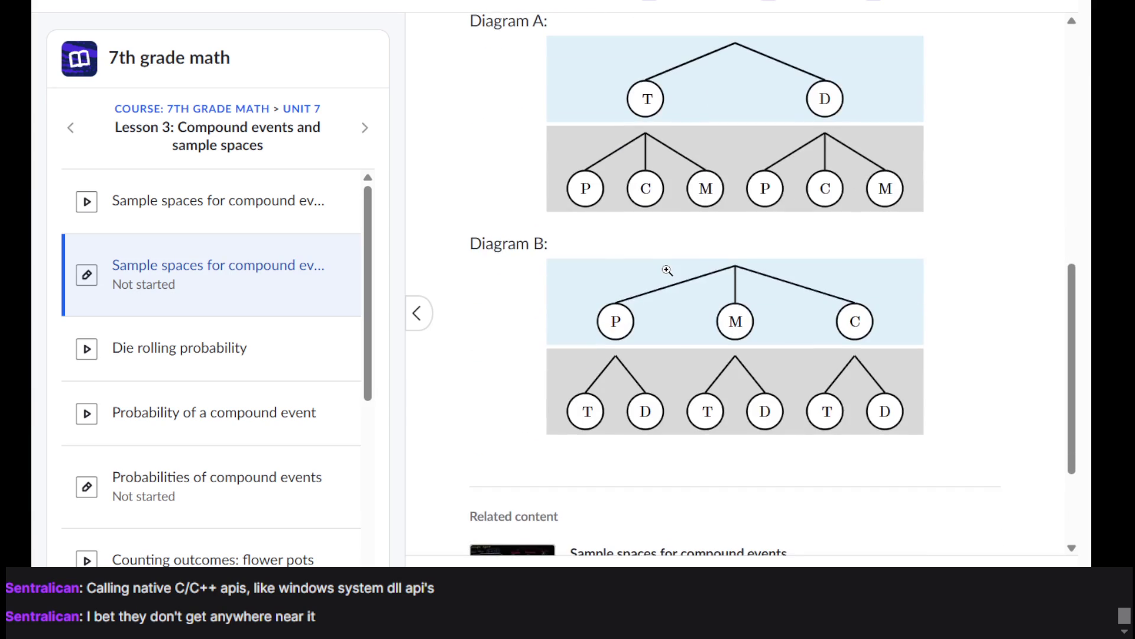
scroll(668, 270, "up", 6)
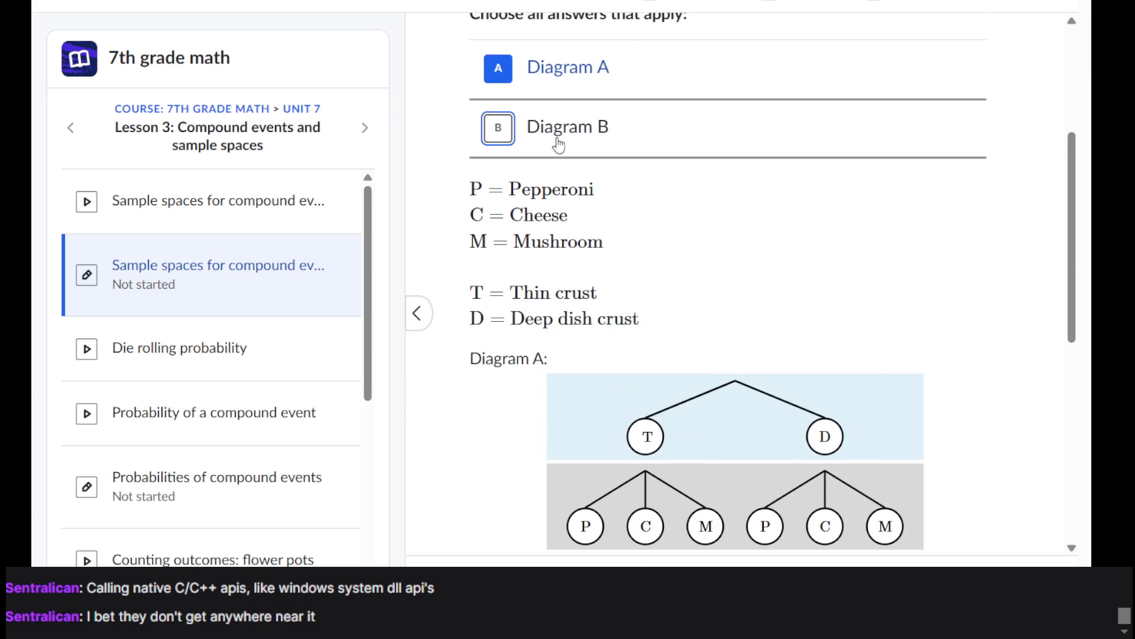
left_click(573, 138)
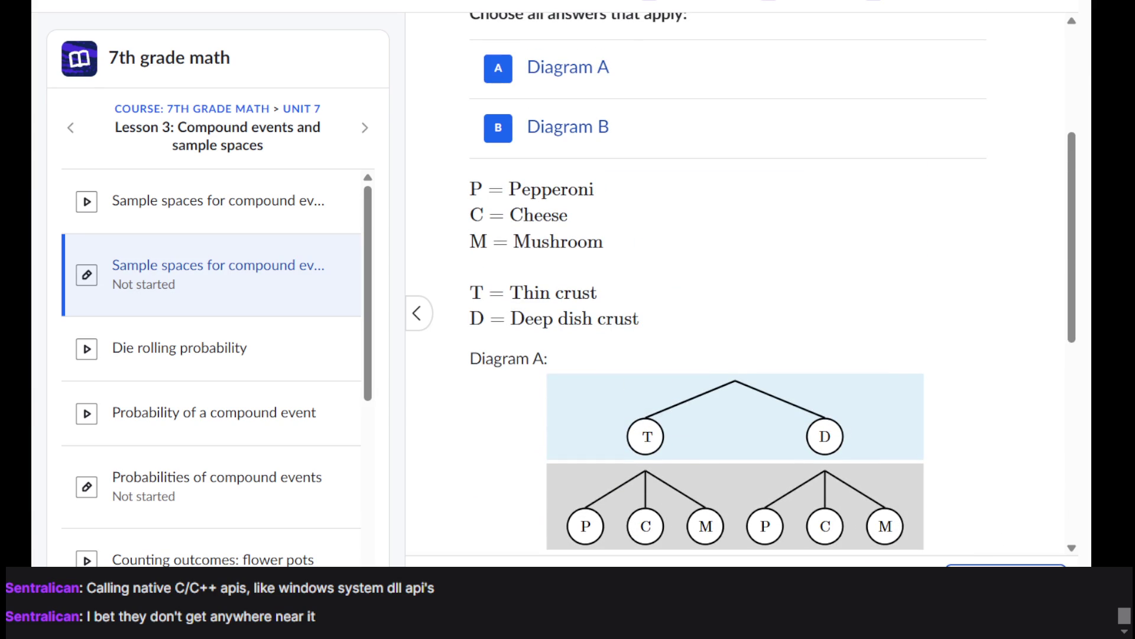
Step: Submit the pizza answer, then read the Hogwarts travel question and choose Table A
key("Return")
key("Return")
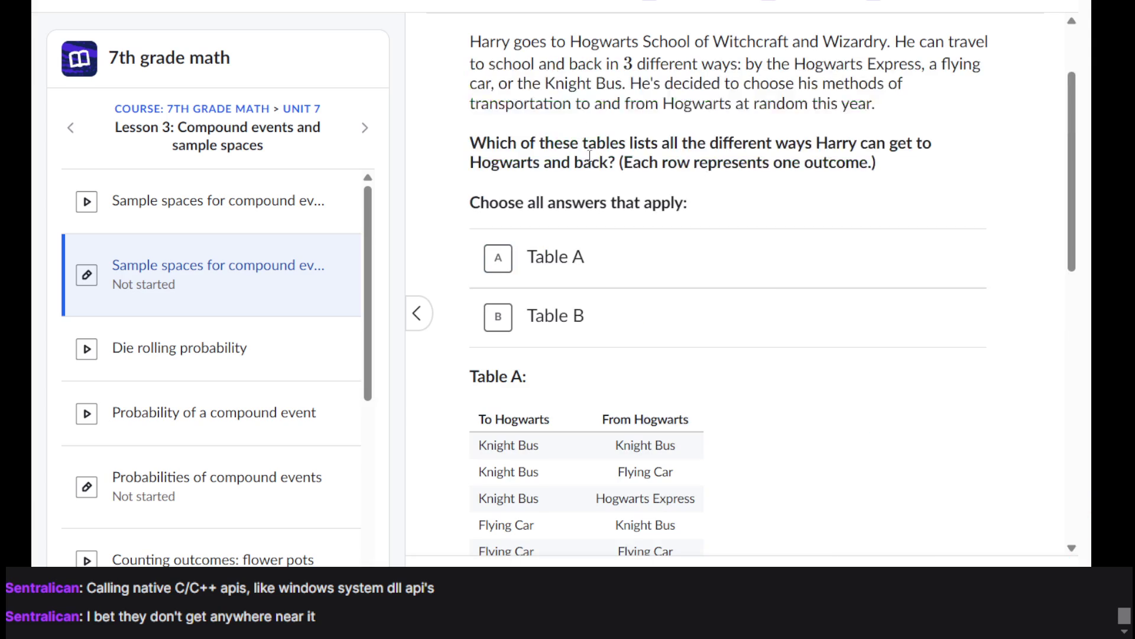
scroll(519, 69, "up", 2)
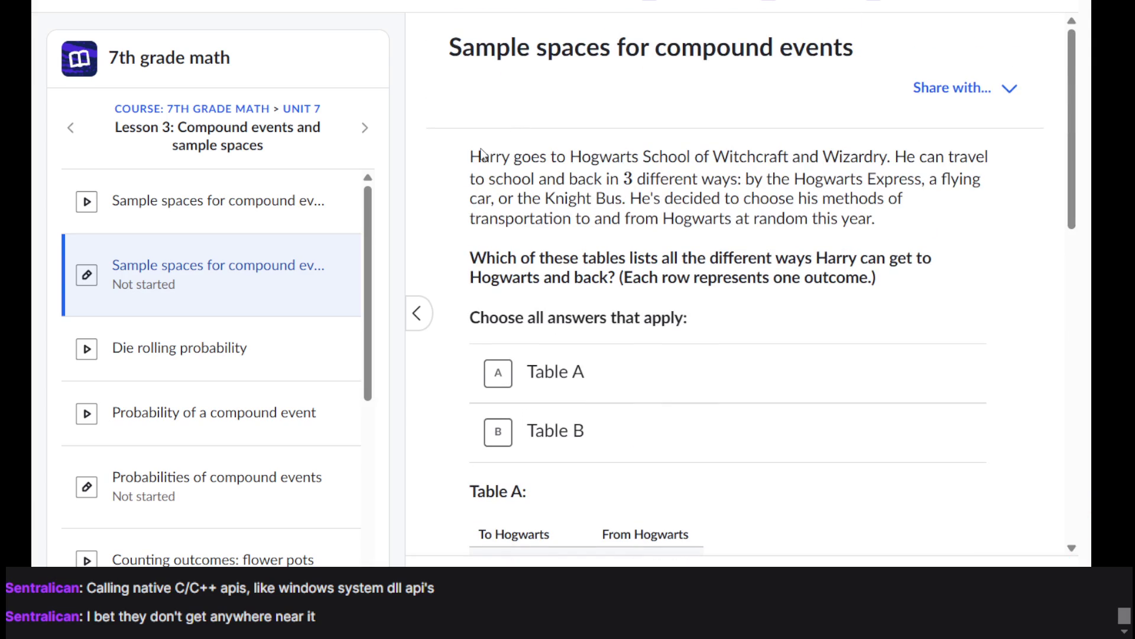
left_click_drag(473, 156, 894, 157)
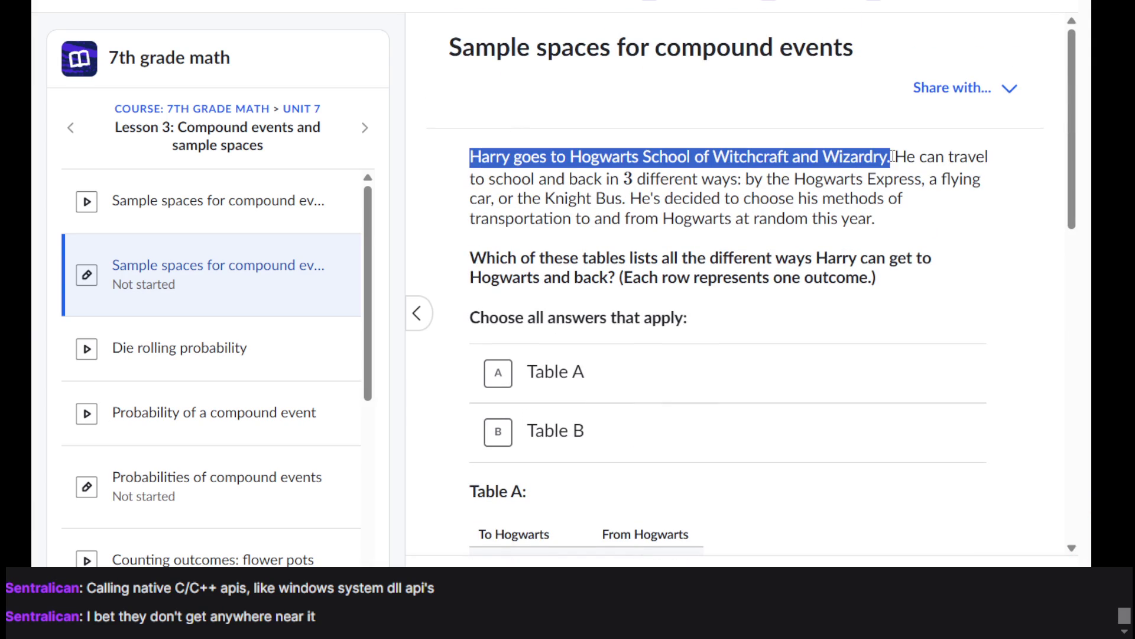
left_click(903, 216)
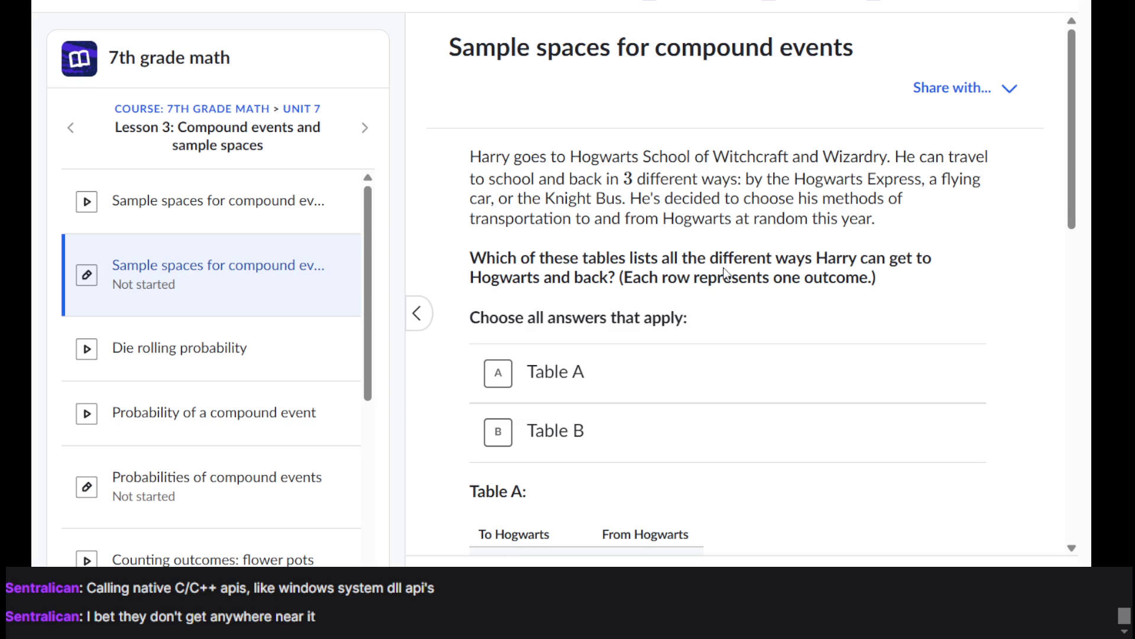
scroll(577, 320, "down", 5)
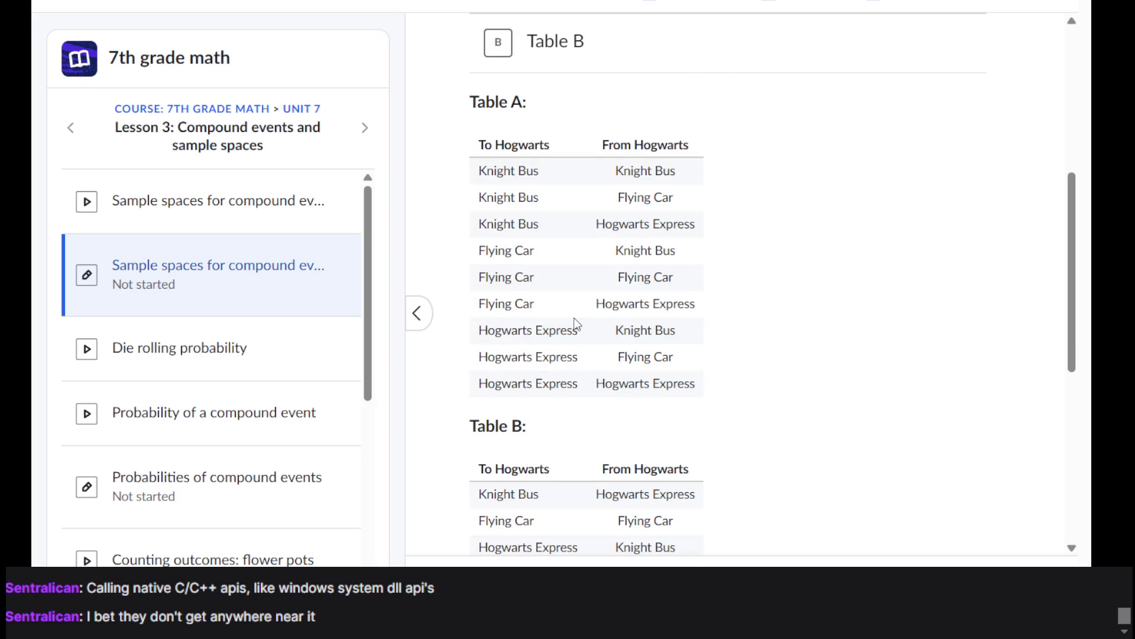
scroll(574, 324, "down", 5)
scroll(538, 191, "up", 4)
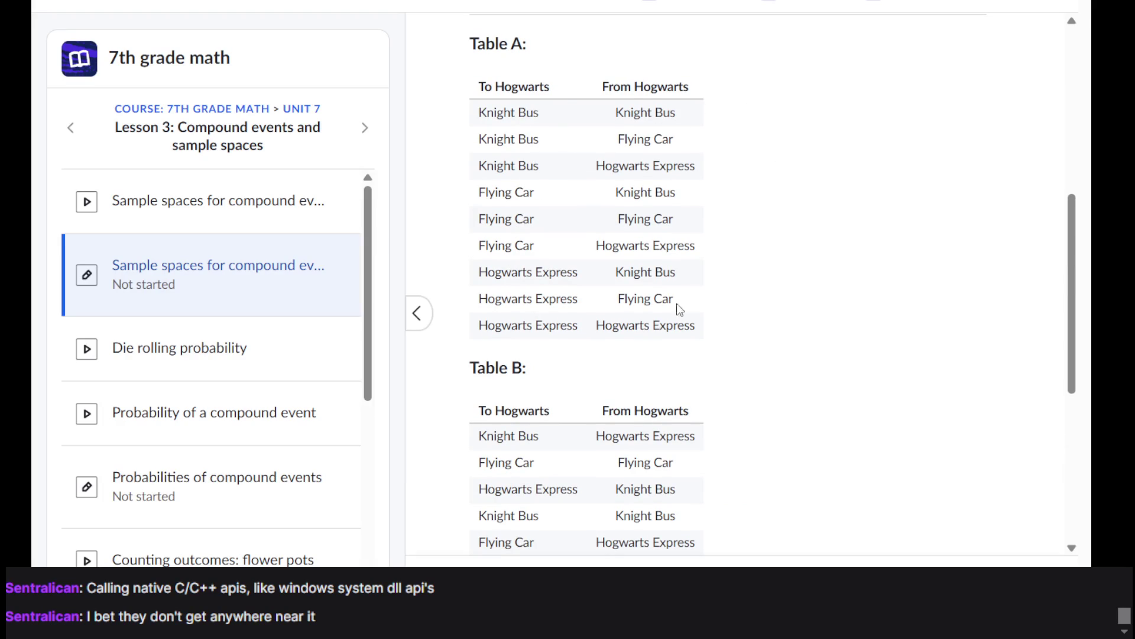
scroll(566, 99, "up", 5)
left_click(525, 289)
Step: Also select Table B, check the answer, and advance to the Paris tours question
scroll(526, 287, "down", 9)
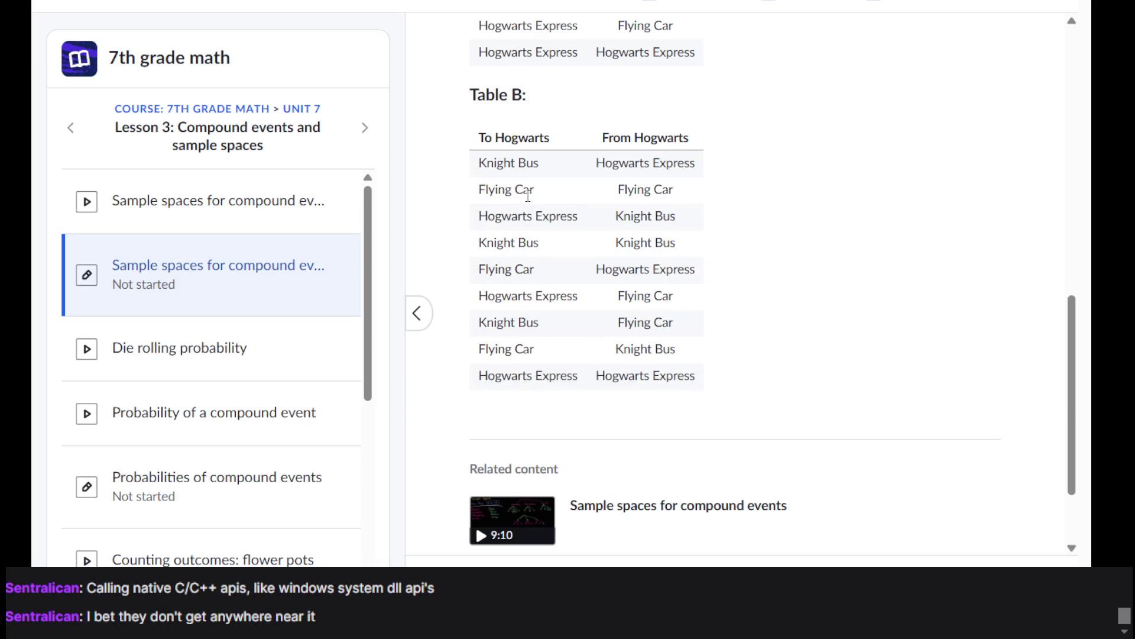
scroll(528, 195, "up", 3)
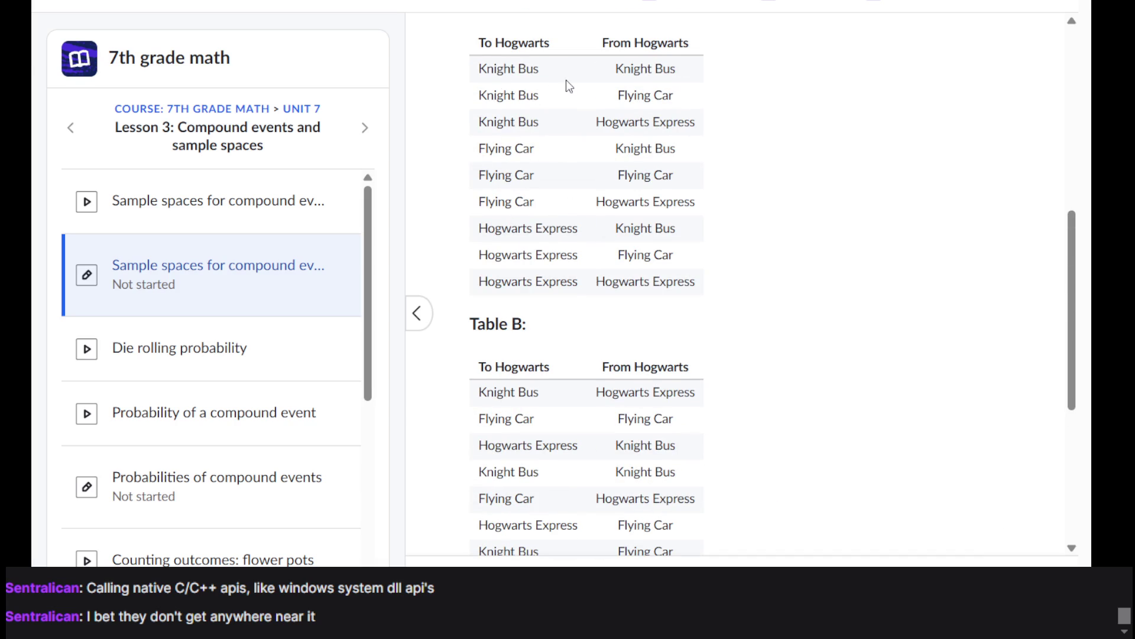
scroll(566, 80, "down", 4)
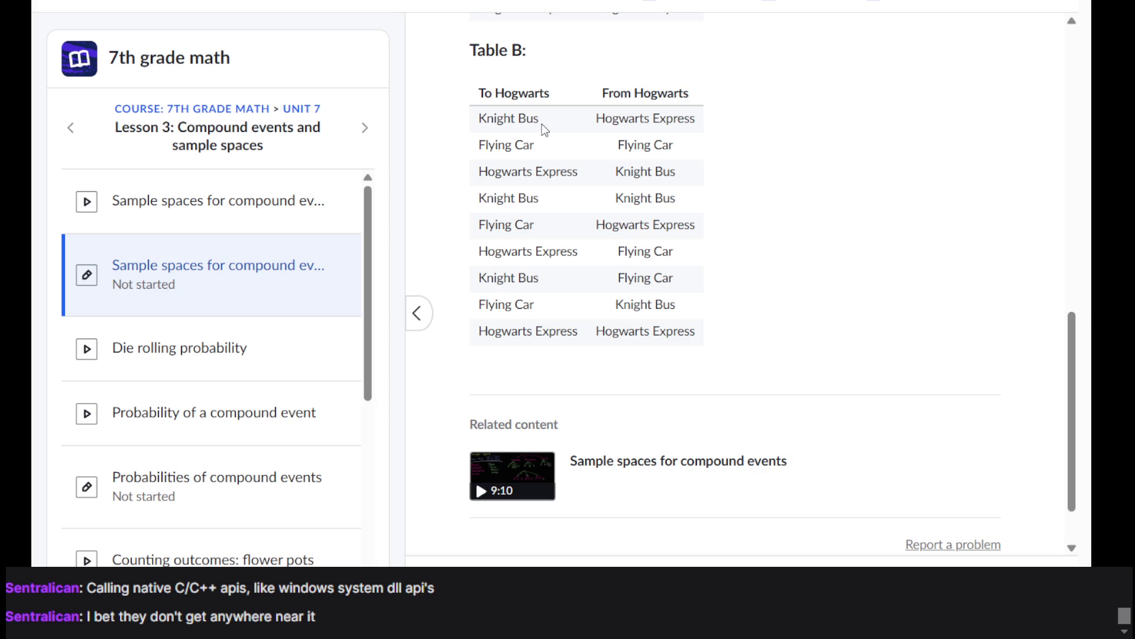
scroll(542, 123, "up", 4)
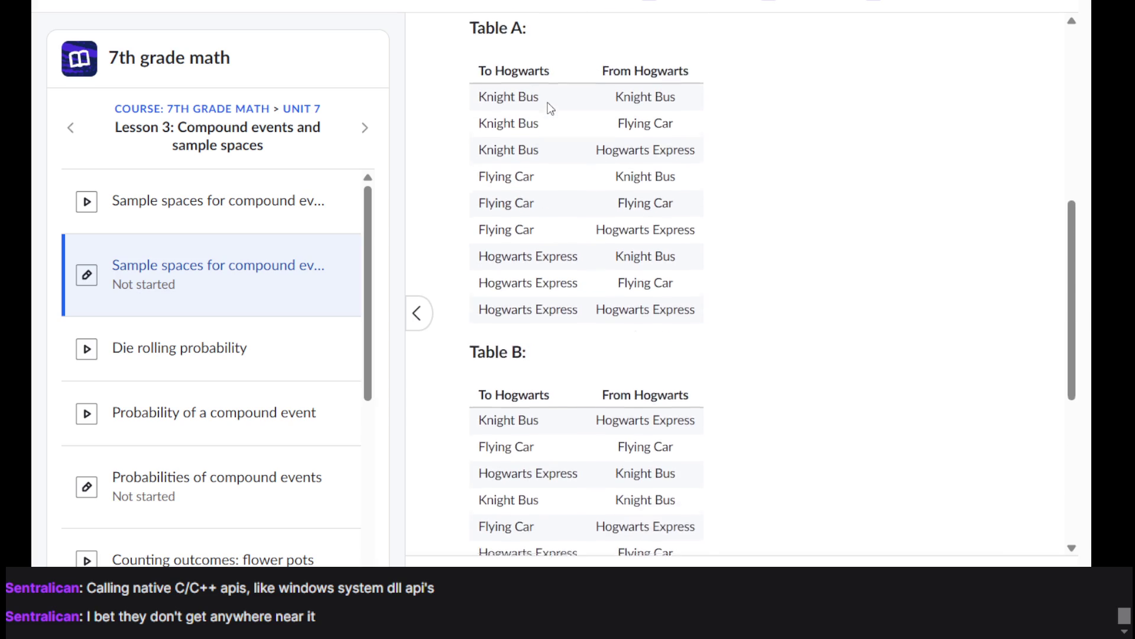
scroll(548, 108, "down", 3)
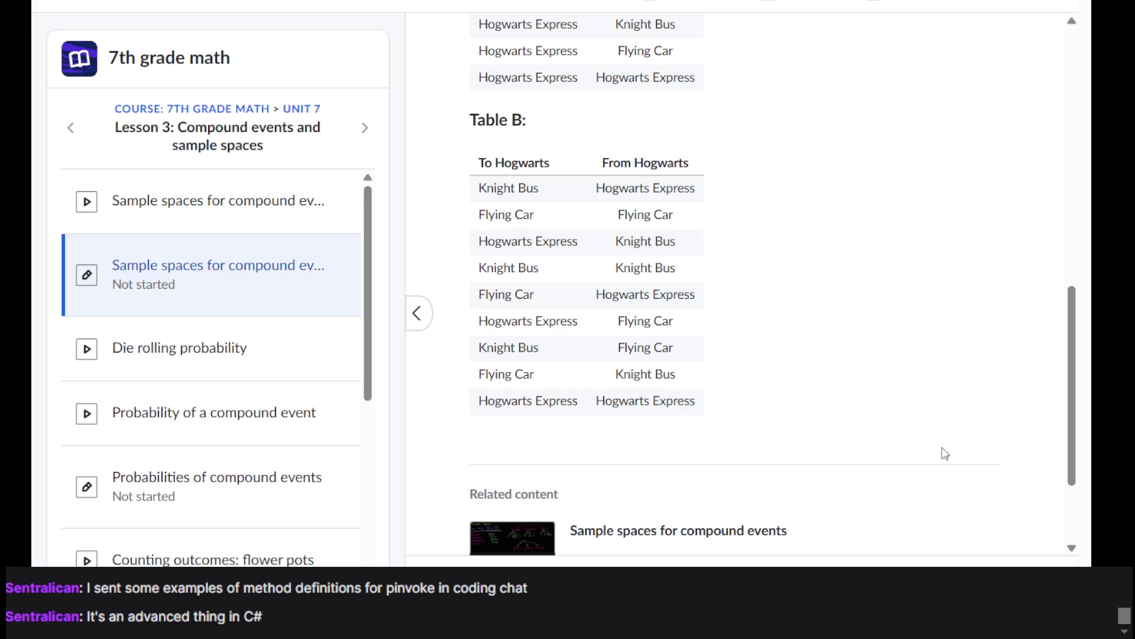
scroll(689, 256, "up", 10)
scroll(691, 259, "down", 10)
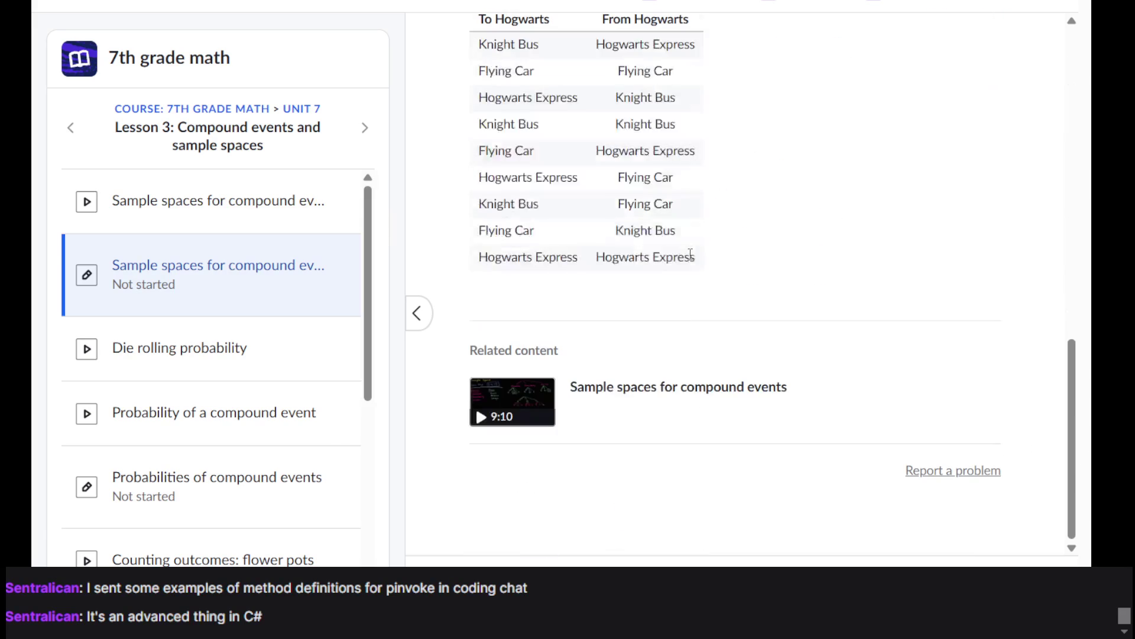
scroll(689, 282, "up", 10)
scroll(690, 276, "down", 10)
triple_click(669, 256)
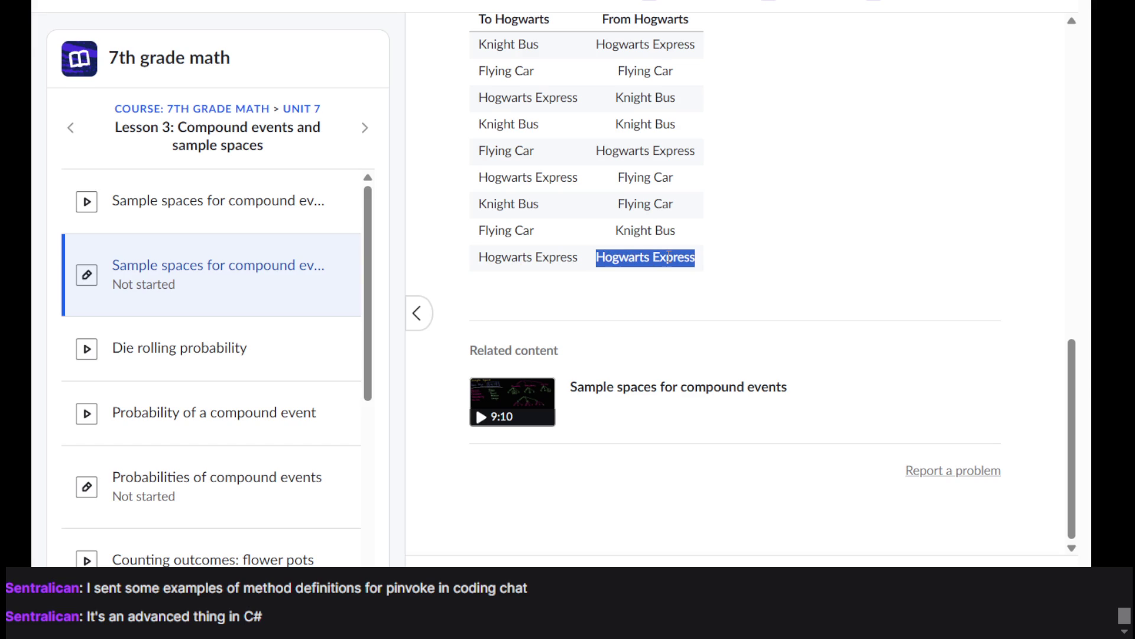
left_click(669, 257)
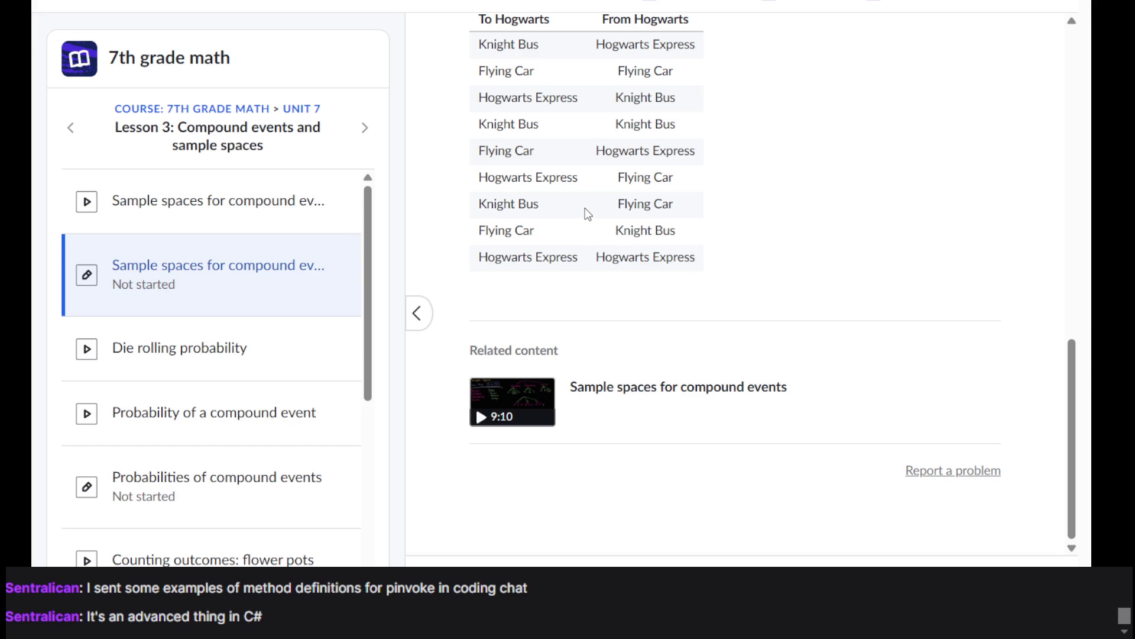
scroll(500, 152, "up", 1)
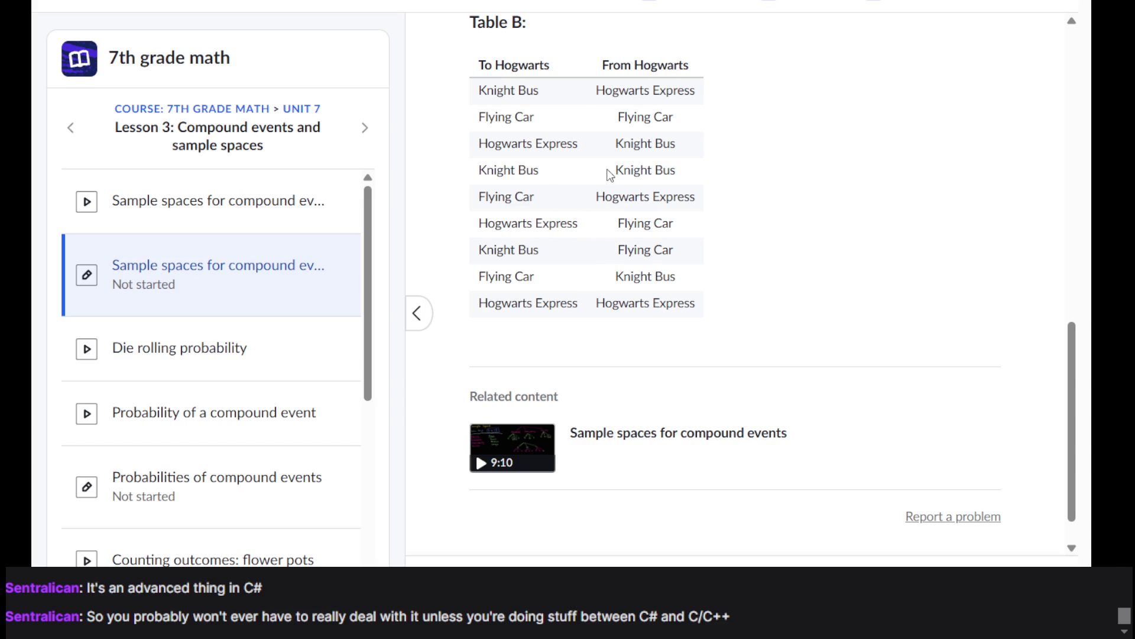
scroll(542, 185, "up", 5)
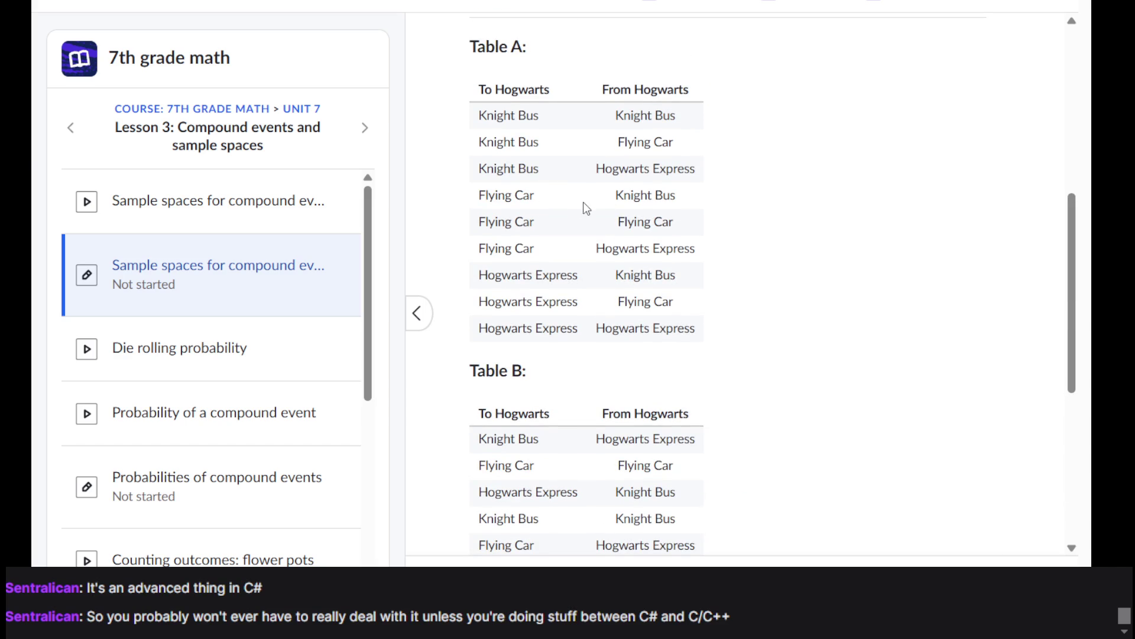
scroll(593, 193, "up", 2)
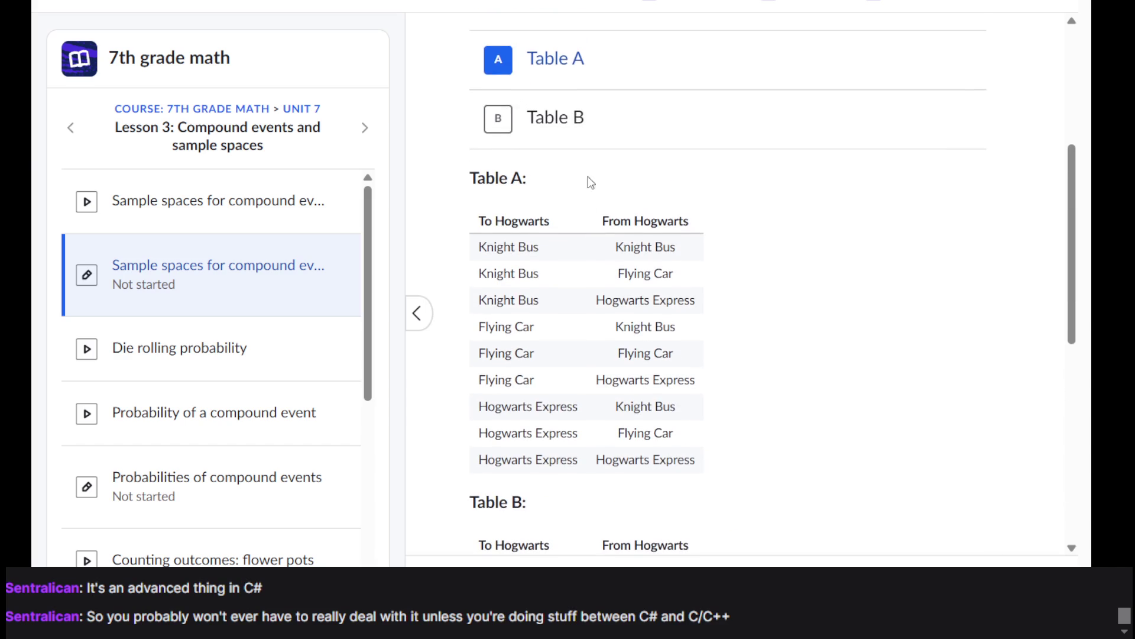
left_click(577, 120)
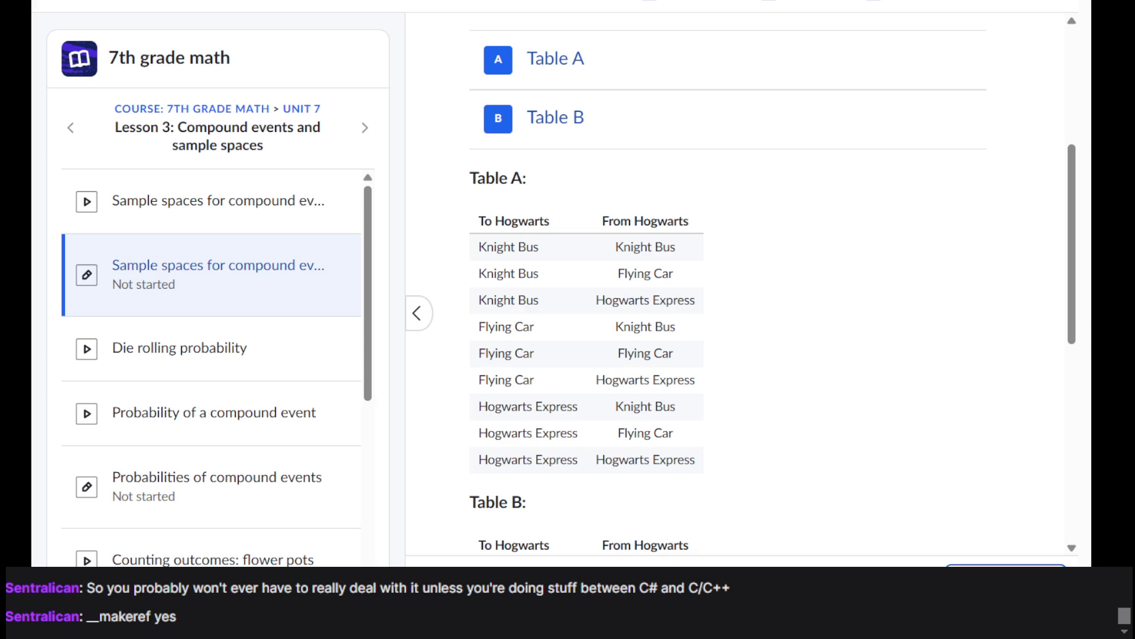
left_click(978, 559)
left_click(979, 556)
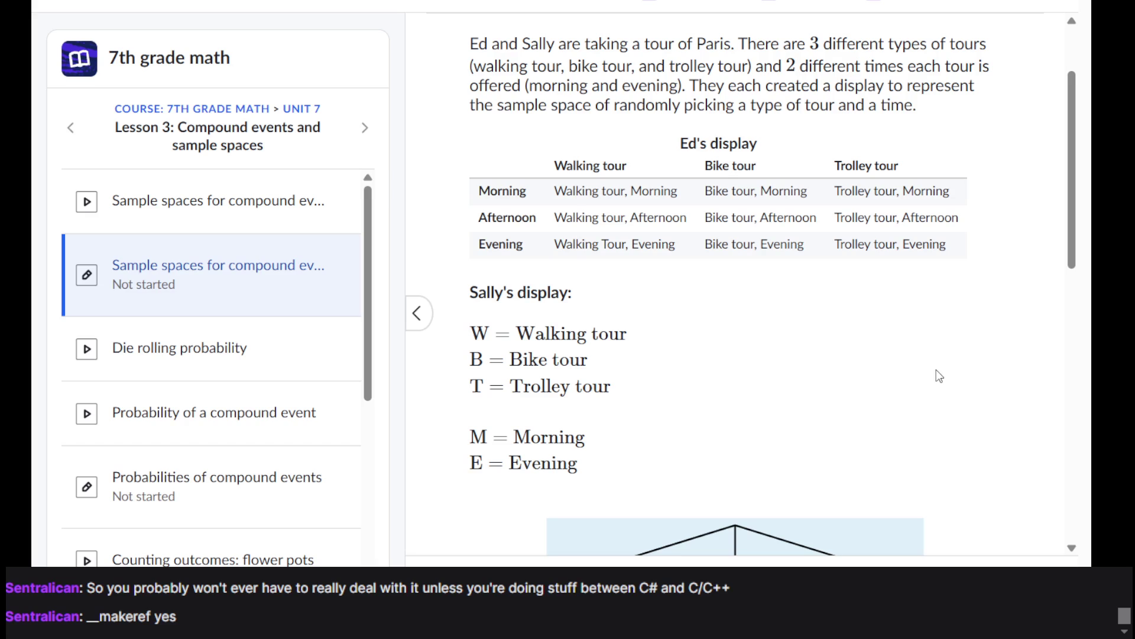
scroll(940, 376, "down", 10)
scroll(939, 376, "up", 12)
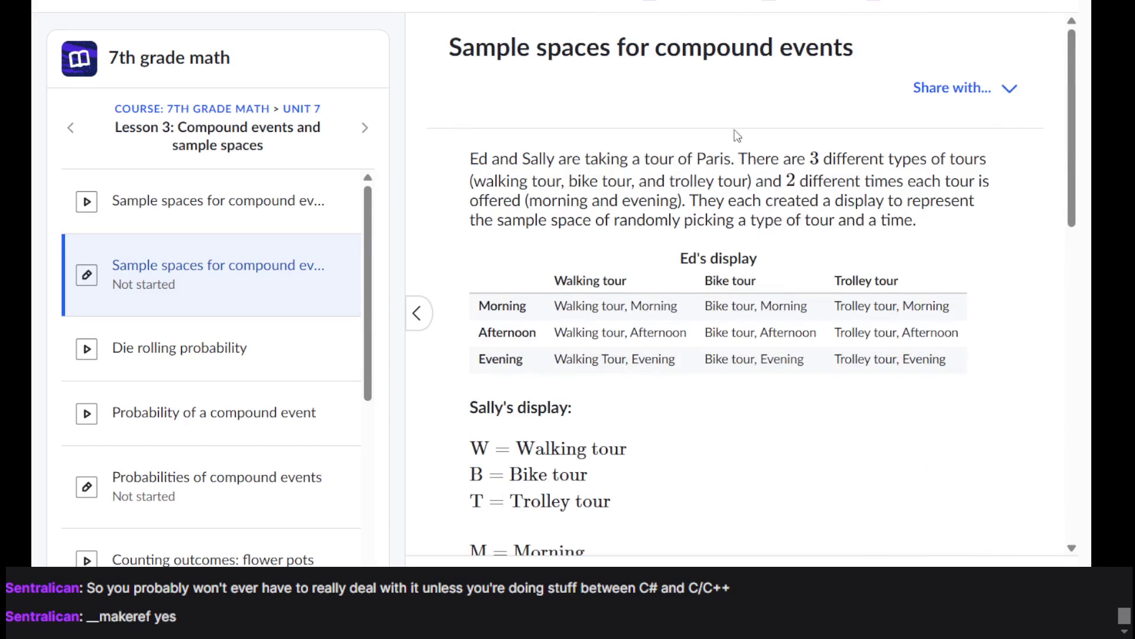
scroll(705, 142, "down", 5)
scroll(706, 142, "up", 5)
scroll(857, 323, "down", 10)
scroll(857, 322, "up", 10)
scroll(857, 322, "down", 5)
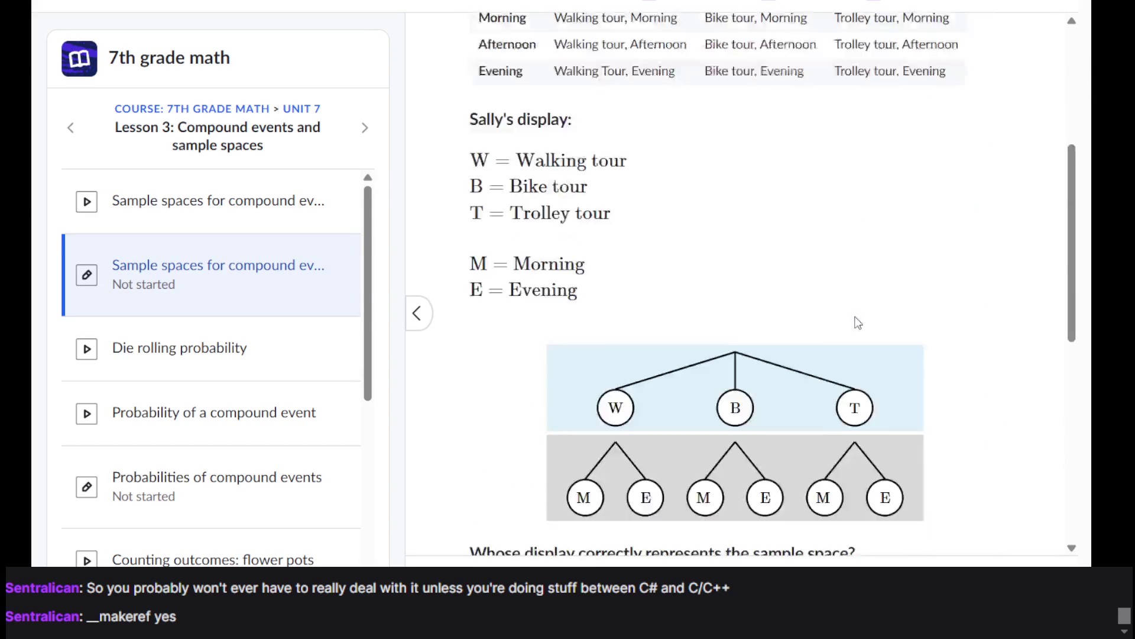
scroll(858, 322, "down", 5)
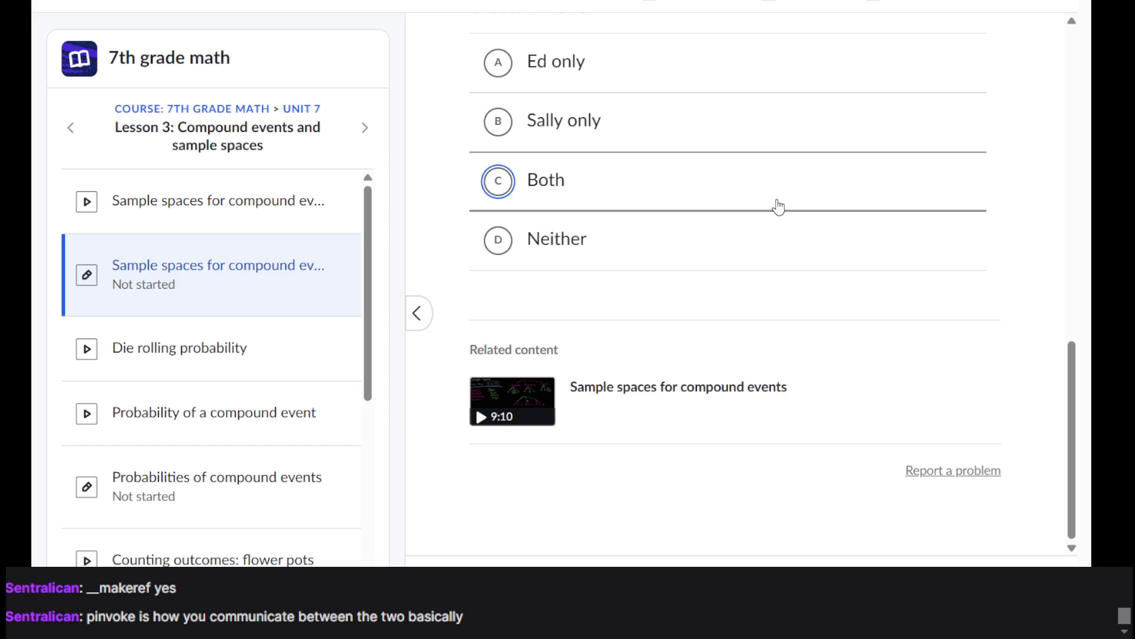
scroll(779, 207, "up", 5)
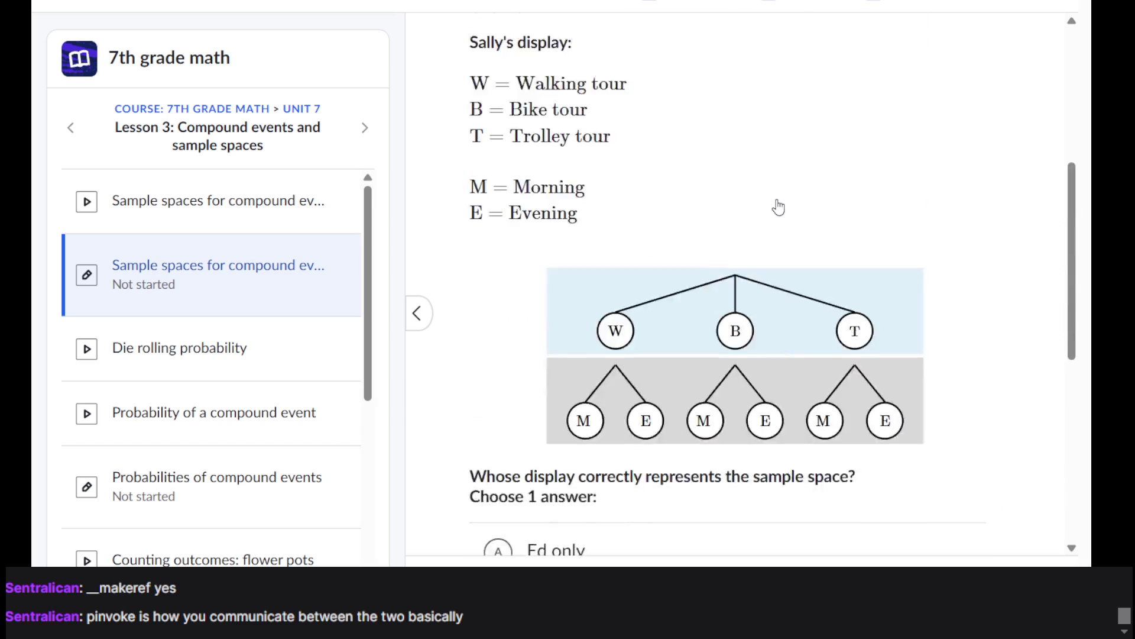
scroll(778, 207, "down", 5)
scroll(778, 207, "up", 10)
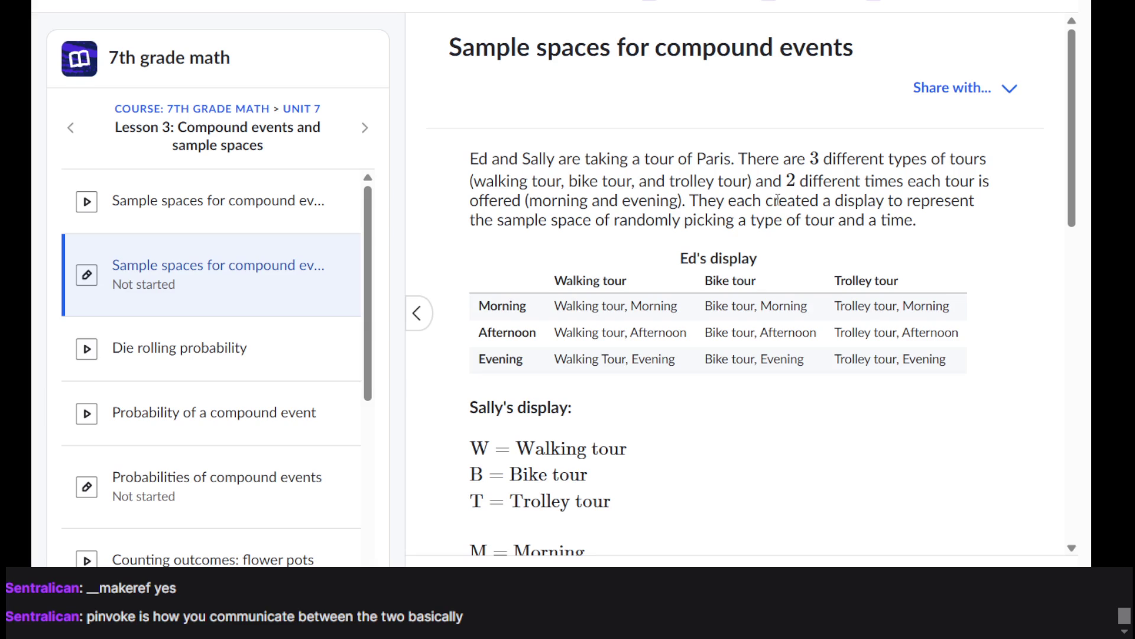
Step: Compare Ed's and Sally's displays of Paris tour types and times
scroll(779, 200, "down", 10)
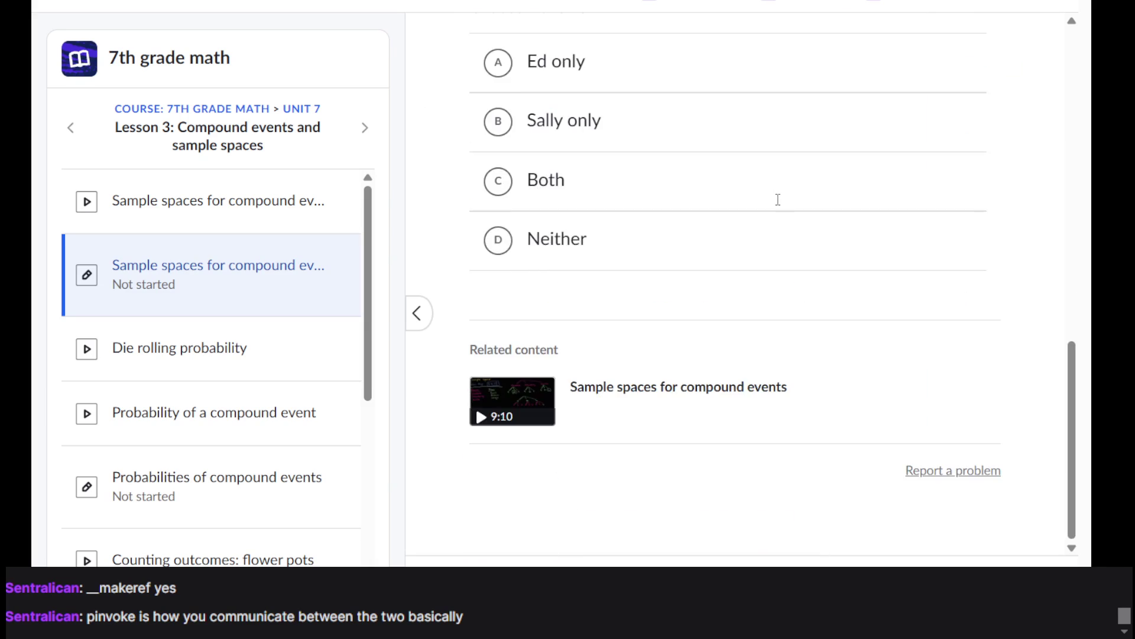
scroll(778, 200, "up", 10)
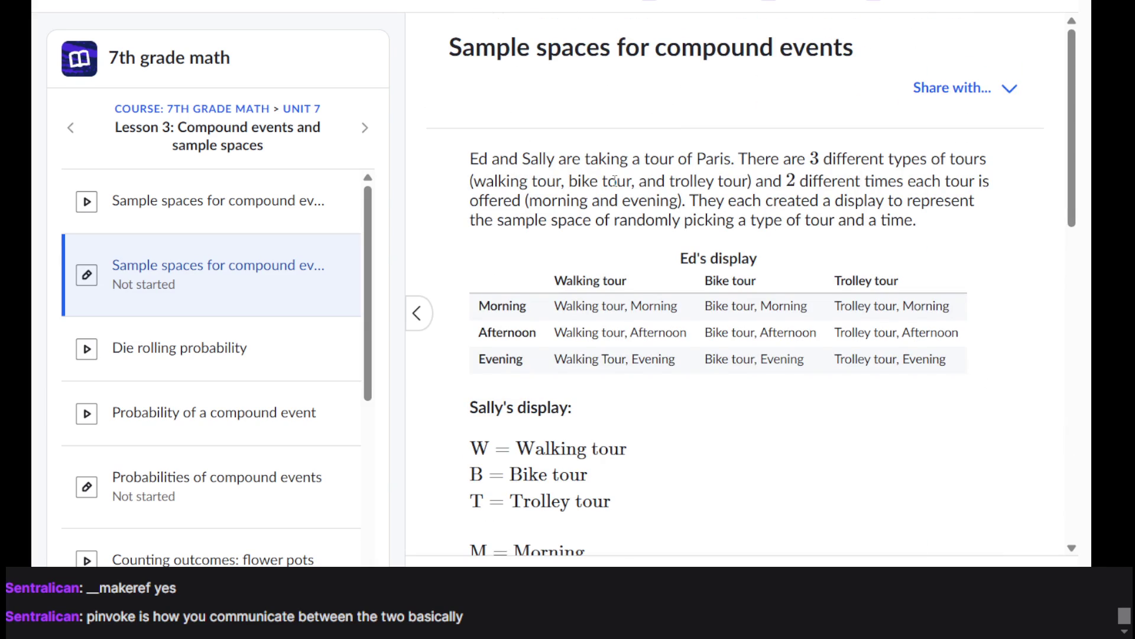
scroll(615, 181, "down", 1)
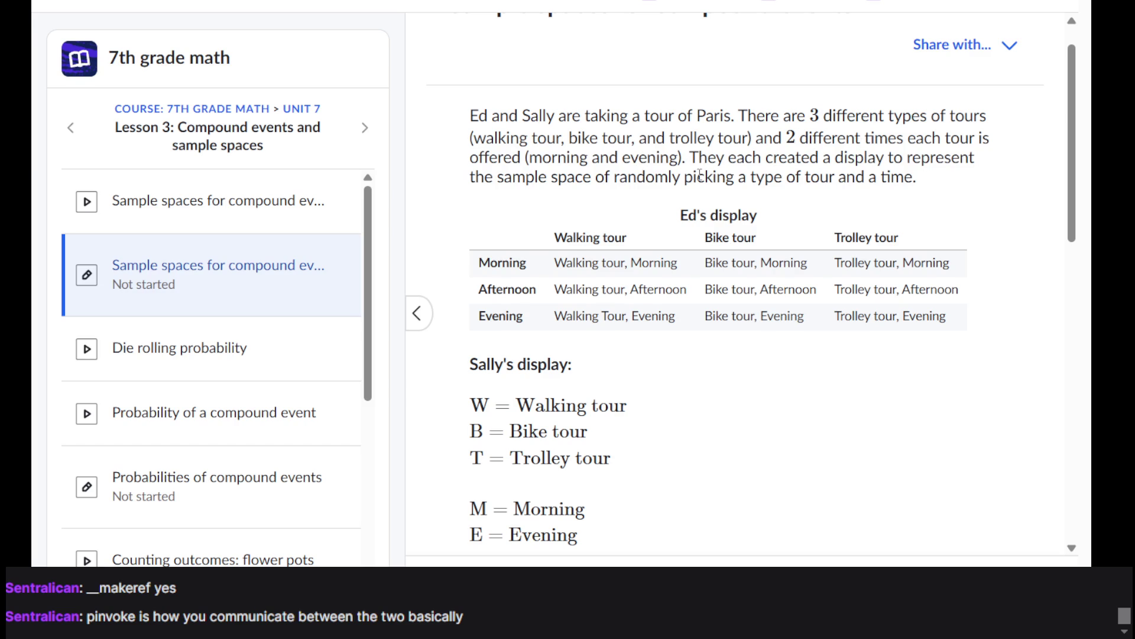
scroll(699, 175, "down", 1)
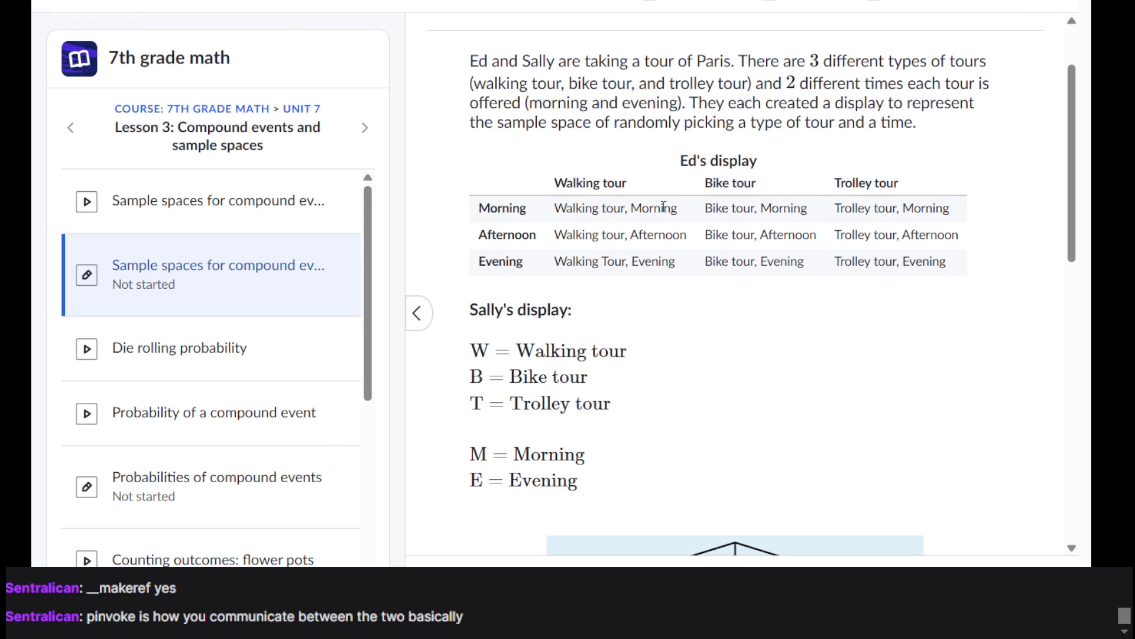
scroll(630, 227, "down", 7)
scroll(630, 226, "down", 3)
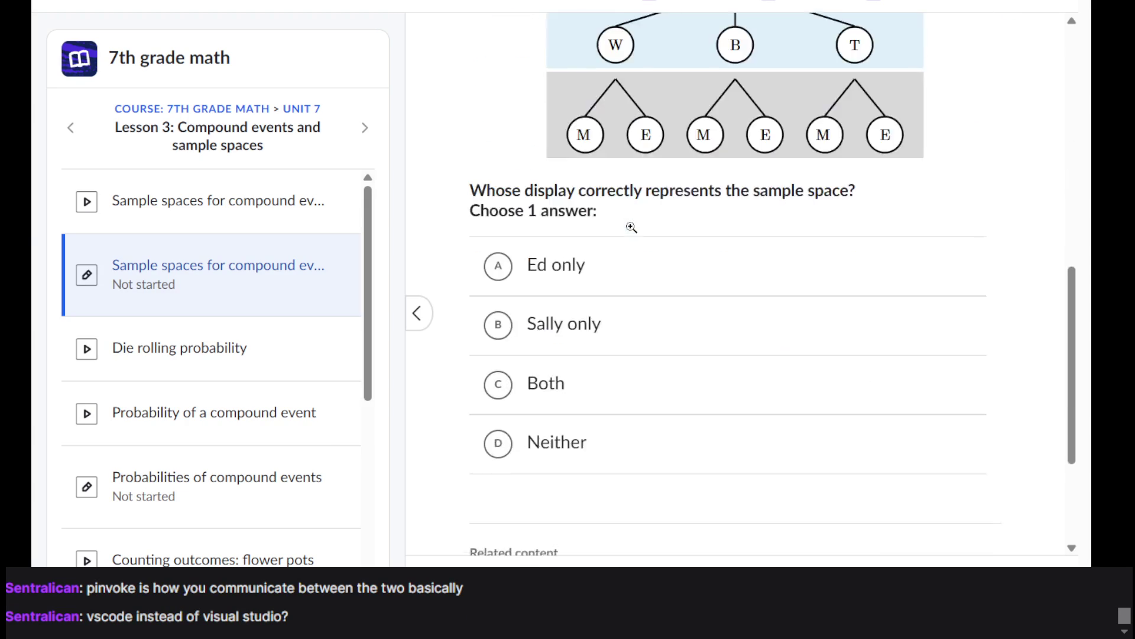
scroll(632, 231, "up", 7)
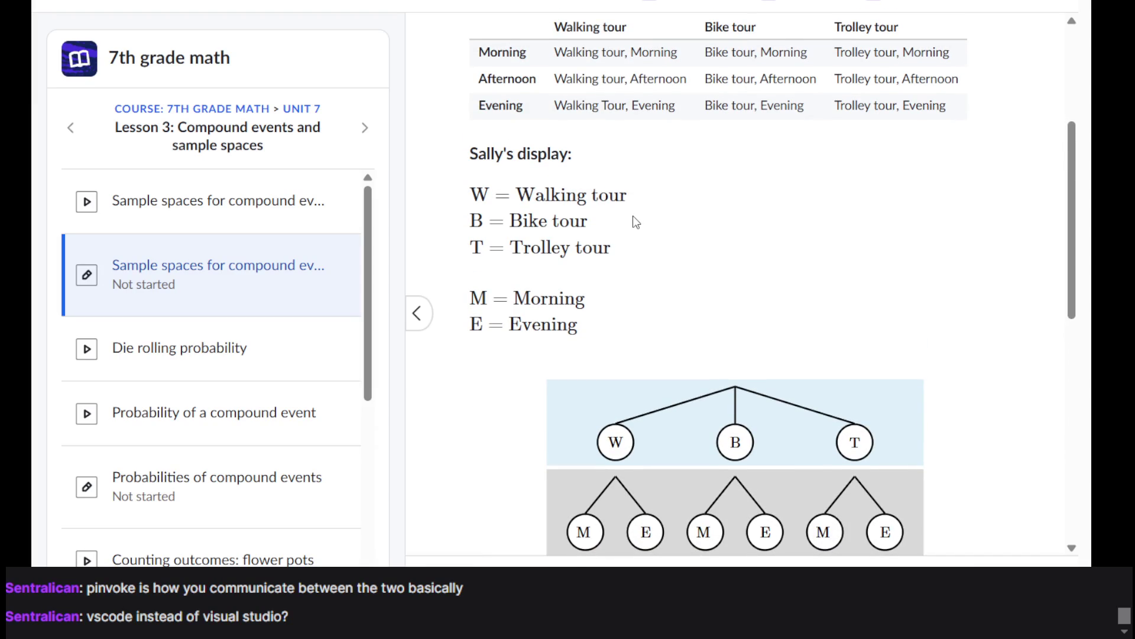
scroll(646, 224, "up", 3)
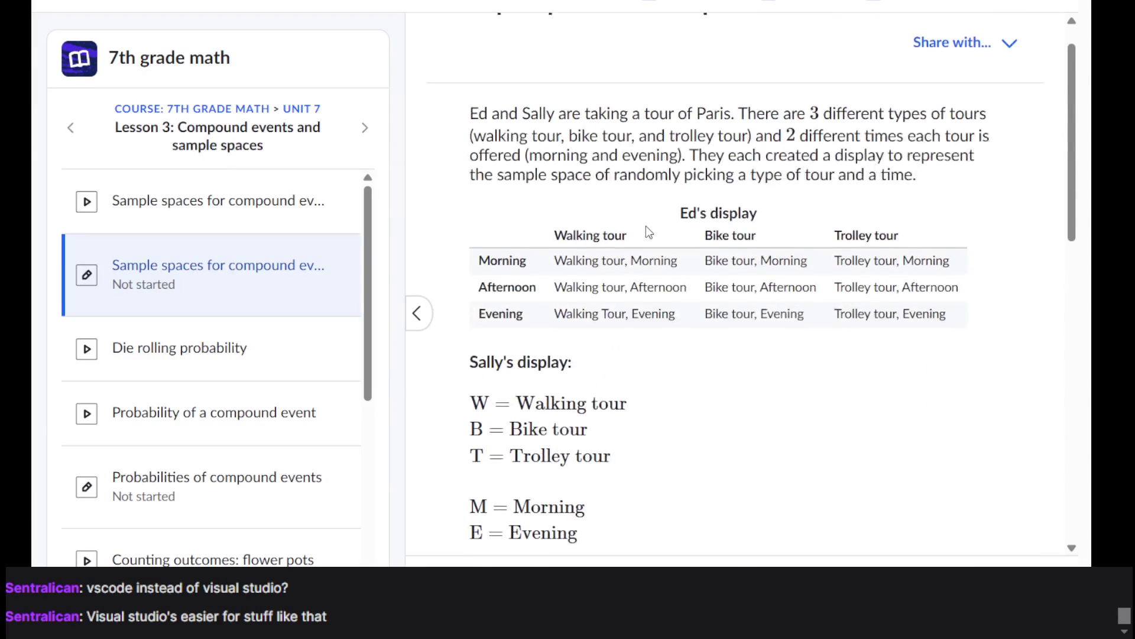
scroll(646, 226, "down", 1)
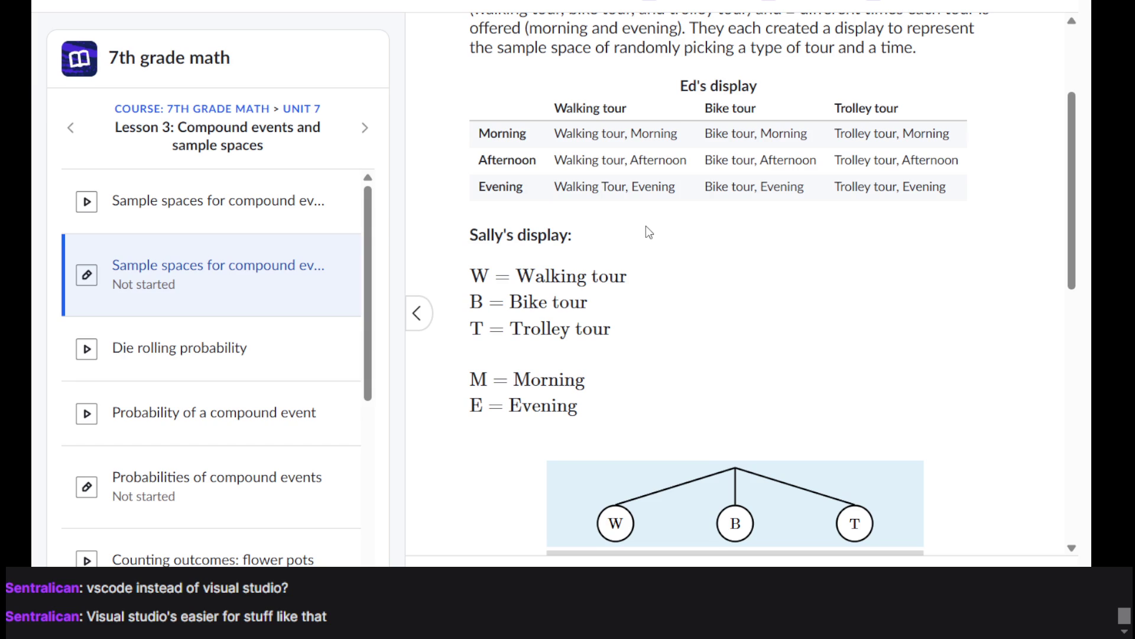
scroll(646, 225, "down", 10)
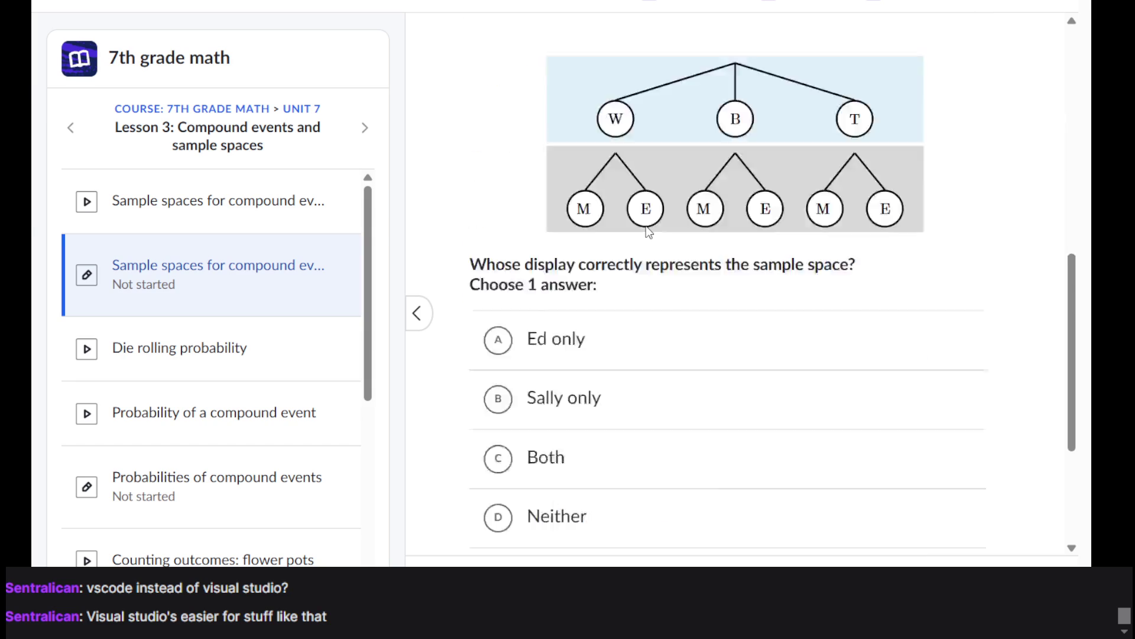
scroll(645, 225, "up", 13)
scroll(647, 226, "up", 1)
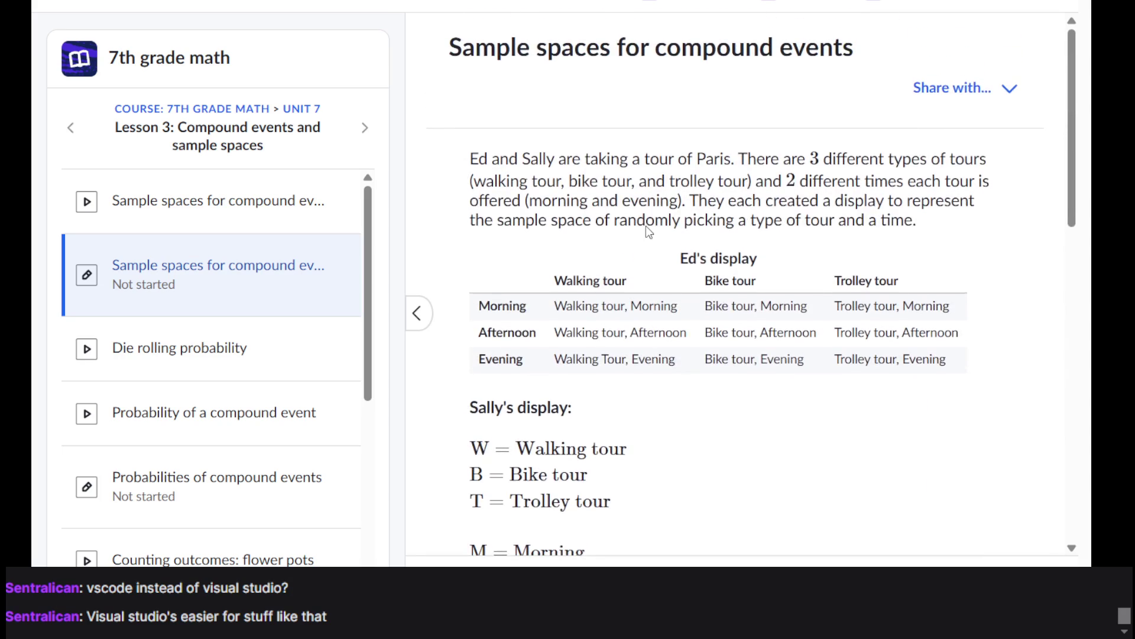
scroll(647, 226, "down", 14)
scroll(647, 227, "up", 7)
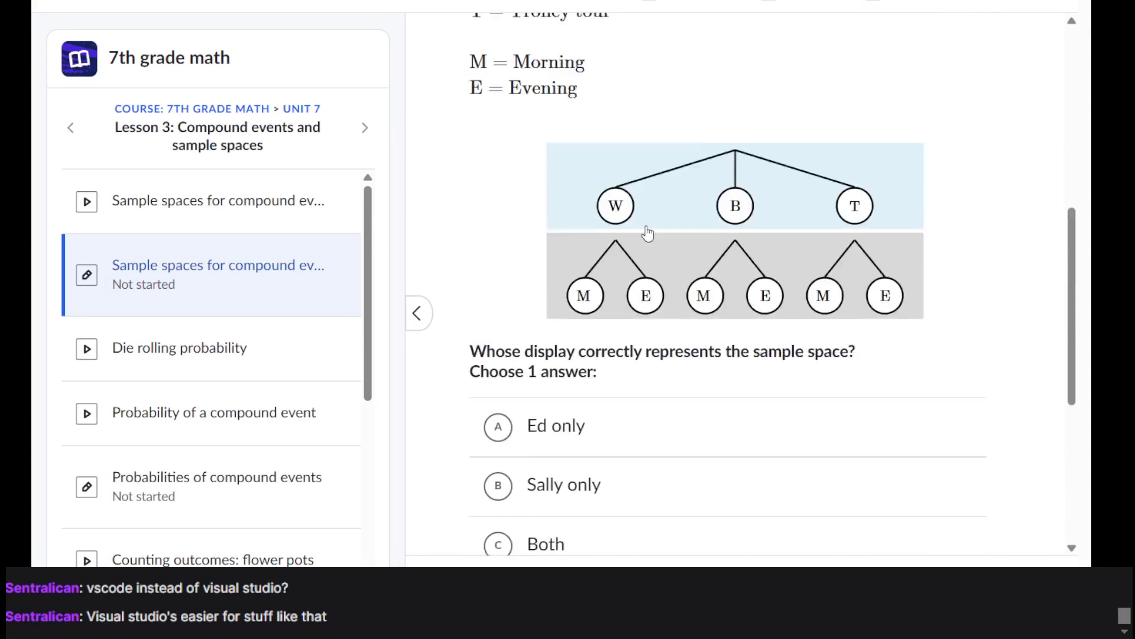
scroll(648, 234, "up", 4)
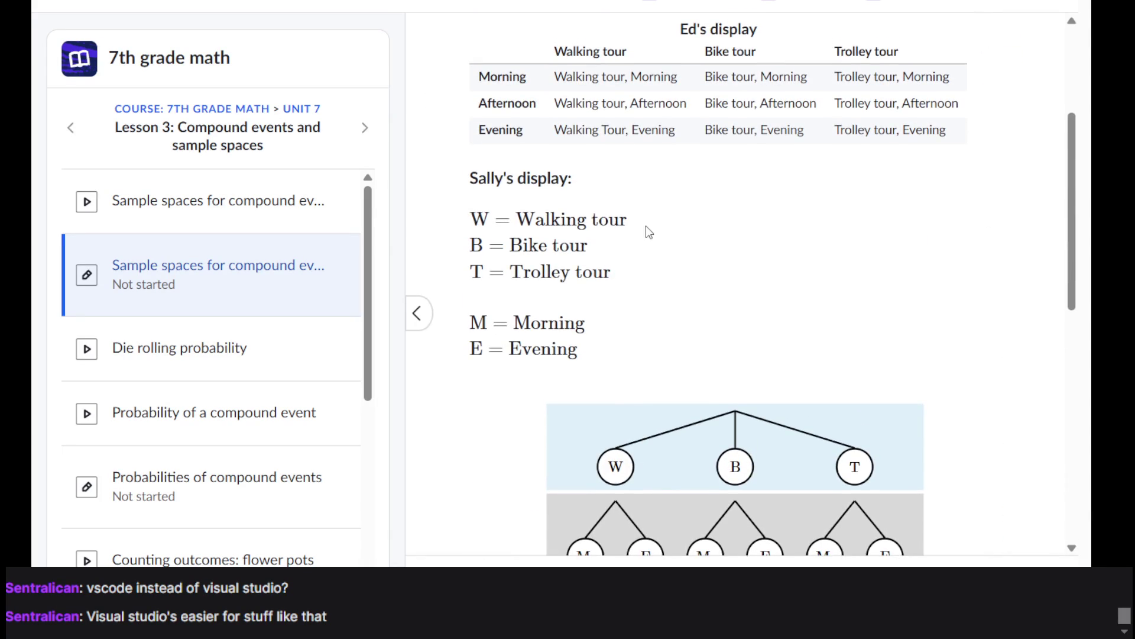
scroll(649, 232, "up", 2)
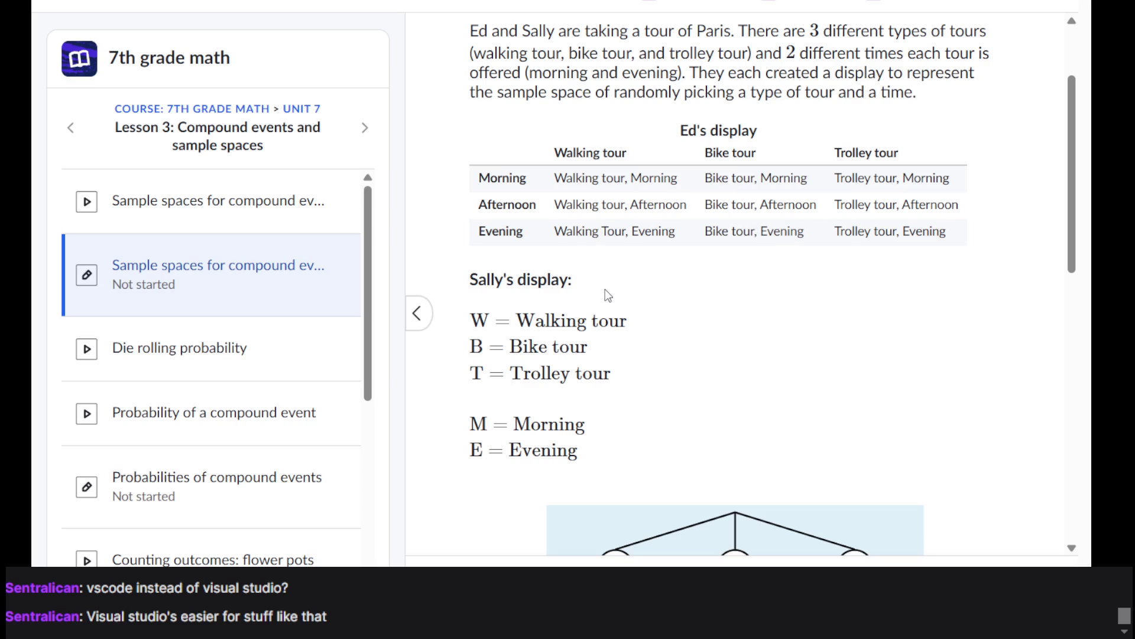
scroll(608, 295, "up", 1)
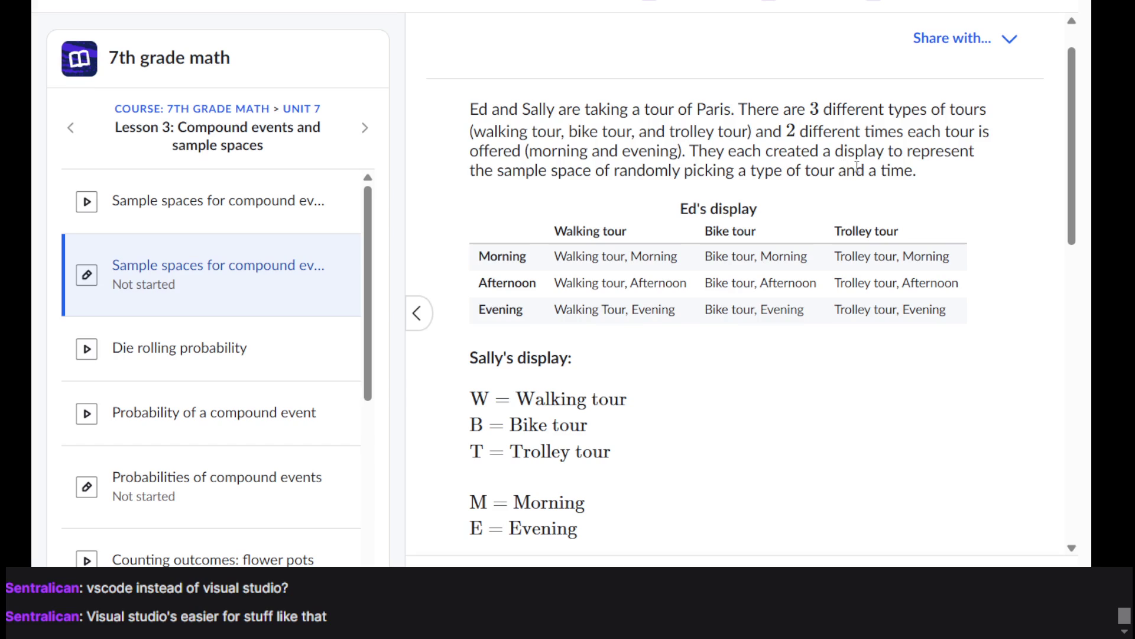
scroll(643, 201, "down", 3)
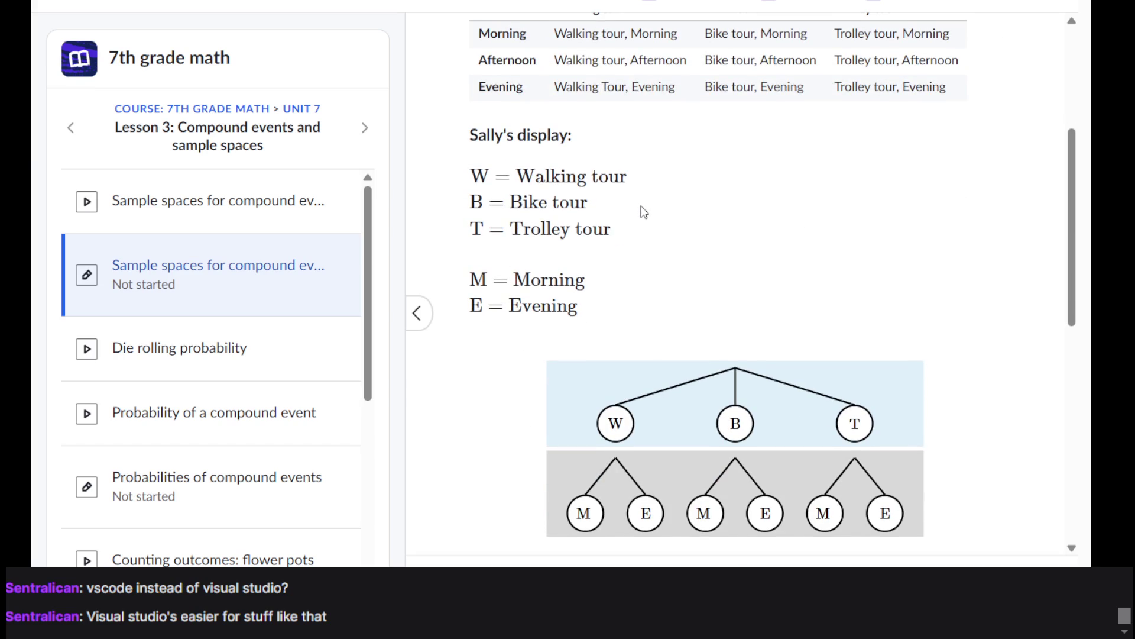
scroll(617, 241, "down", 2)
scroll(616, 243, "up", 1)
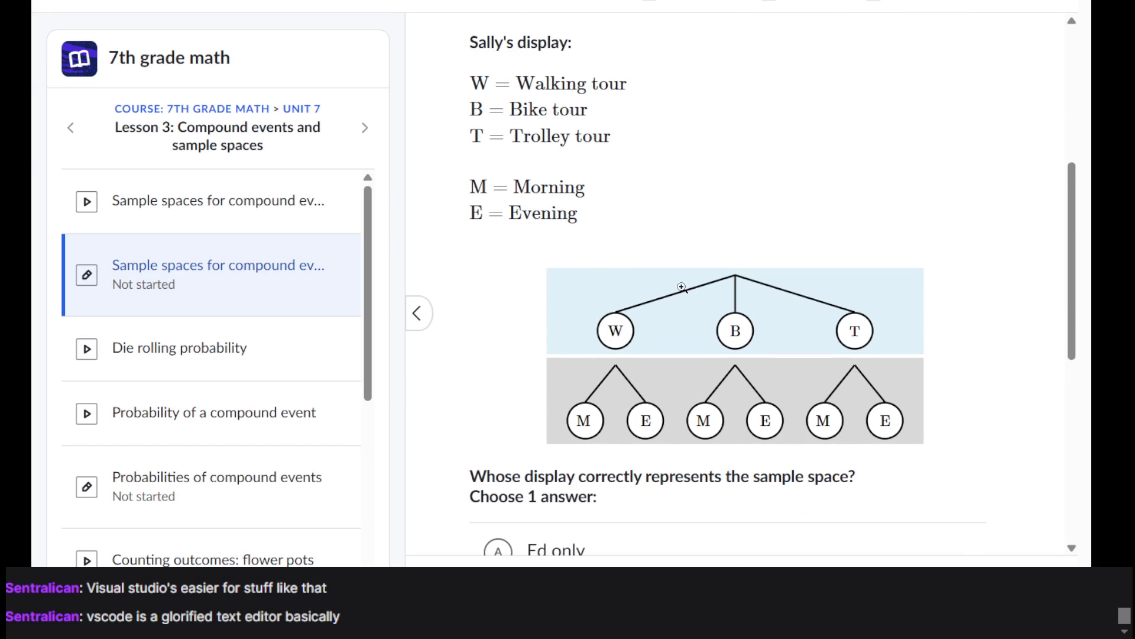
scroll(676, 418, "down", 5)
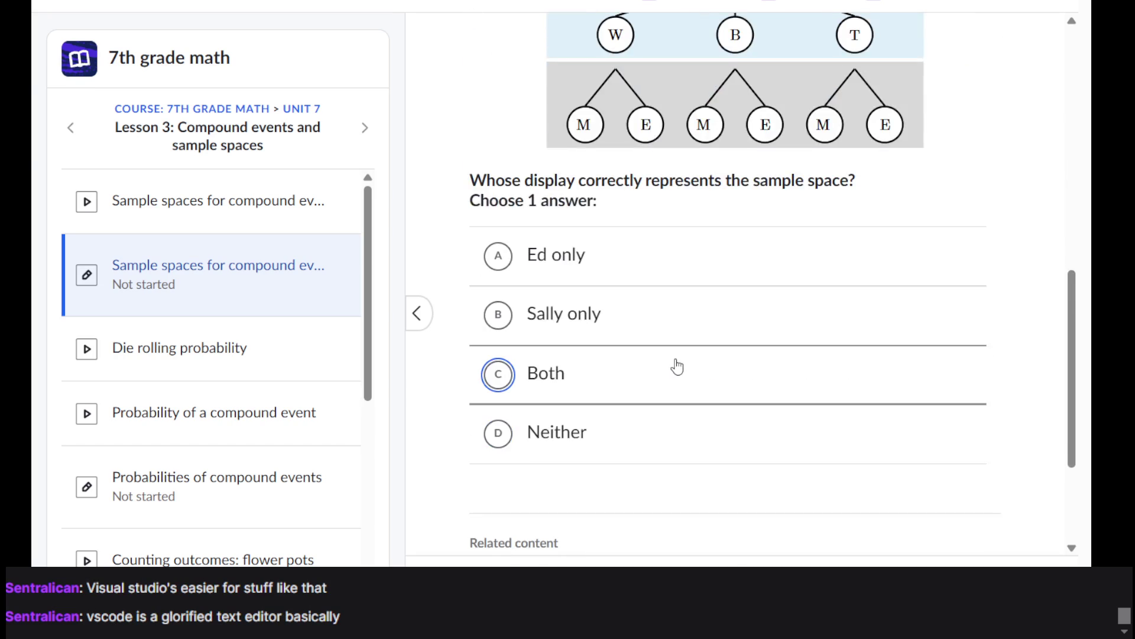
scroll(677, 367, "up", 6)
scroll(678, 367, "down", 7)
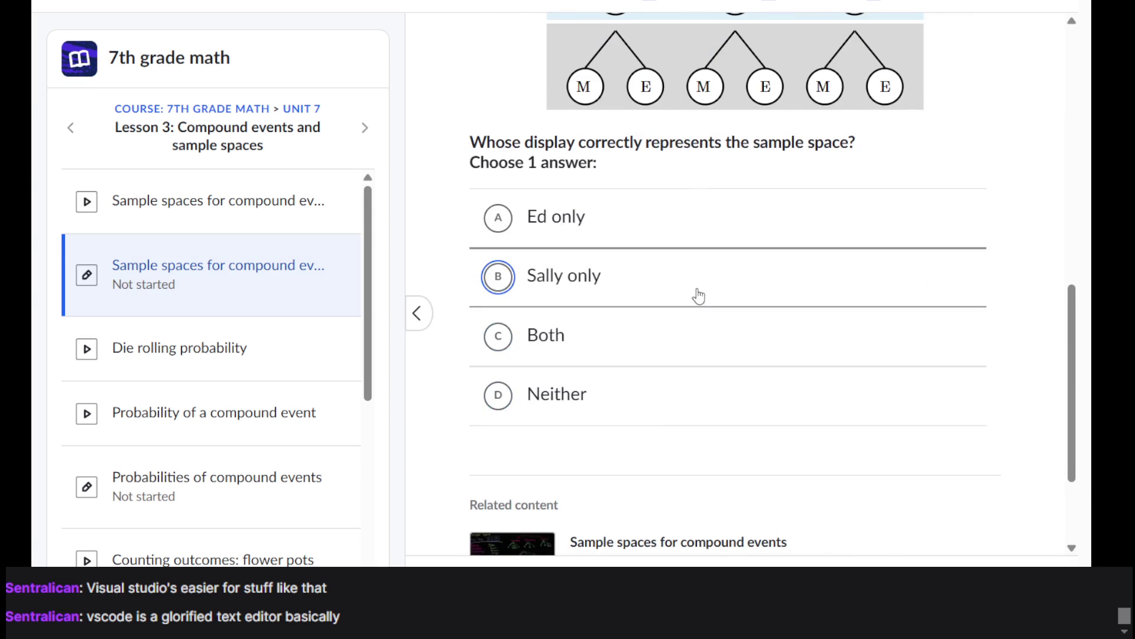
Step: Answer 'Sally only', check it, and continue to the stools question
left_click(704, 282)
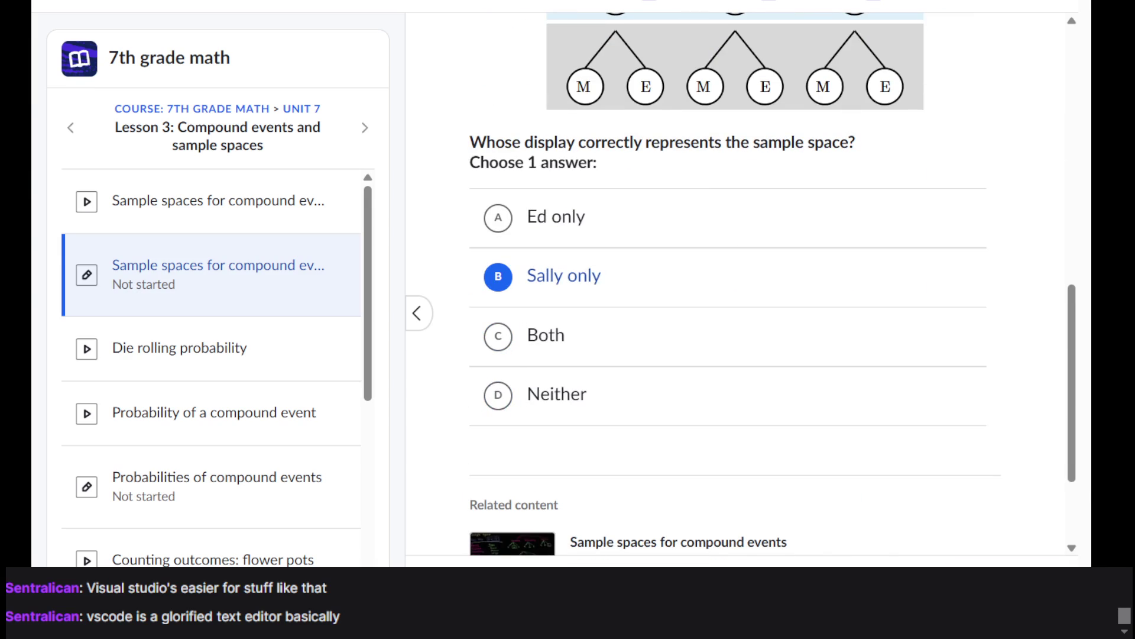
key("Return")
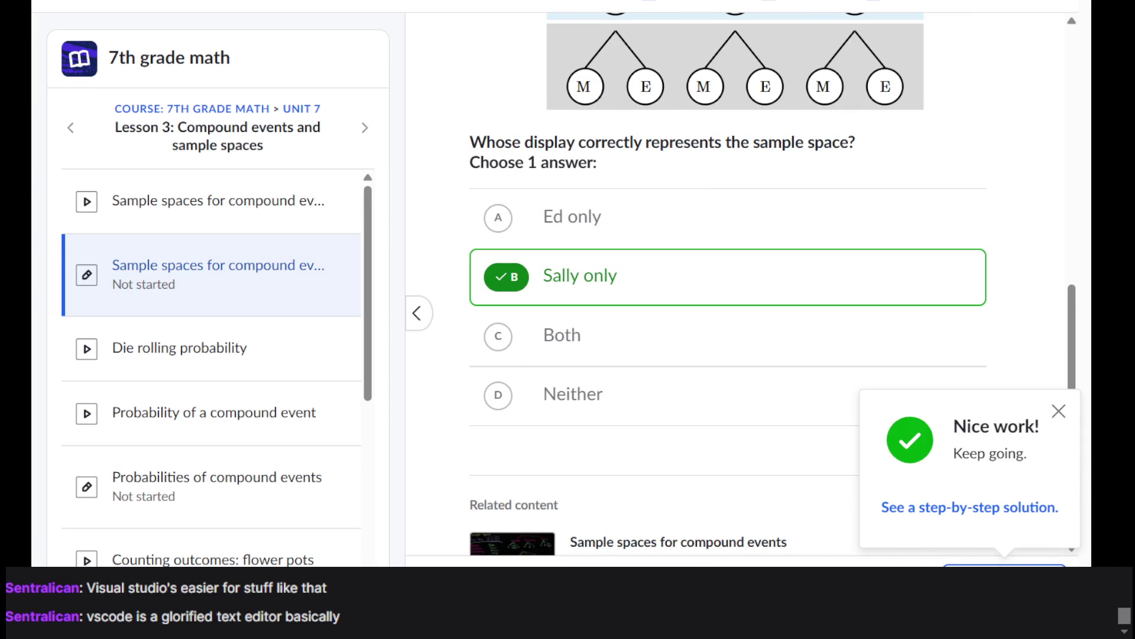
key("Return")
scroll(668, 191, "down", 5)
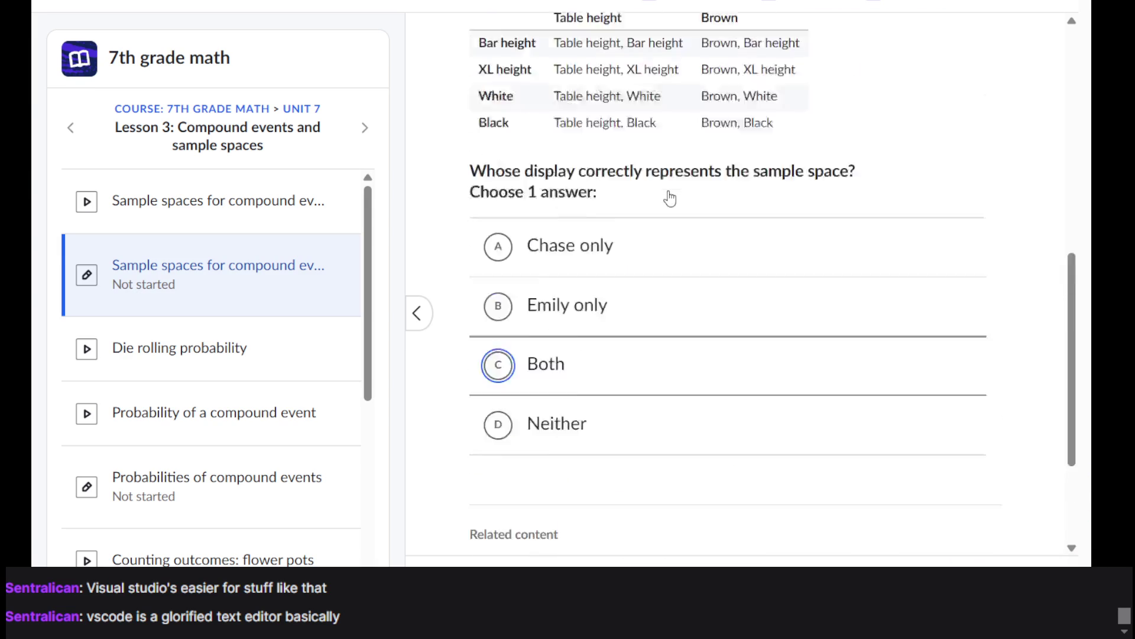
scroll(669, 189, "down", 10)
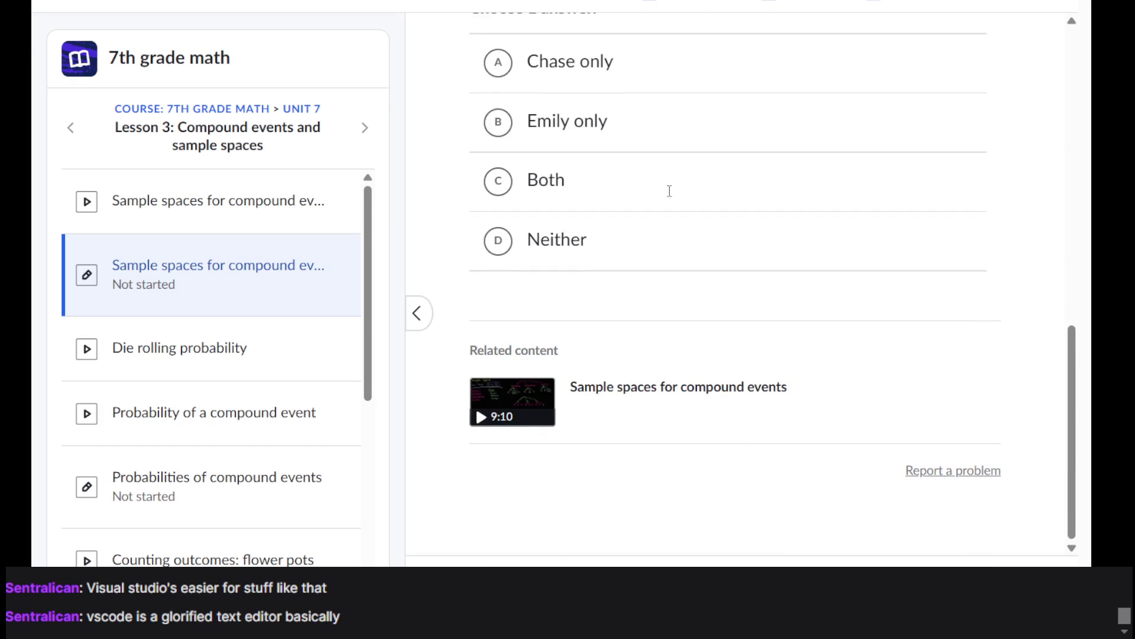
scroll(669, 190, "up", 10)
scroll(670, 198, "down", 10)
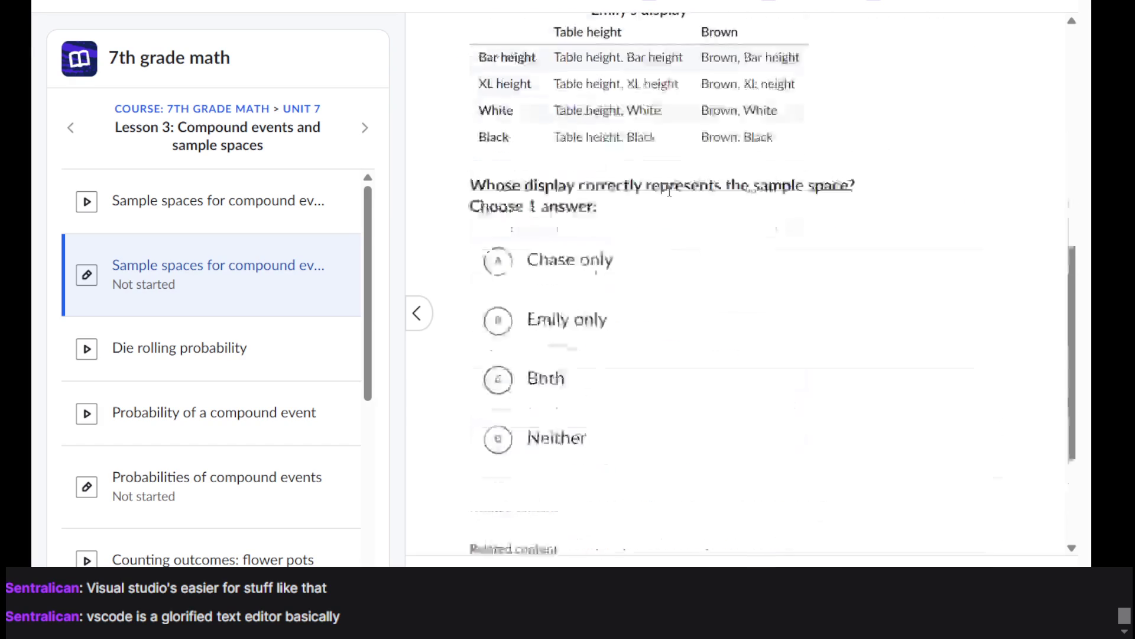
scroll(667, 188, "up", 10)
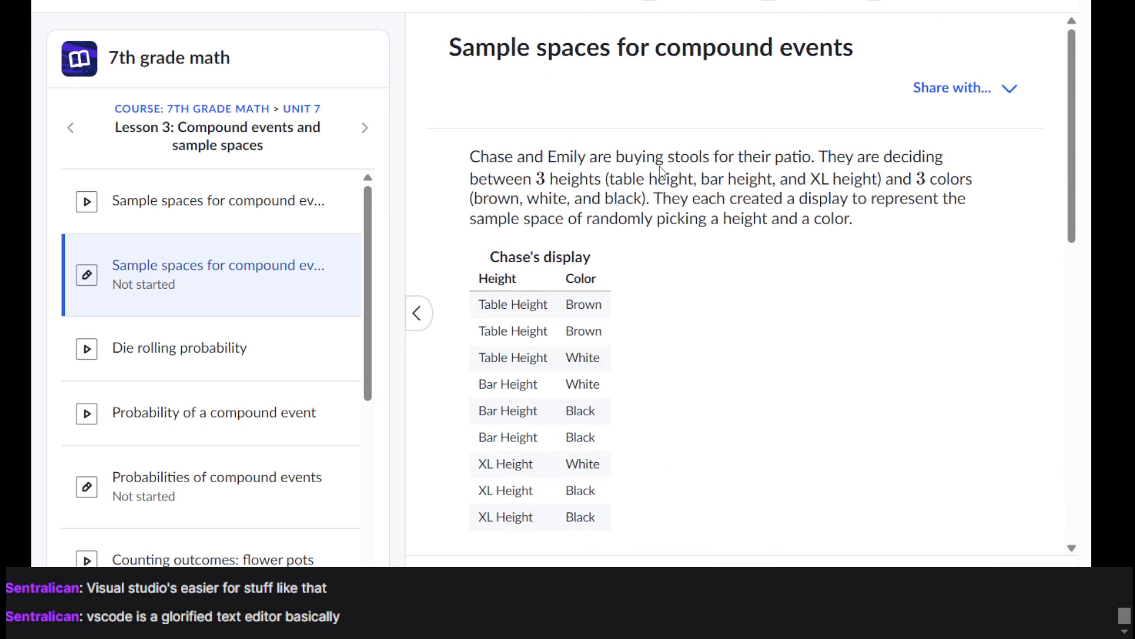
triple_click(660, 169)
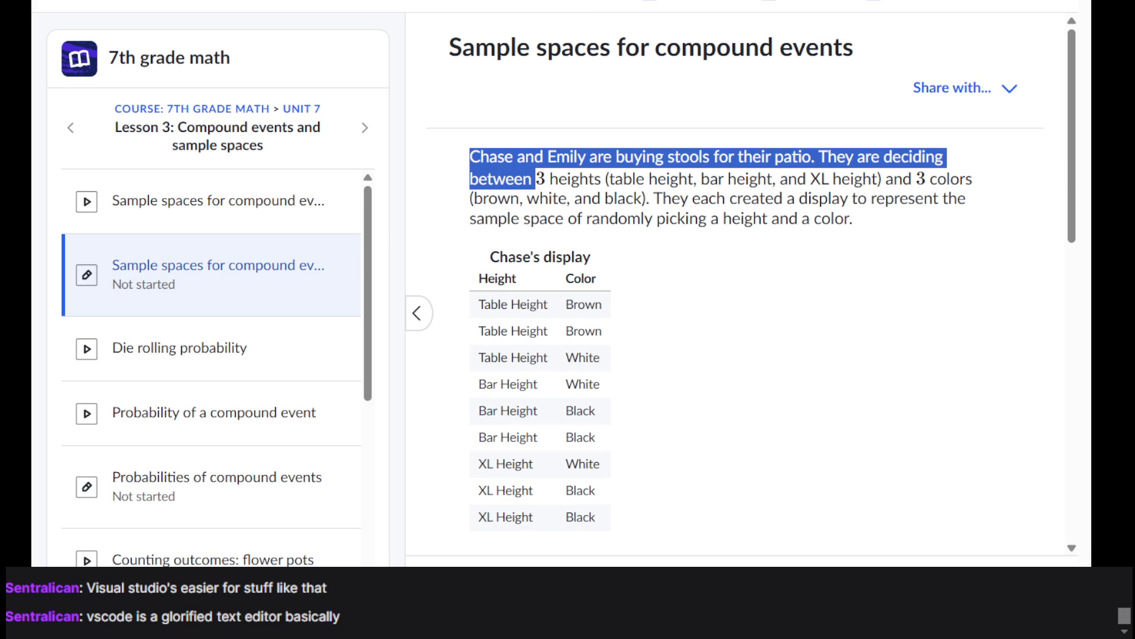
scroll(692, 357, "down", 8)
scroll(692, 358, "up", 8)
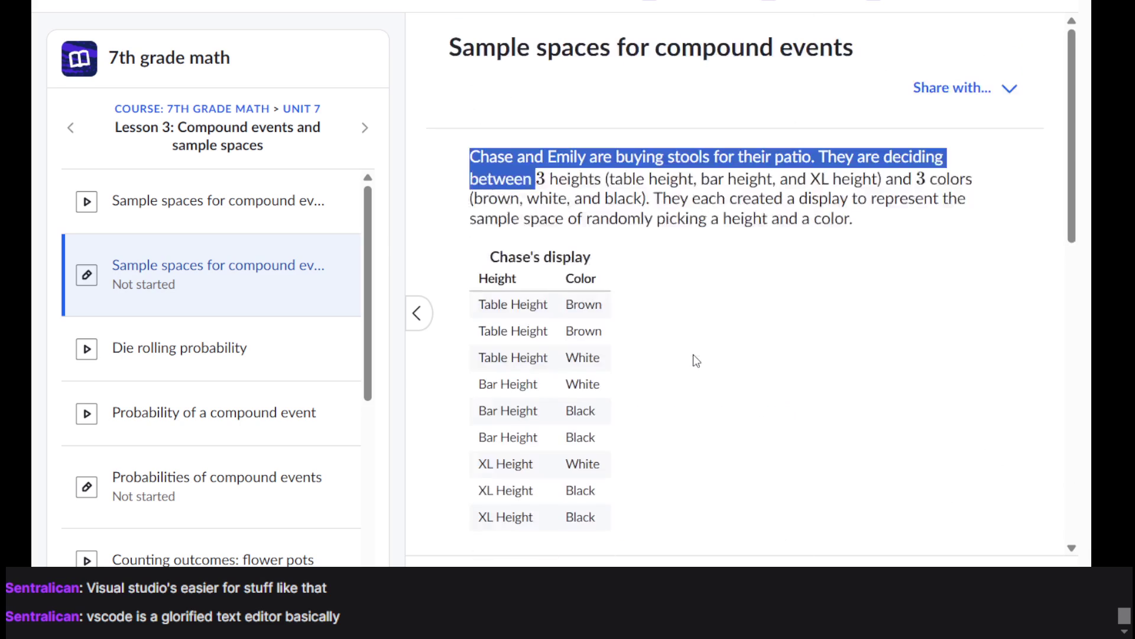
double_click(738, 180)
left_click(737, 184)
double_click(737, 184)
left_click(737, 184)
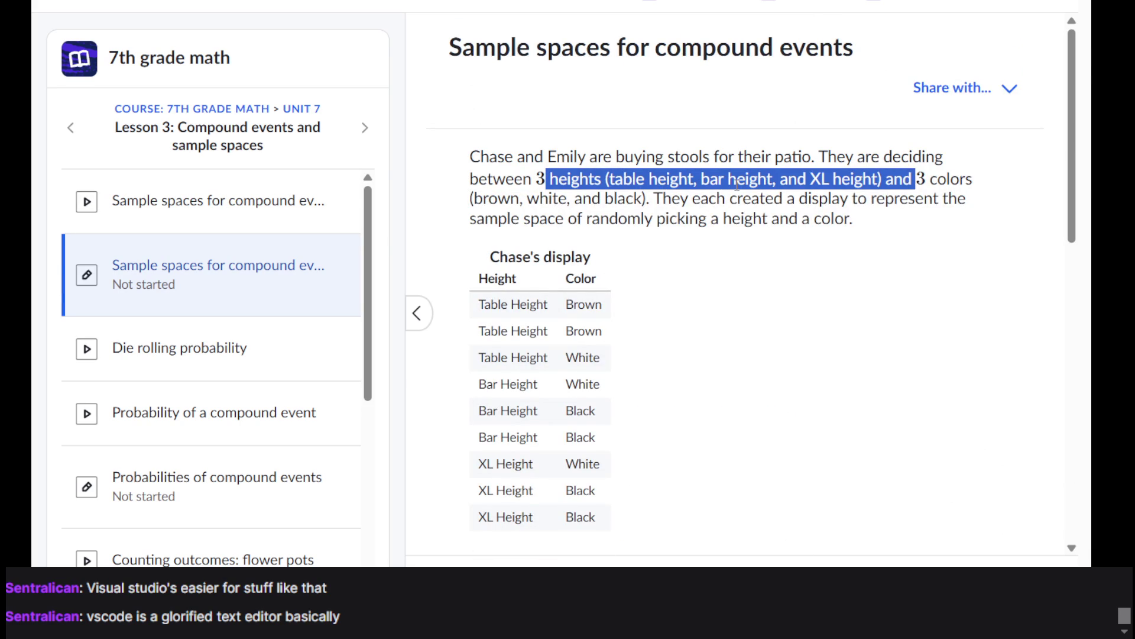
left_click(669, 181)
triple_click(606, 180)
triple_click(648, 225)
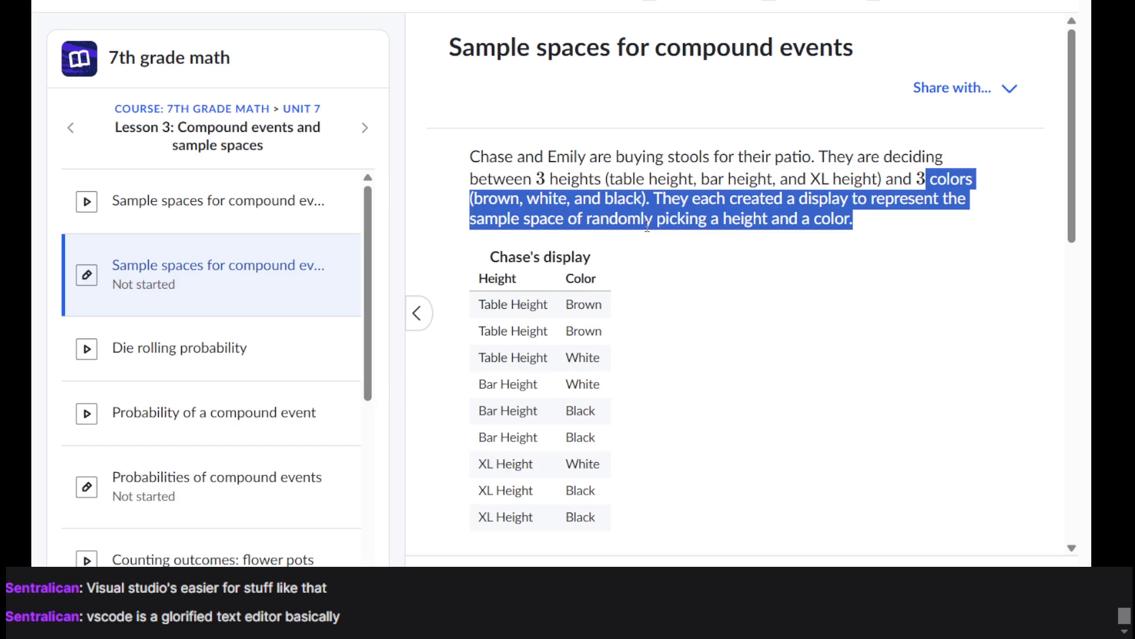
scroll(647, 225, "down", 10)
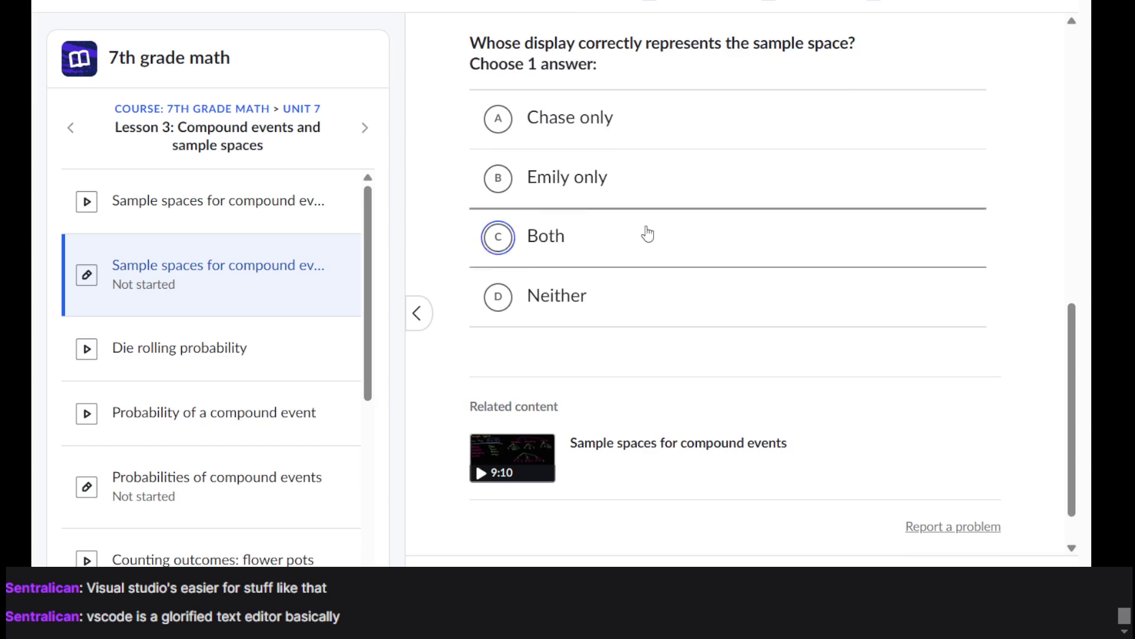
scroll(648, 231, "up", 8)
triple_click(651, 113)
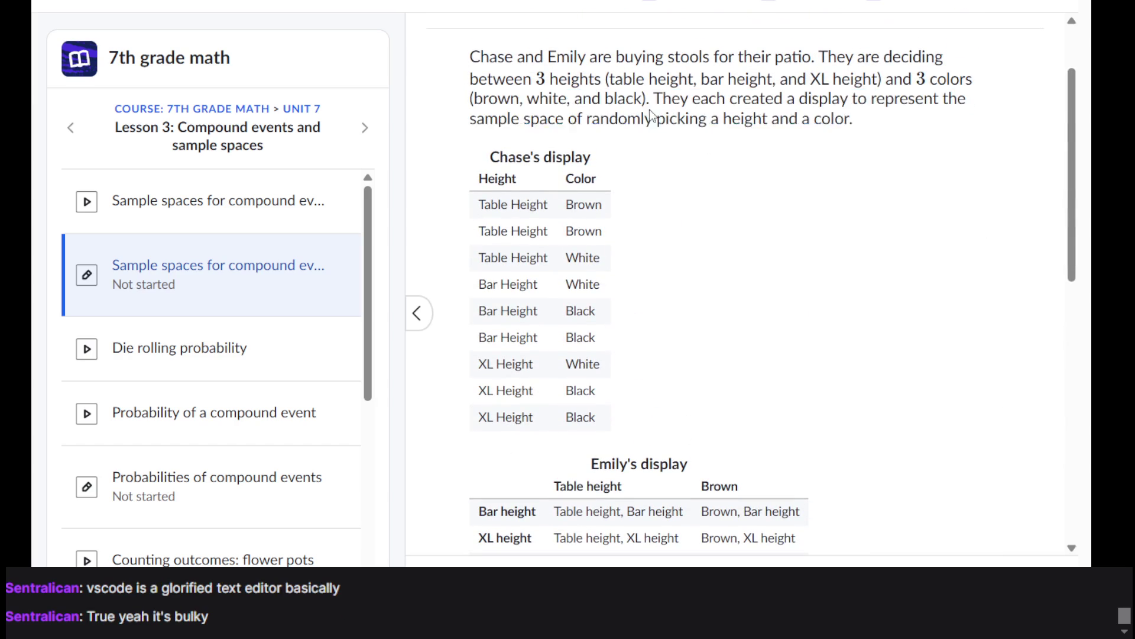
left_click(650, 113)
scroll(650, 113, "down", 9)
scroll(651, 113, "up", 8)
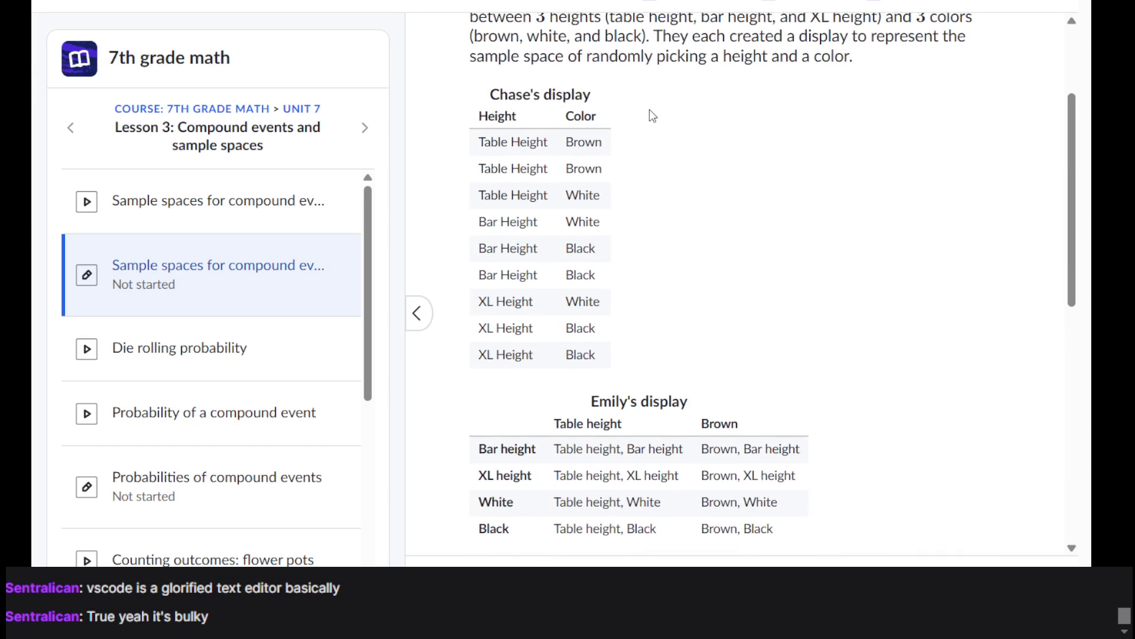
scroll(650, 109, "up", 3)
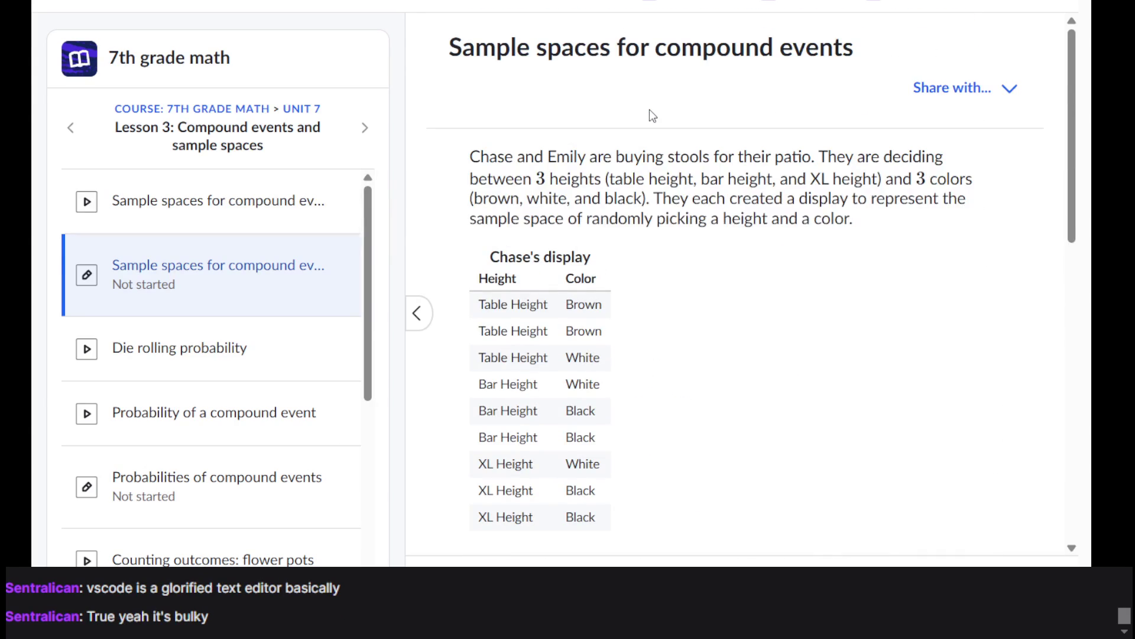
scroll(649, 108, "down", 1)
triple_click(650, 112)
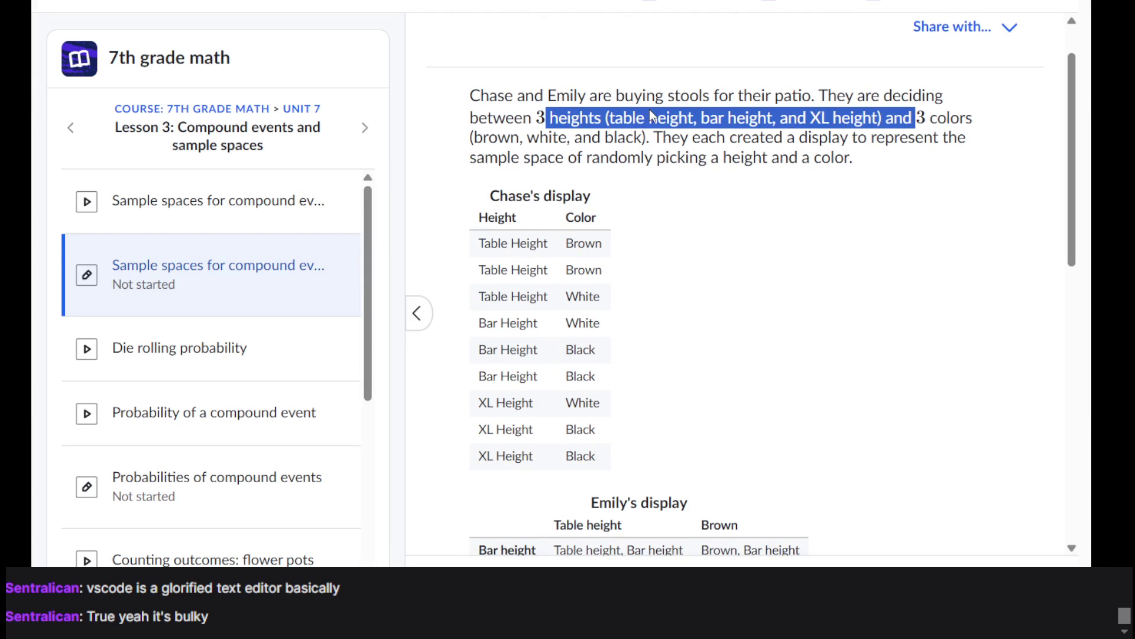
left_click(650, 113)
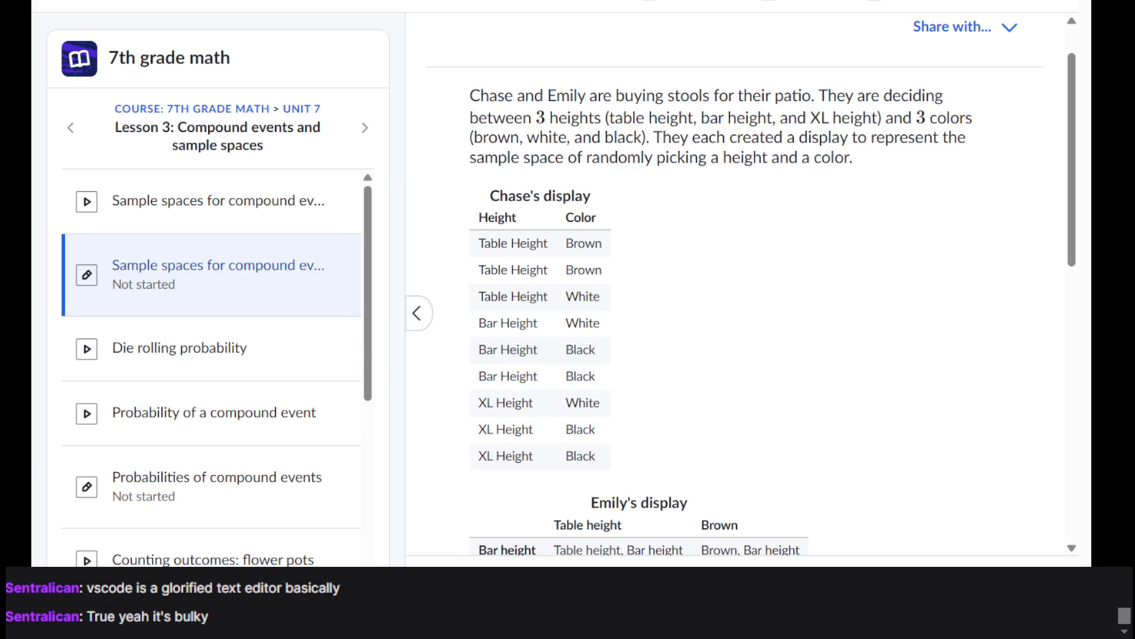
scroll(667, 152, "down", 10)
scroll(669, 151, "up", 6)
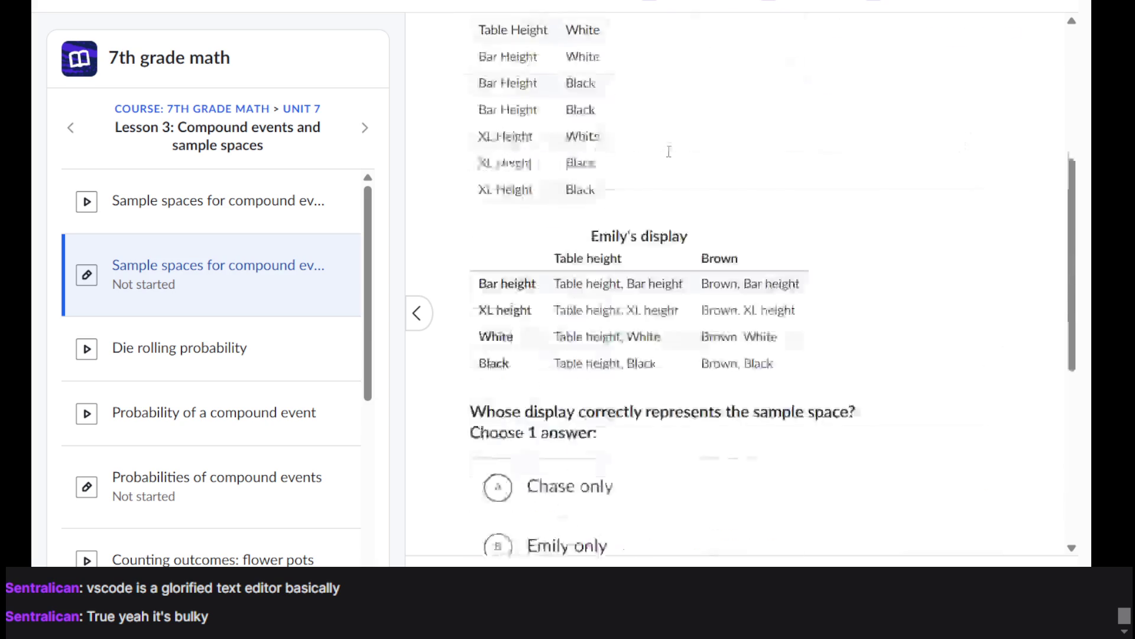
scroll(669, 152, "up", 5)
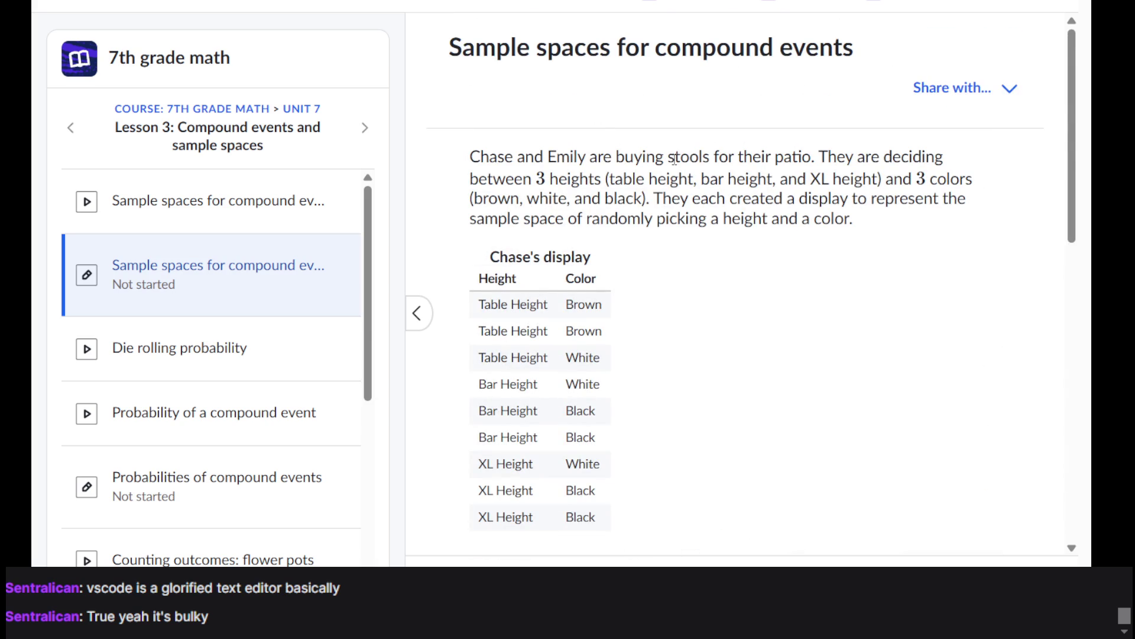
scroll(716, 176, "down", 1)
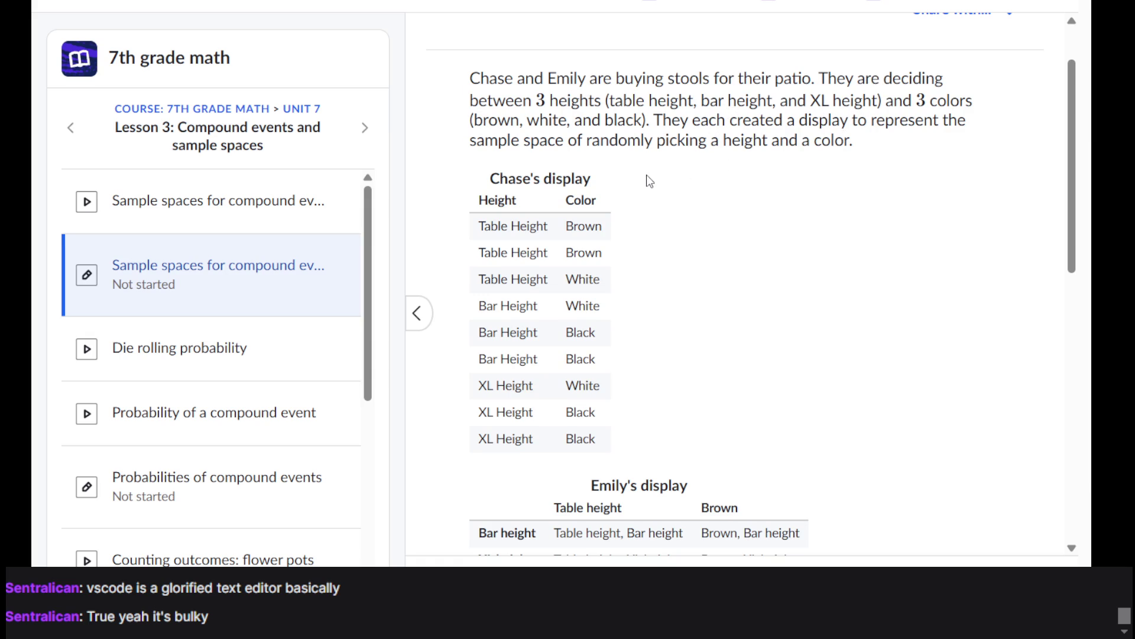
scroll(646, 172, "down", 2)
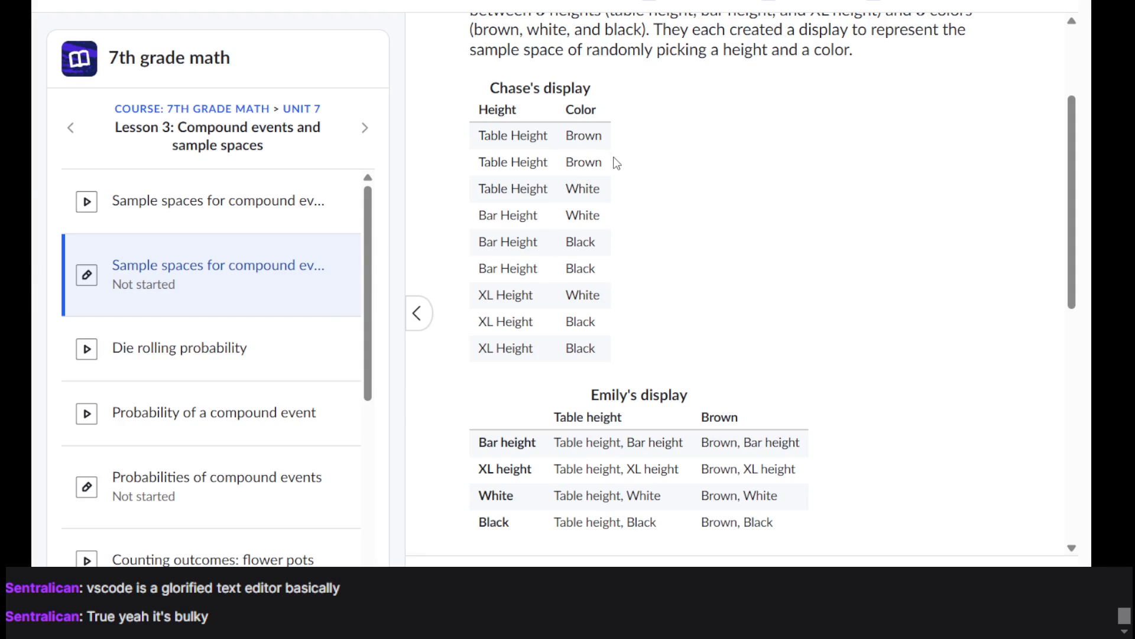
scroll(605, 185, "down", 8)
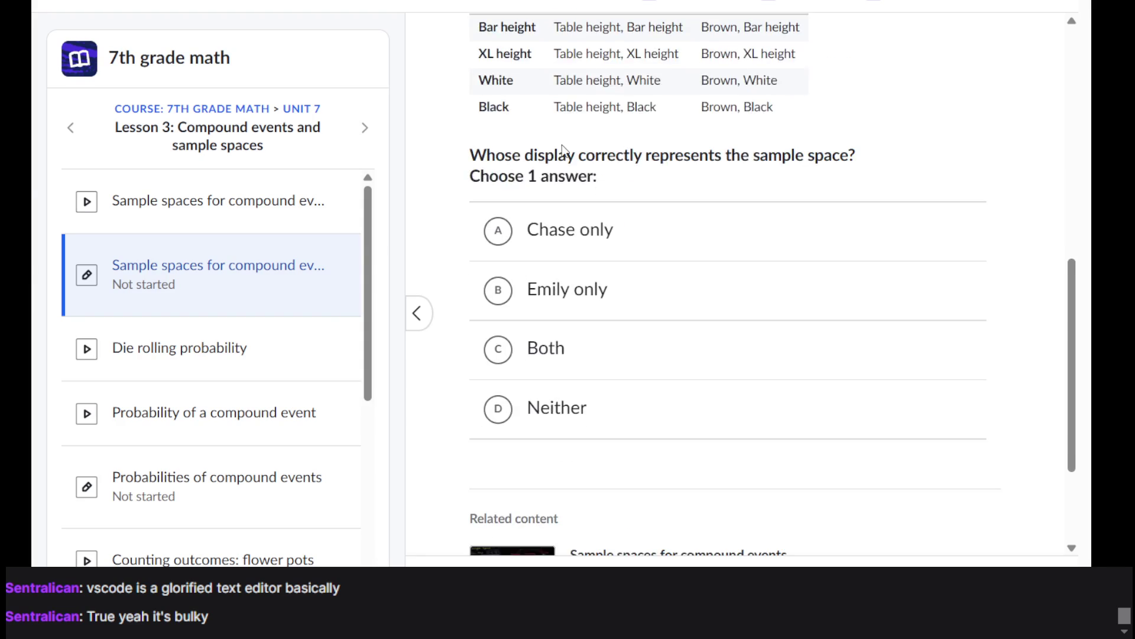
scroll(545, 147, "up", 2)
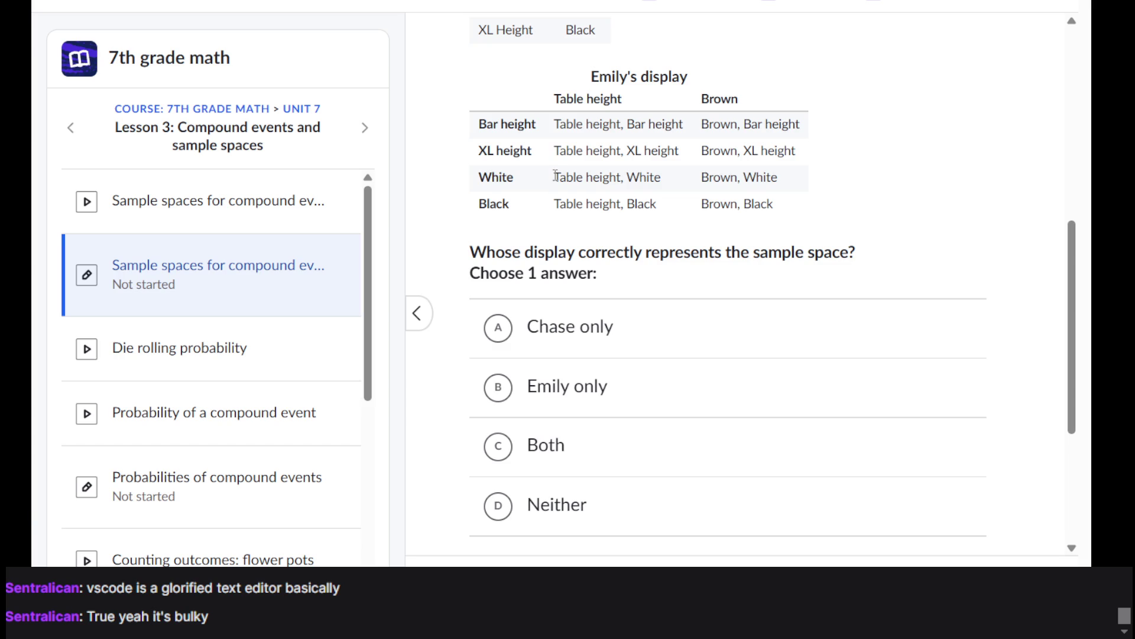
scroll(555, 175, "up", 5)
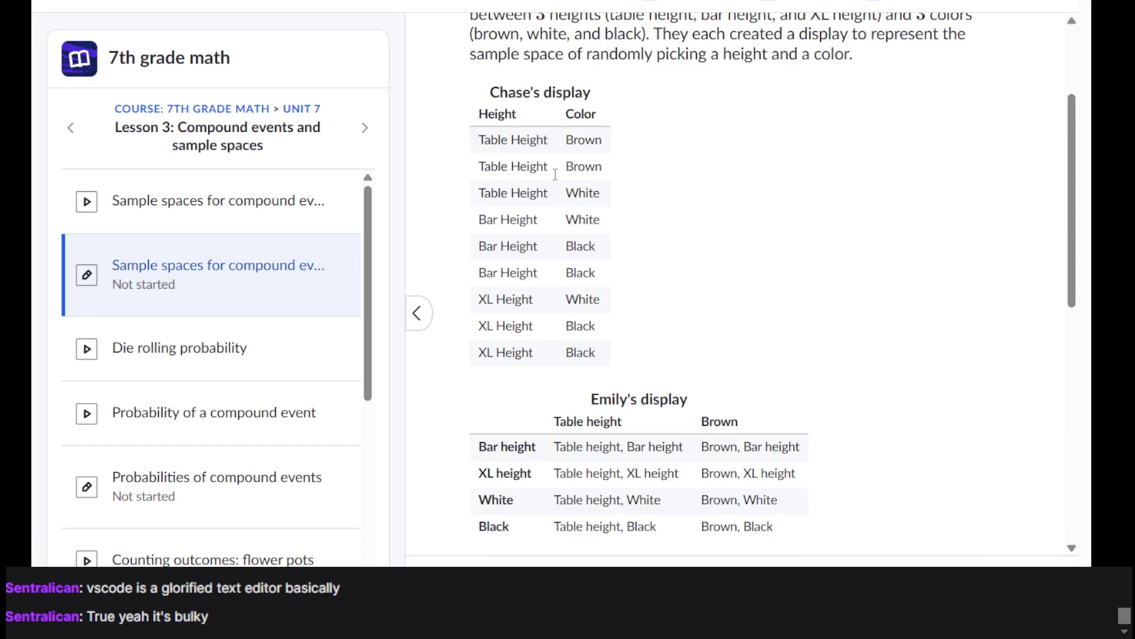
scroll(555, 175, "down", 3)
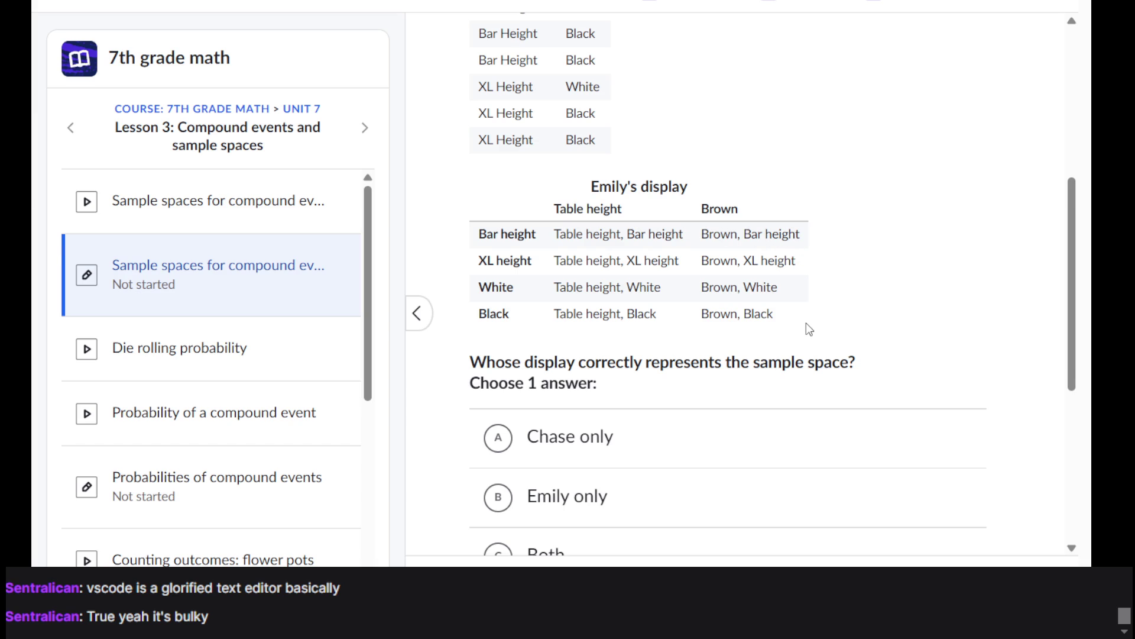
Step: Answer Neither on the stool question and finish the exercise at 4/4 correct
left_click_drag(704, 290, 778, 290)
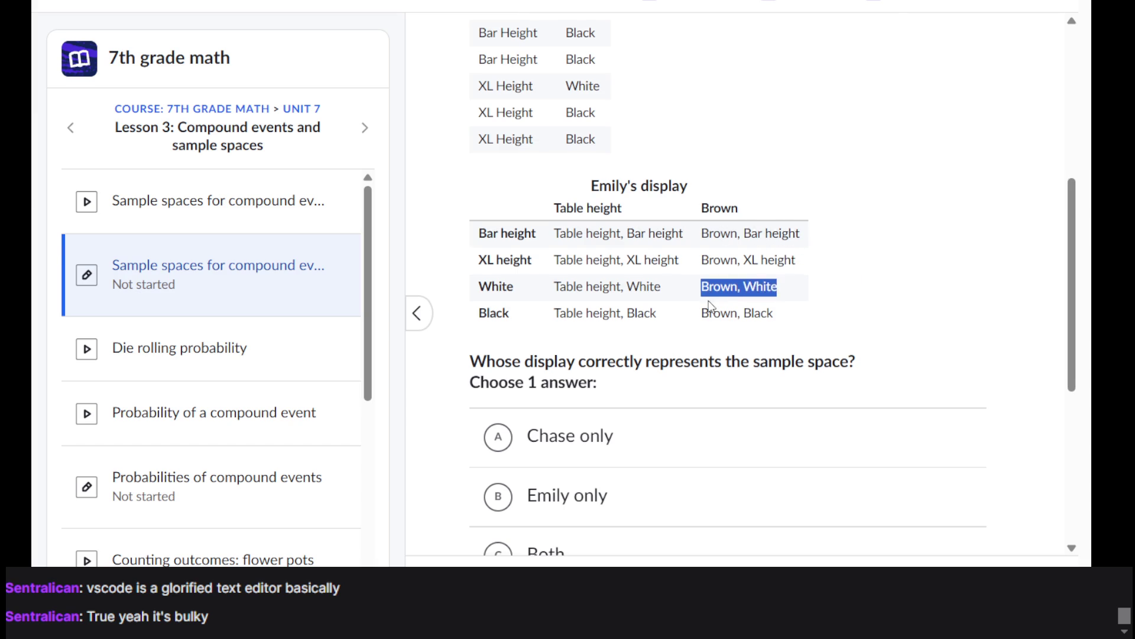
scroll(650, 266, "down", 6)
left_click(620, 239)
left_click(1005, 565)
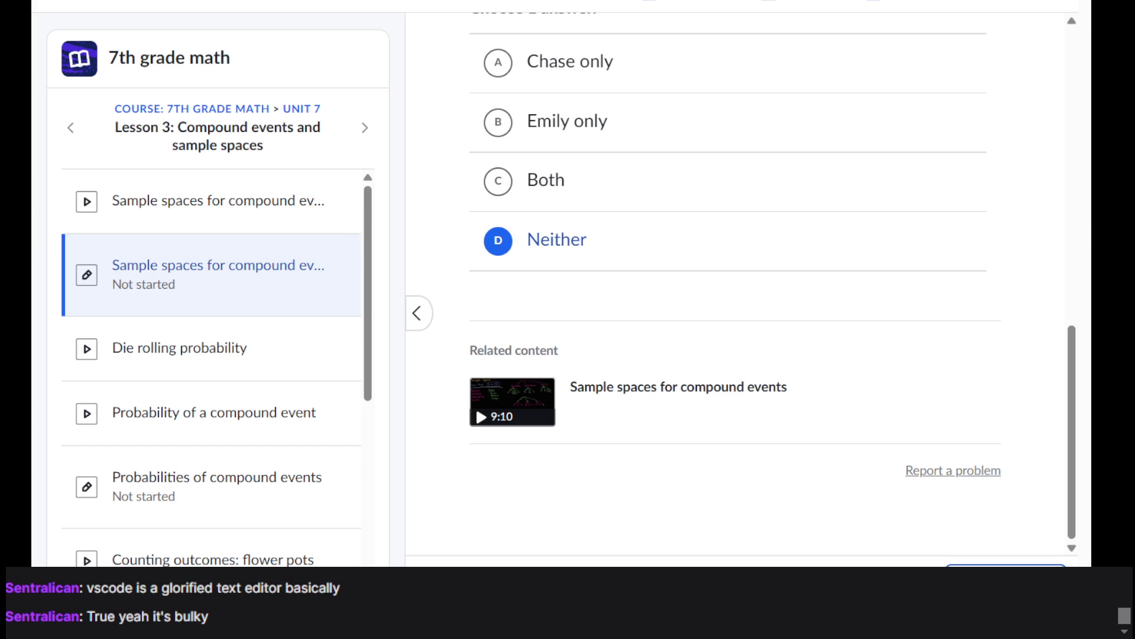
left_click(1005, 565)
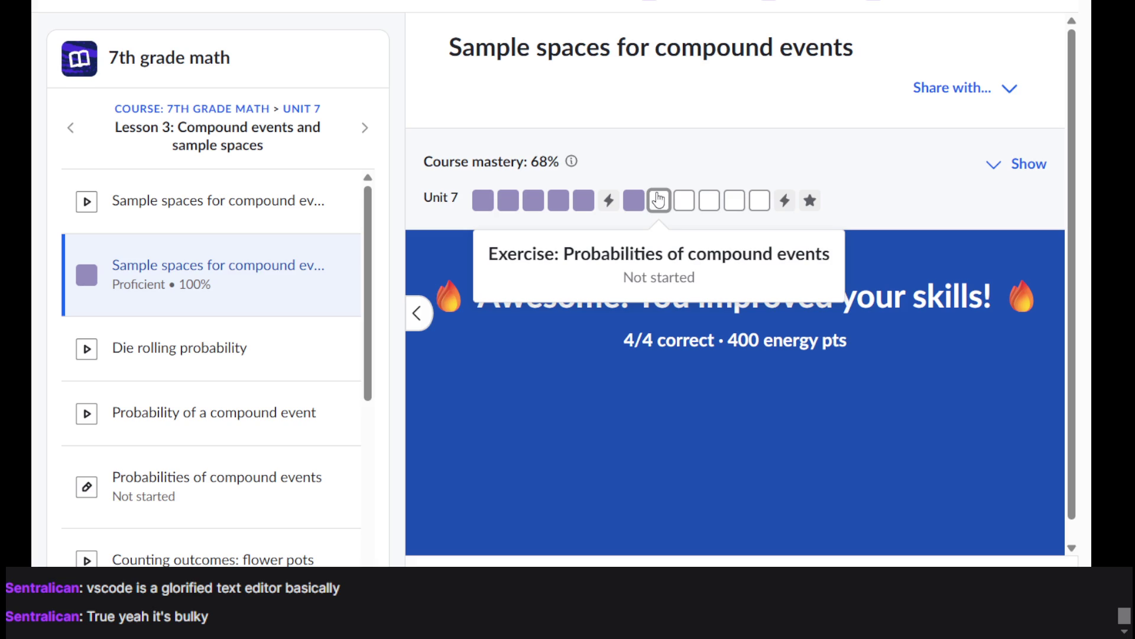
Step: Bring up the 7th grade math course overview showing 68% mastery
left_click(245, 114)
scroll(661, 269, "down", 5)
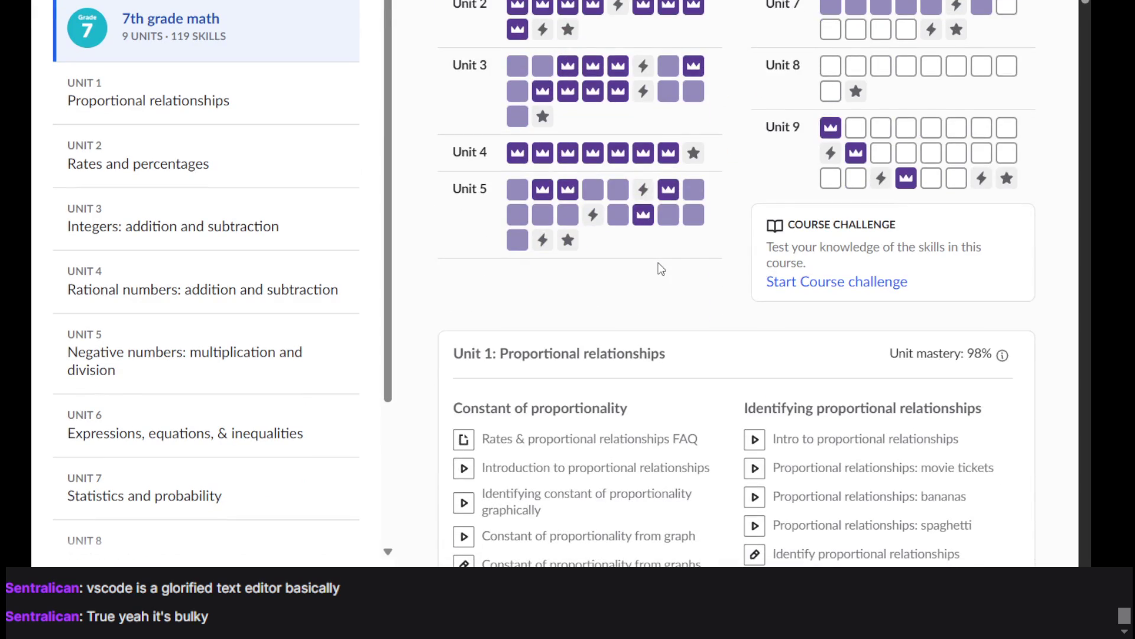
scroll(661, 269, "up", 5)
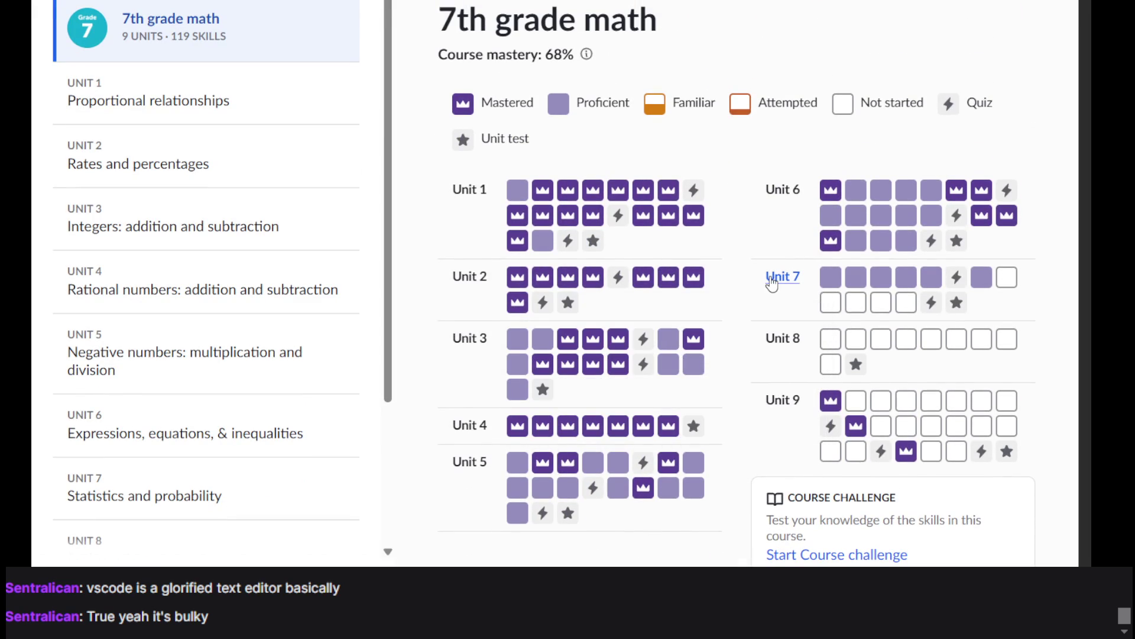
scroll(772, 284, "up", 1)
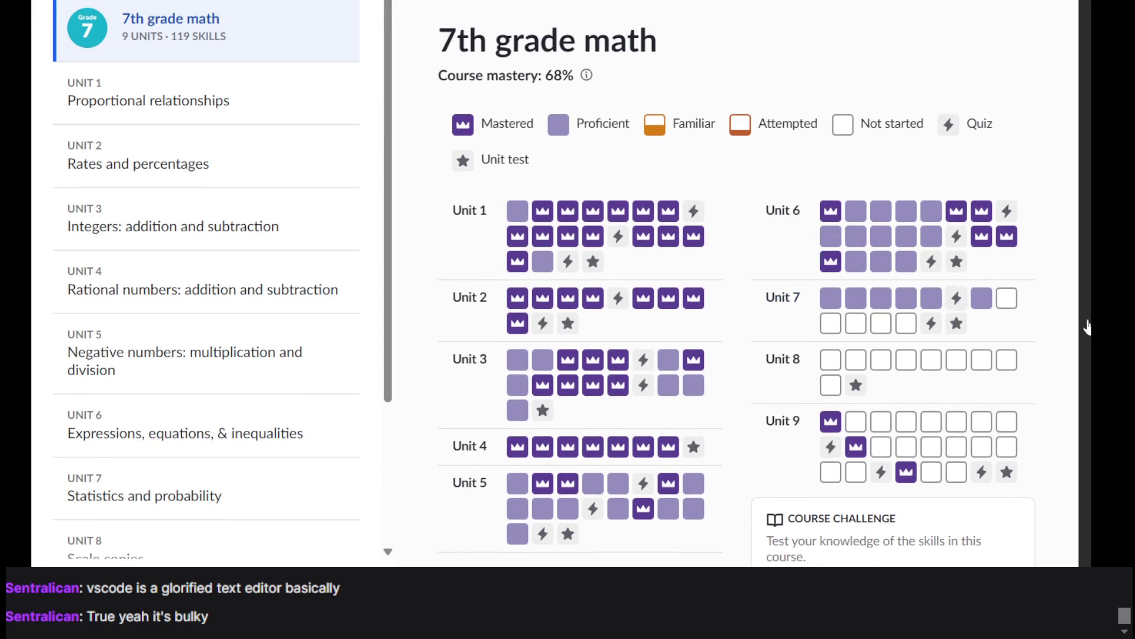
Step: Start the Probabilities of compound events exercise and draft 1/6 for the two-dice question
mouse_move(1014, 306)
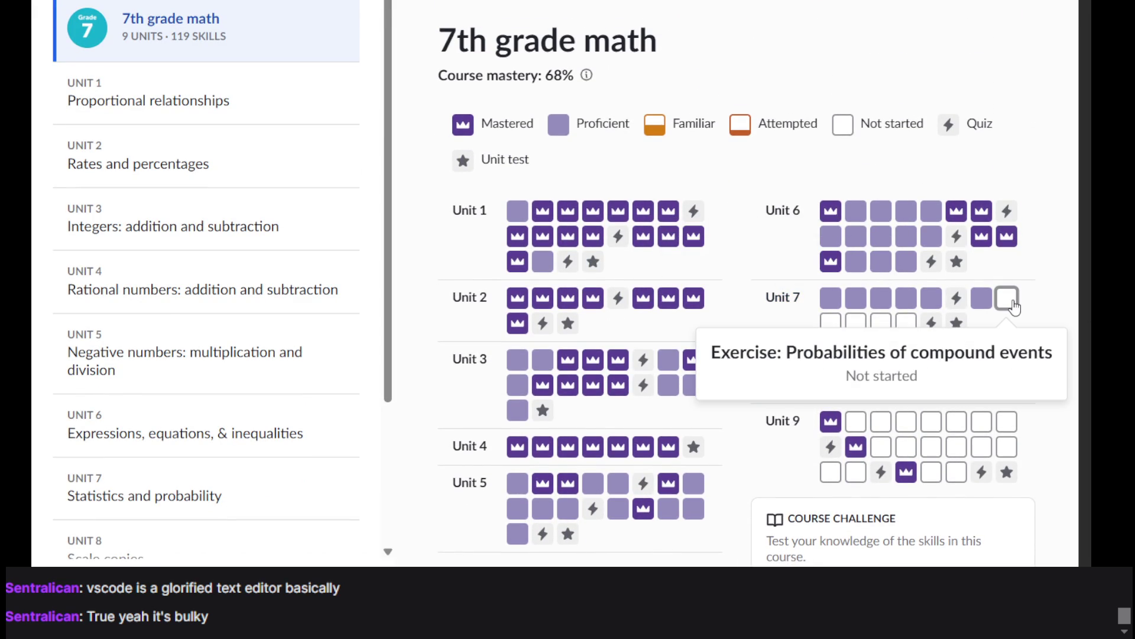
left_click(1013, 299)
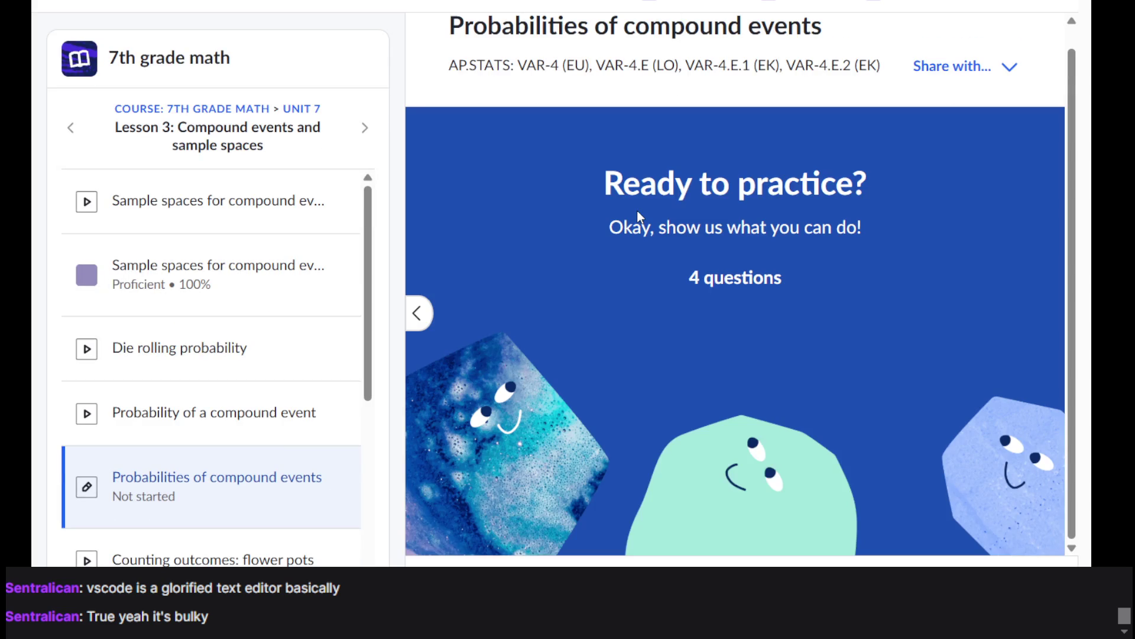
left_click(1010, 563)
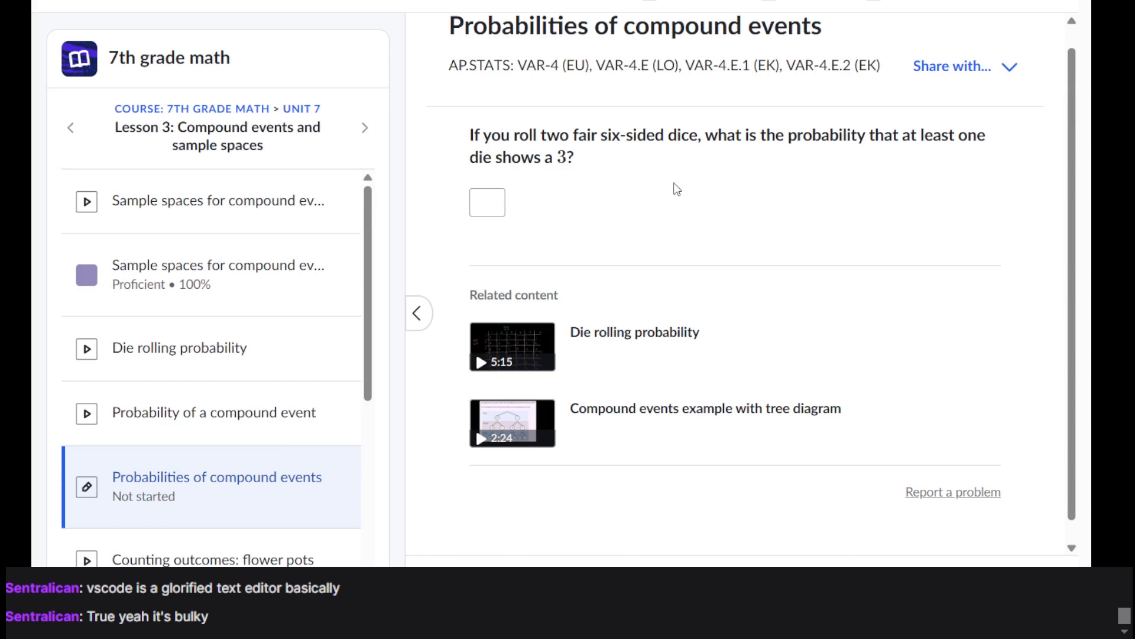
left_click(496, 201)
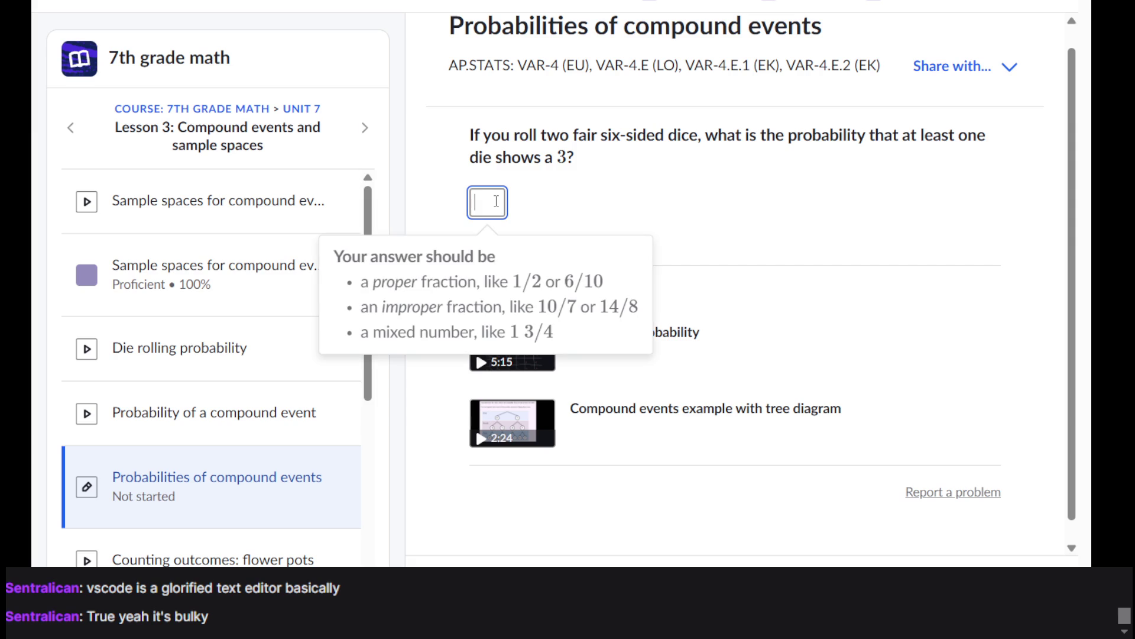
type("1/")
type("12")
key("BackSpace")
key("BackSpace")
key("BackSpace")
type("/6")
Step: Re-enter the two-dice answer as 1/6 and submit it, getting 'Not quite yet'
left_click(484, 202)
triple_click(485, 202)
left_click(895, 206)
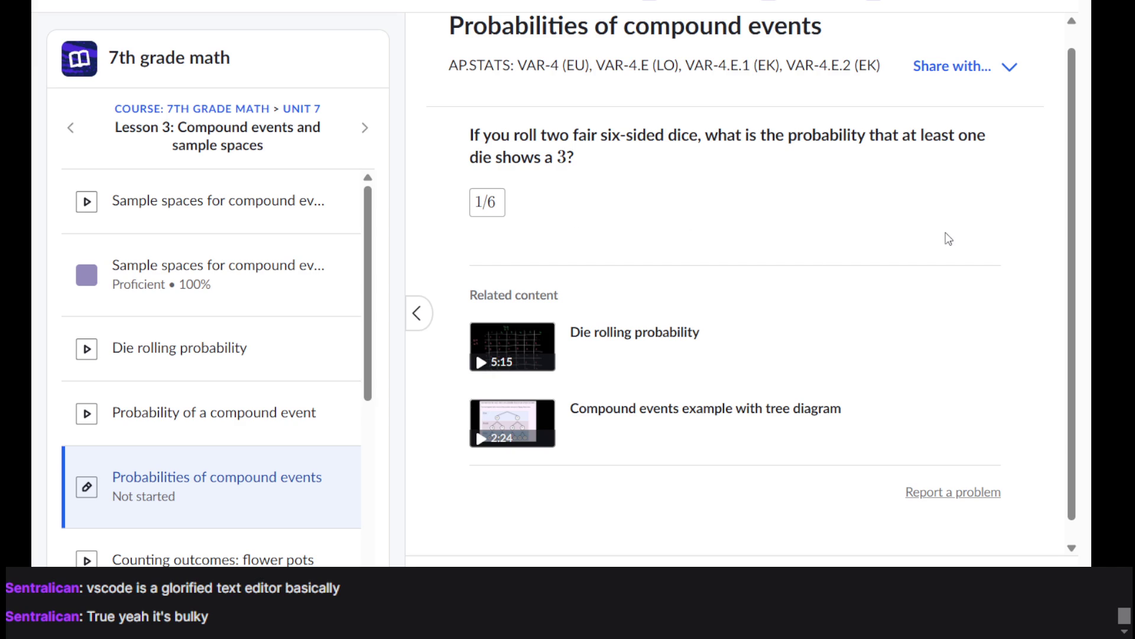
left_click(488, 198)
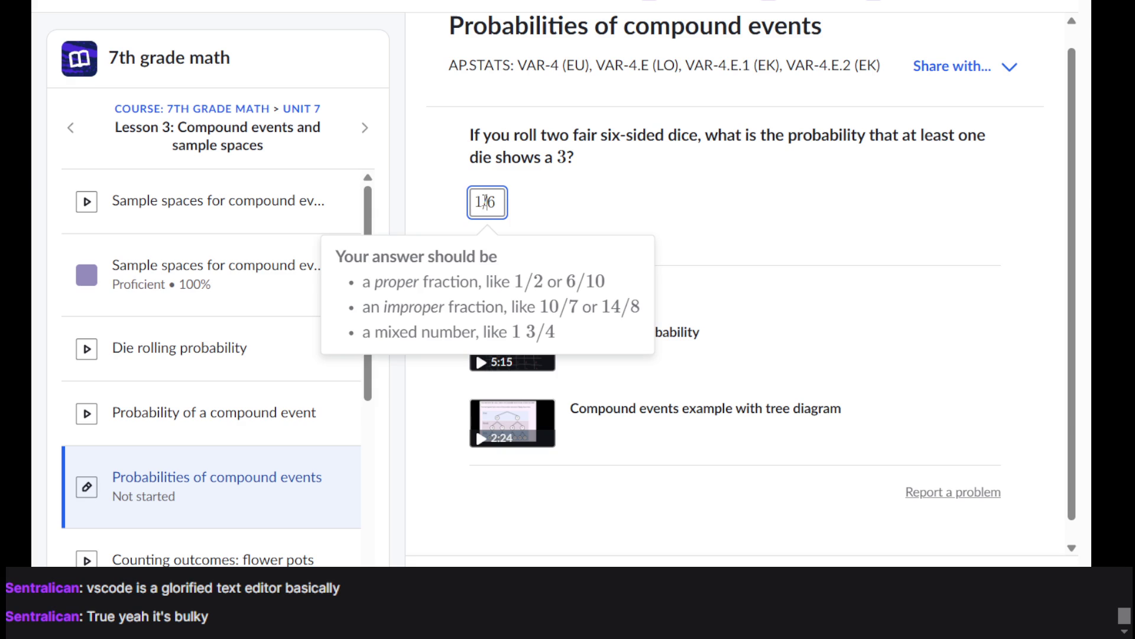
key("BackSpace")
key("BackSpace")
key("BackSpace")
type("2/12")
key("BackSpace")
key("BackSpace")
key("BackSpace")
type("1/6")
key("Return")
key("Return")
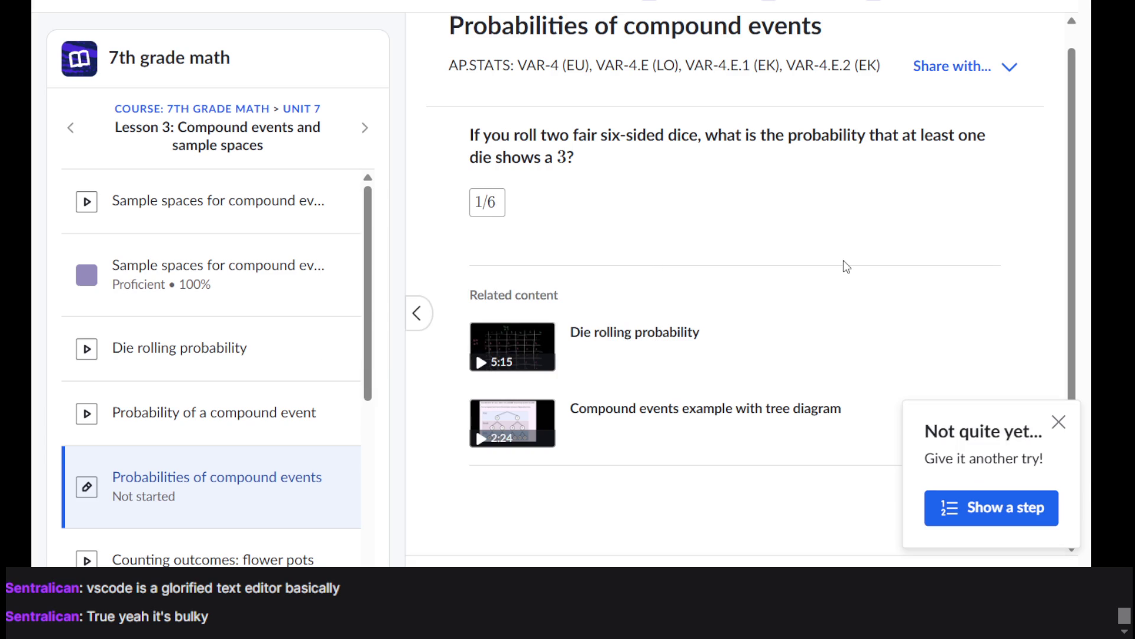
Step: Close the 'Not quite yet' feedback card, leaving 1/6 in the answer box
left_click(1058, 421)
scroll(912, 402, "down", 1)
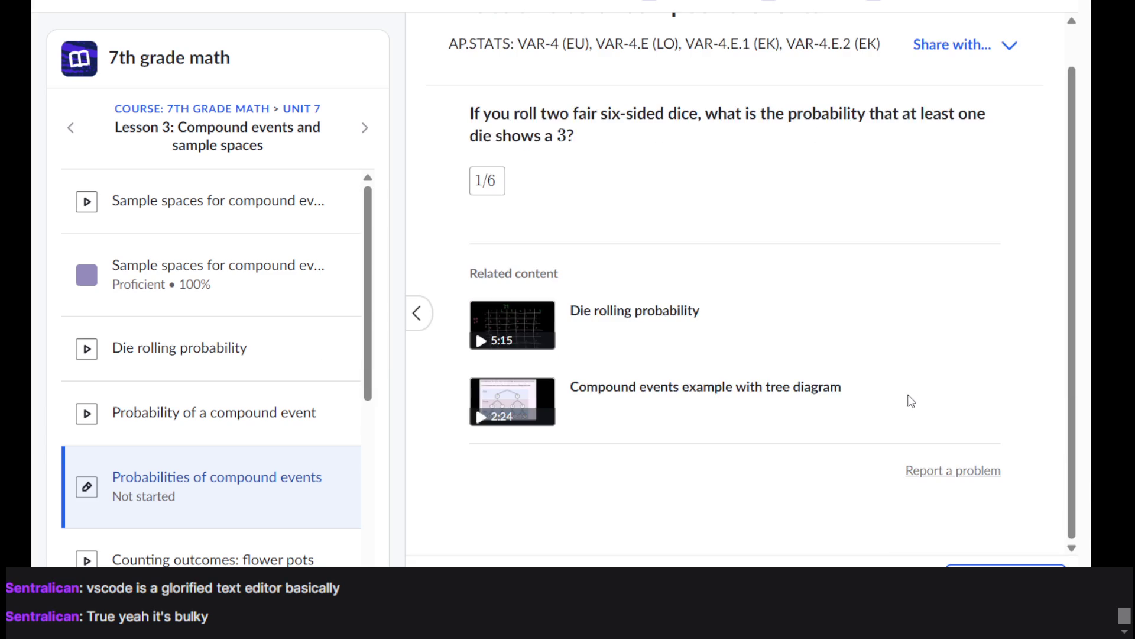
scroll(820, 457, "up", 2)
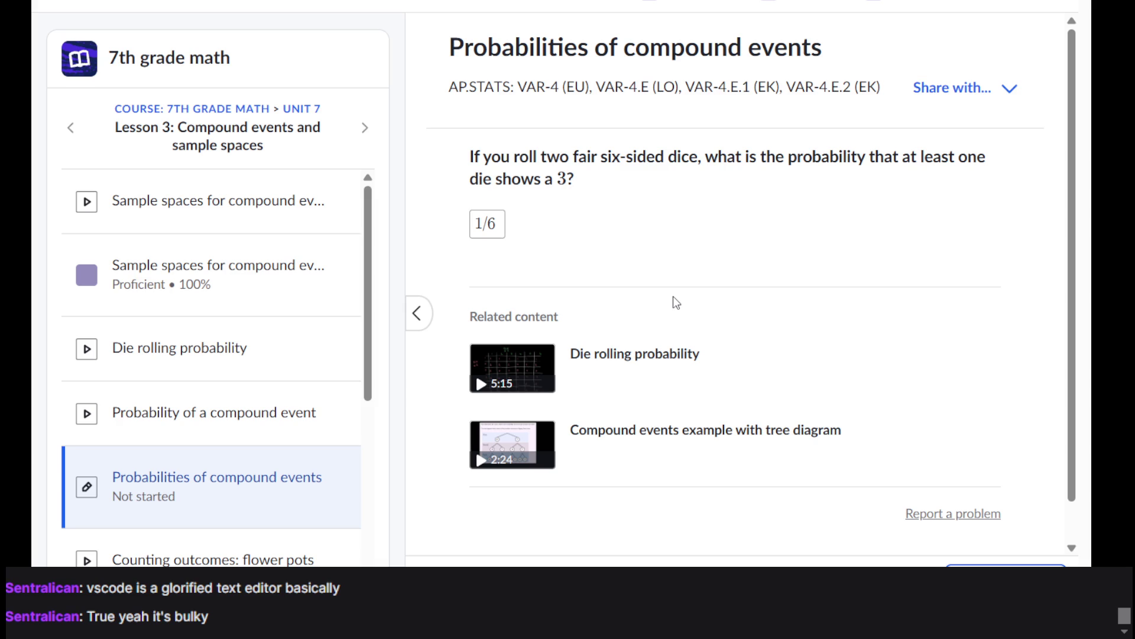
Step: Show the dice solution and read through its 11 favorable outcomes giving 11/36
left_click(914, 562)
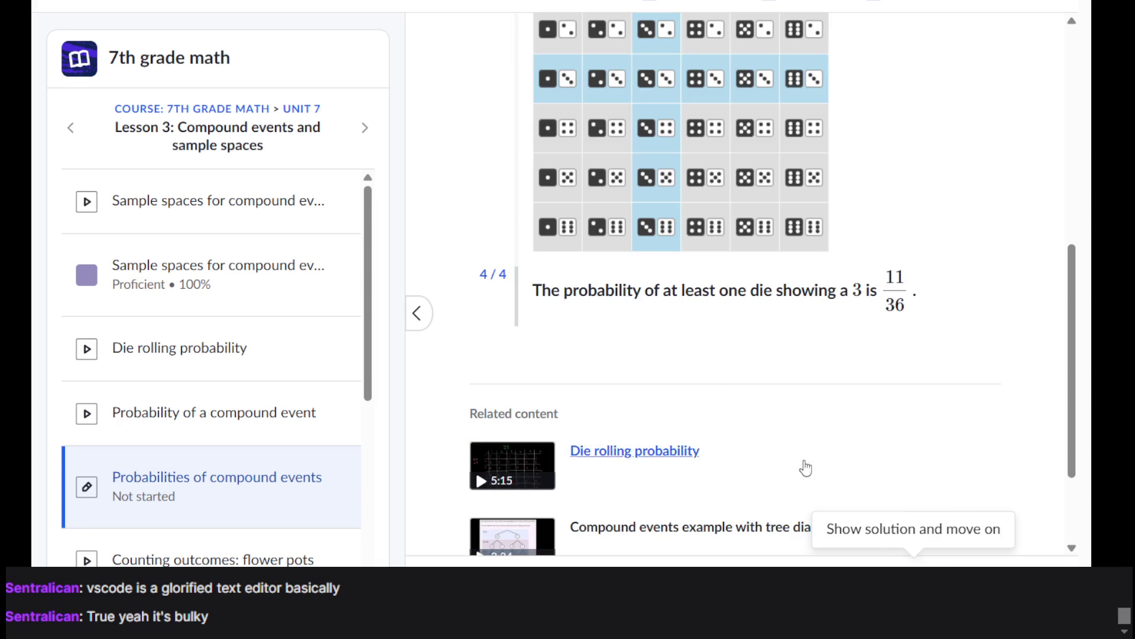
scroll(712, 380, "up", 7)
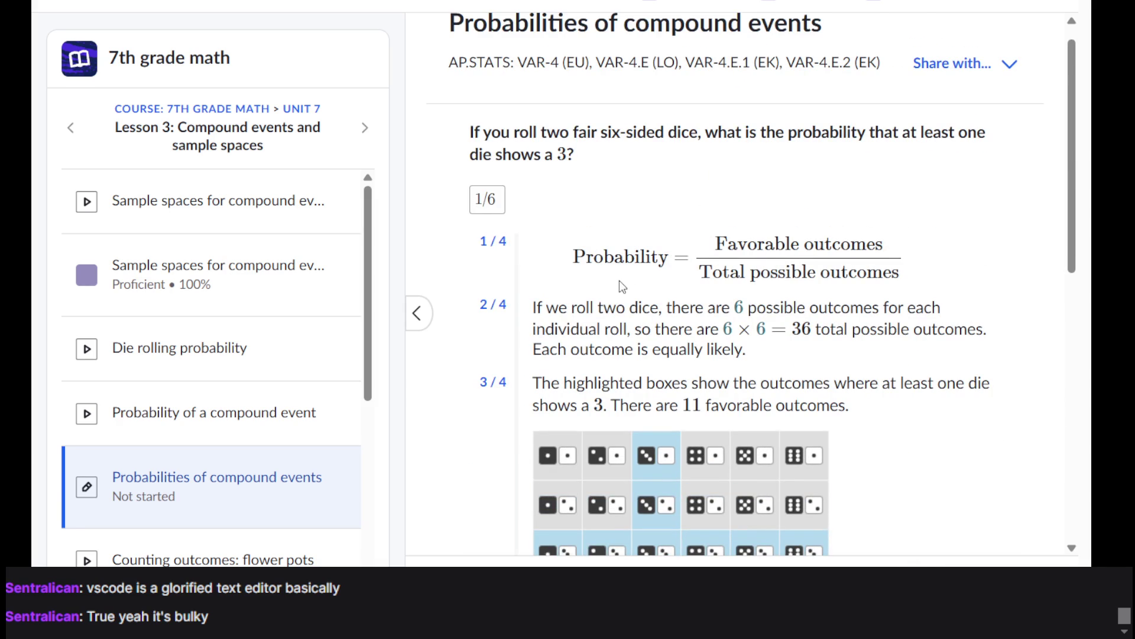
scroll(887, 218, "down", 2)
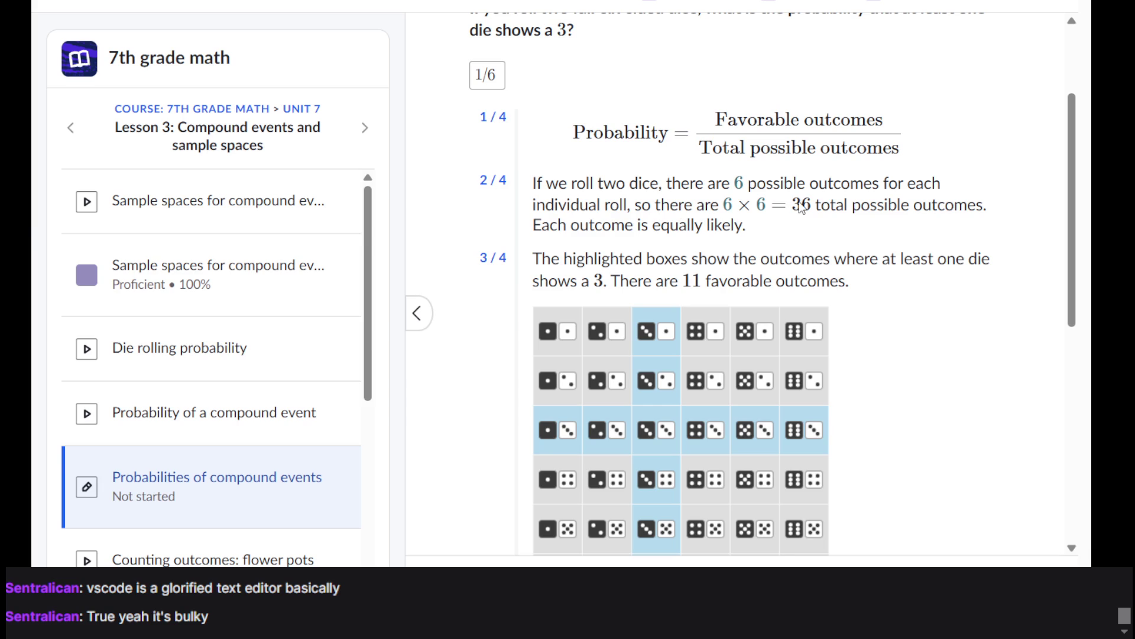
scroll(710, 242, "down", 2)
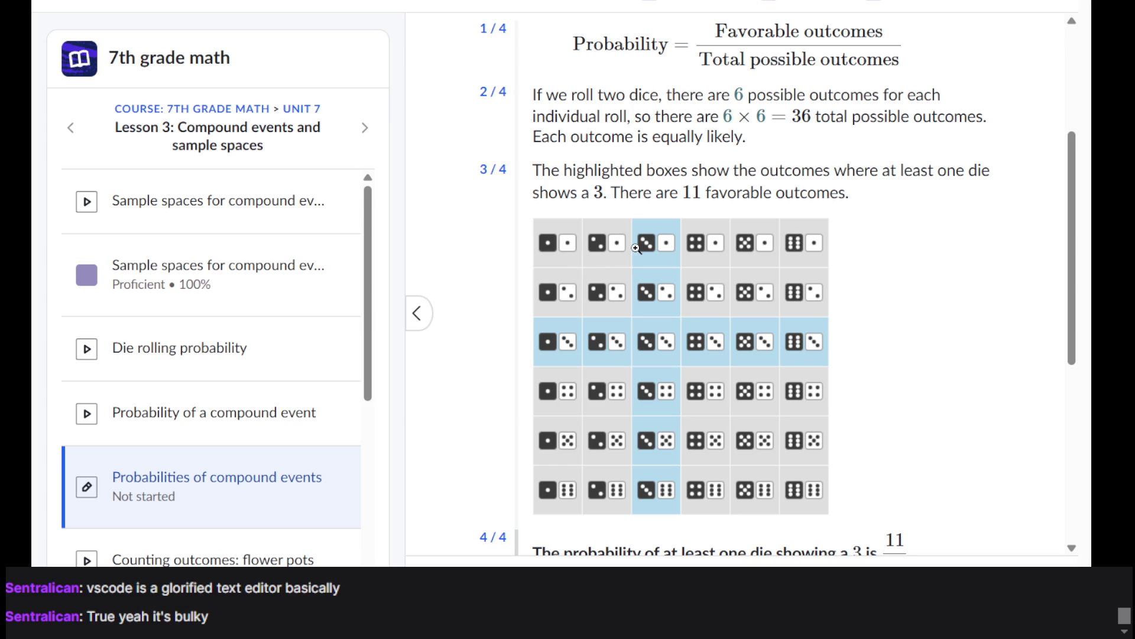
scroll(635, 248, "down", 2)
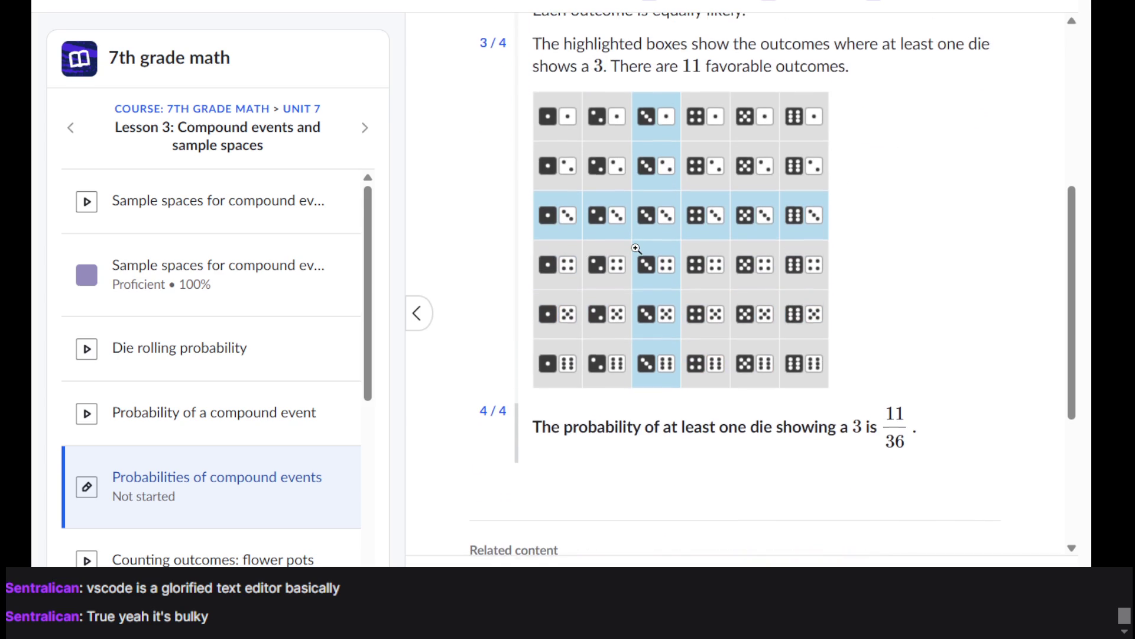
scroll(636, 248, "up", 1)
scroll(636, 249, "down", 1)
scroll(636, 248, "up", 1)
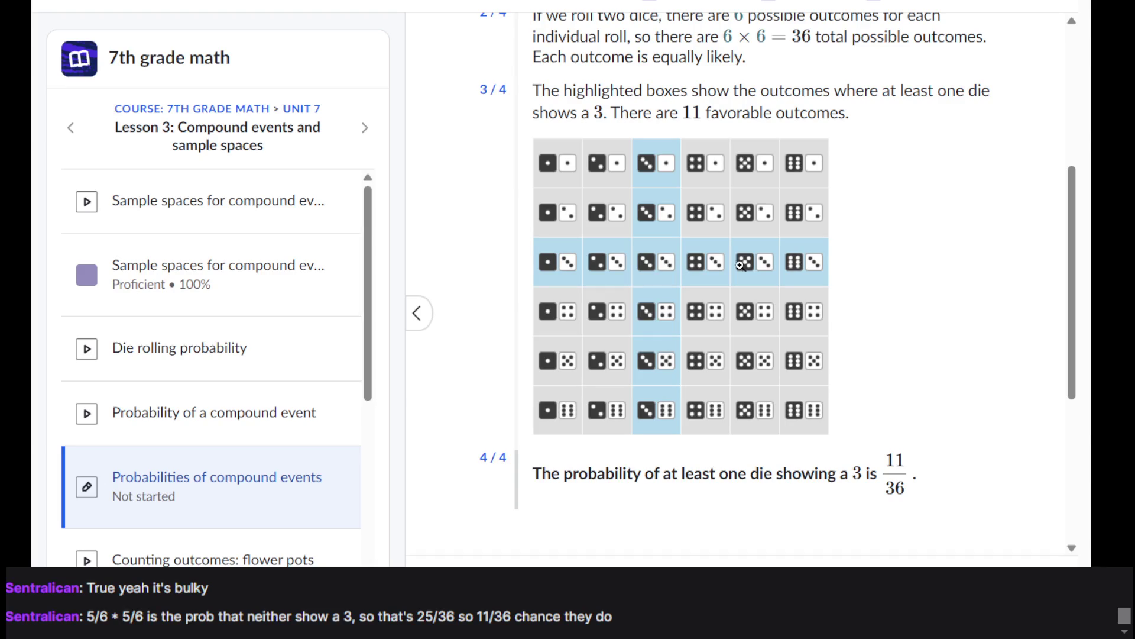
scroll(660, 343, "down", 5)
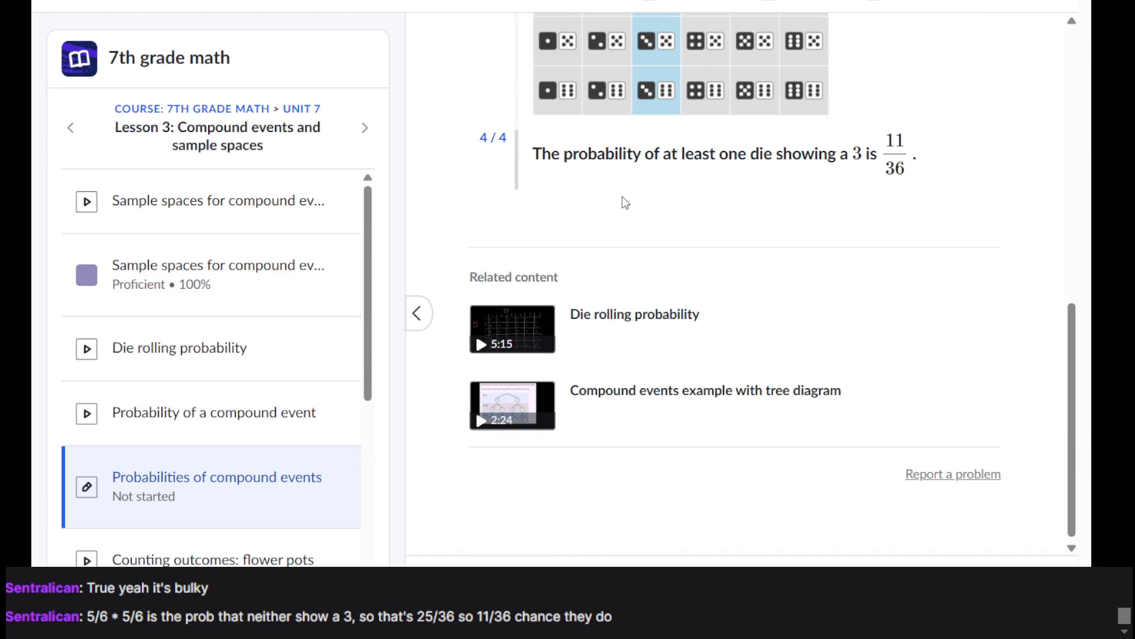
scroll(626, 203, "up", 4)
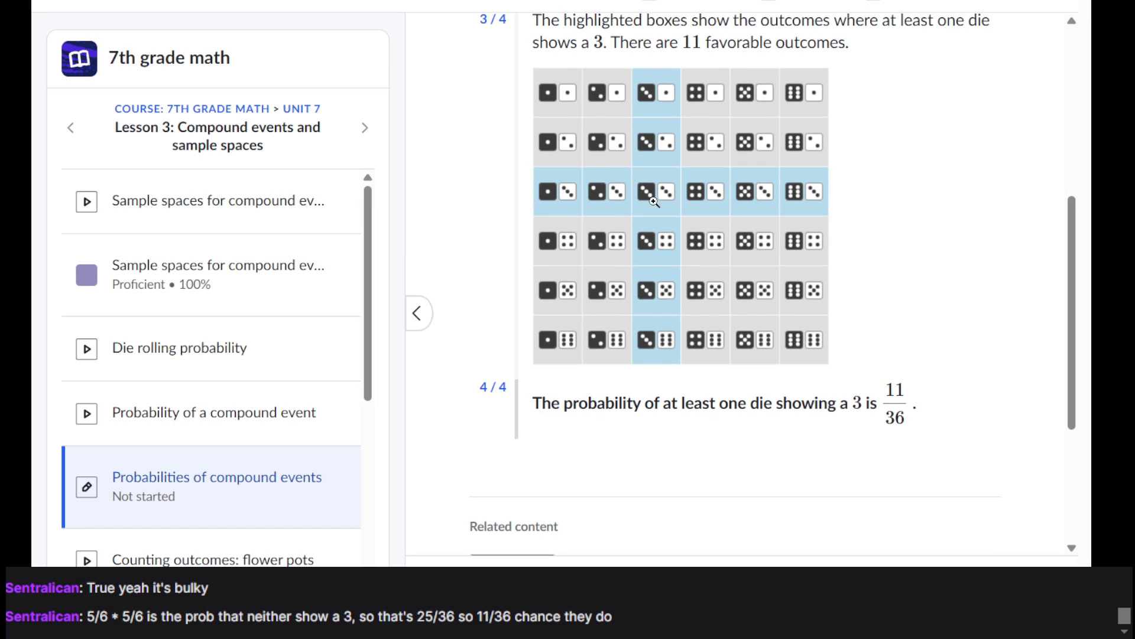
scroll(646, 352, "down", 2)
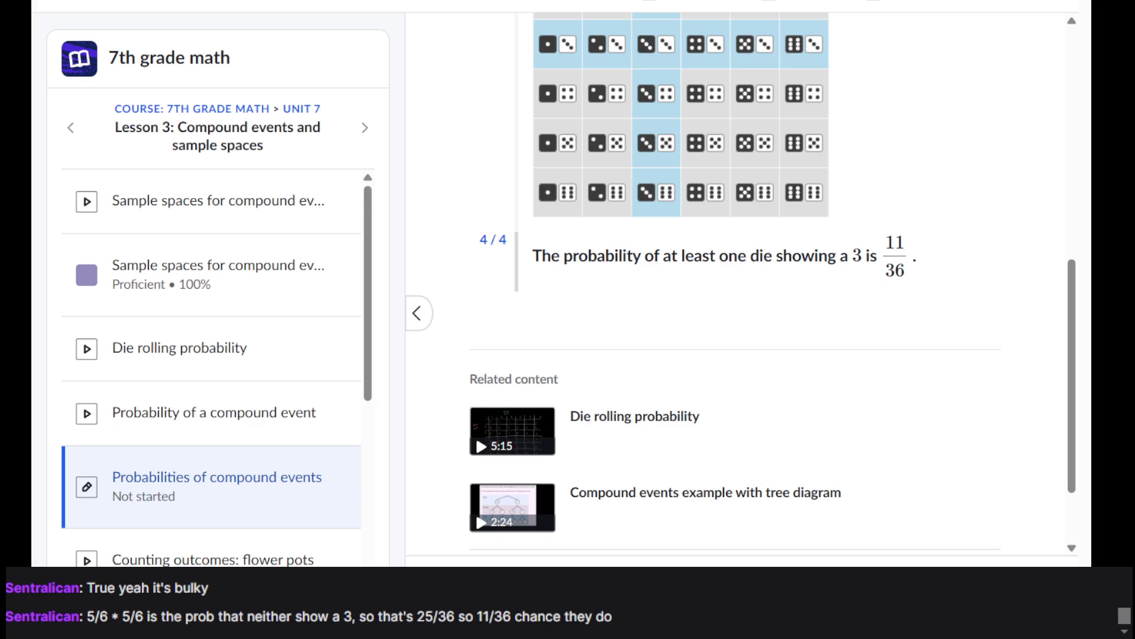
scroll(796, 247, "up", 1)
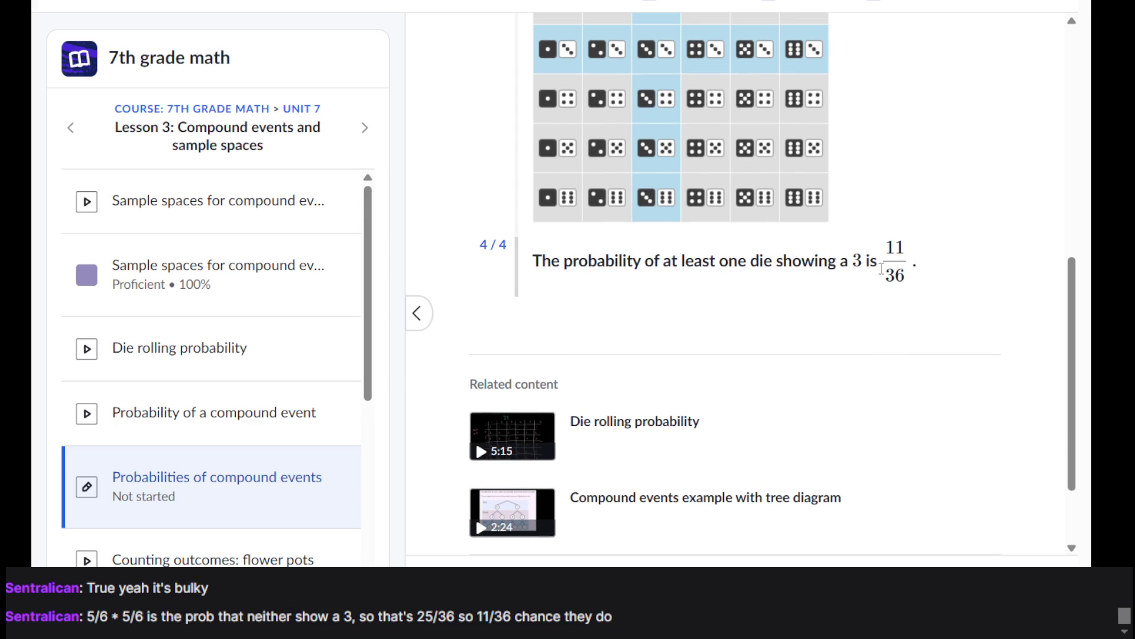
scroll(663, 230, "up", 2)
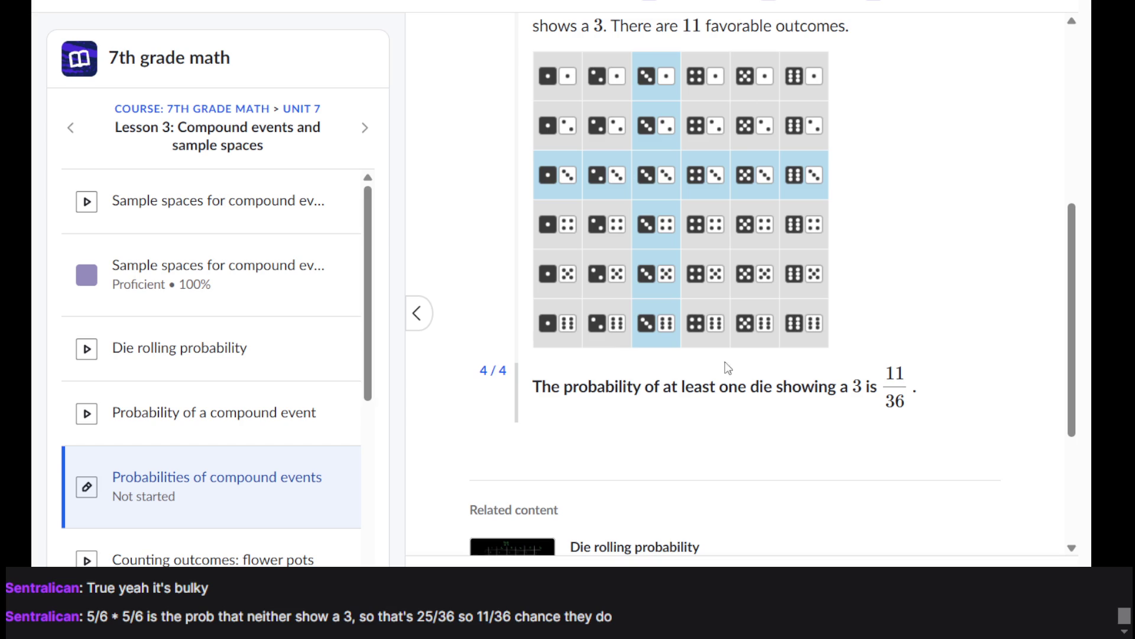
scroll(884, 386, "up", 5)
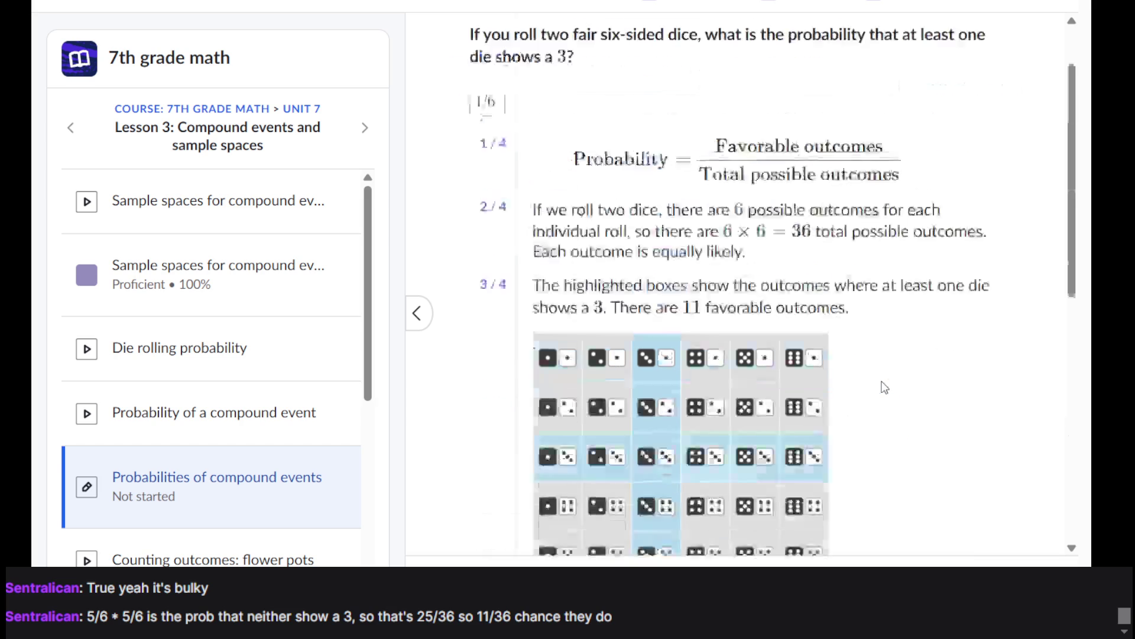
scroll(883, 385, "down", 8)
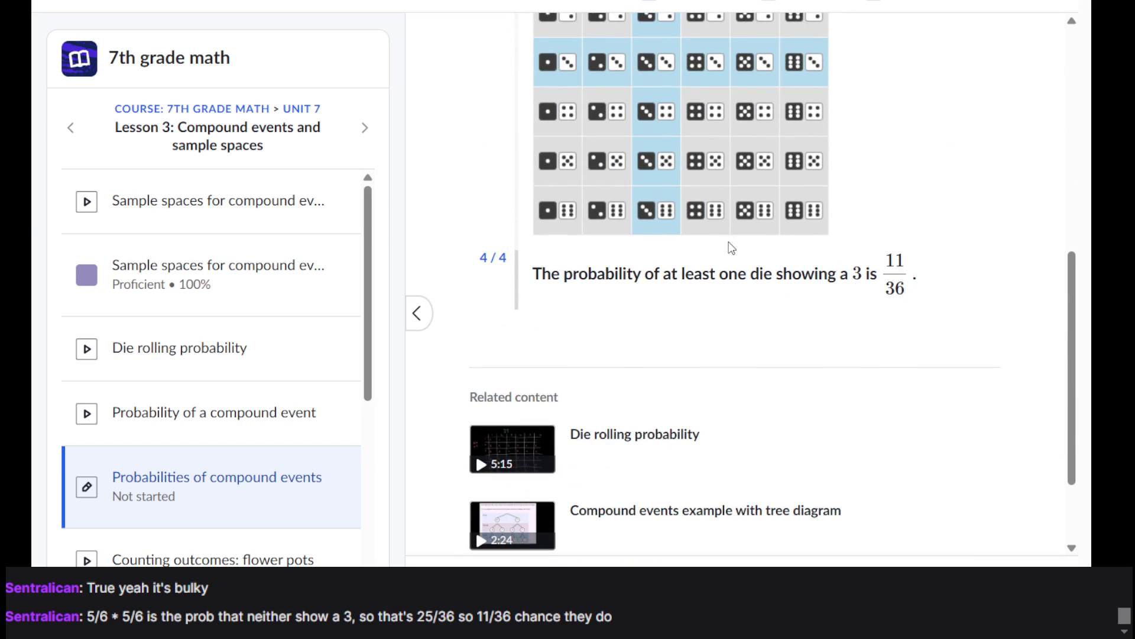
scroll(732, 247, "up", 3)
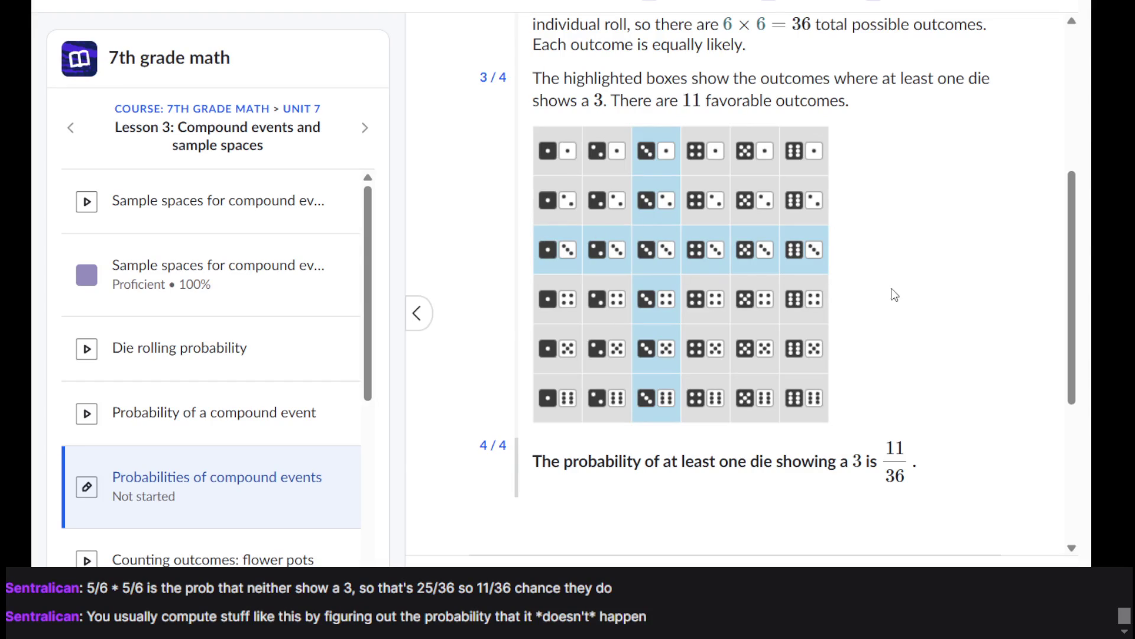
left_click_drag(900, 489, 883, 453)
left_click(797, 253)
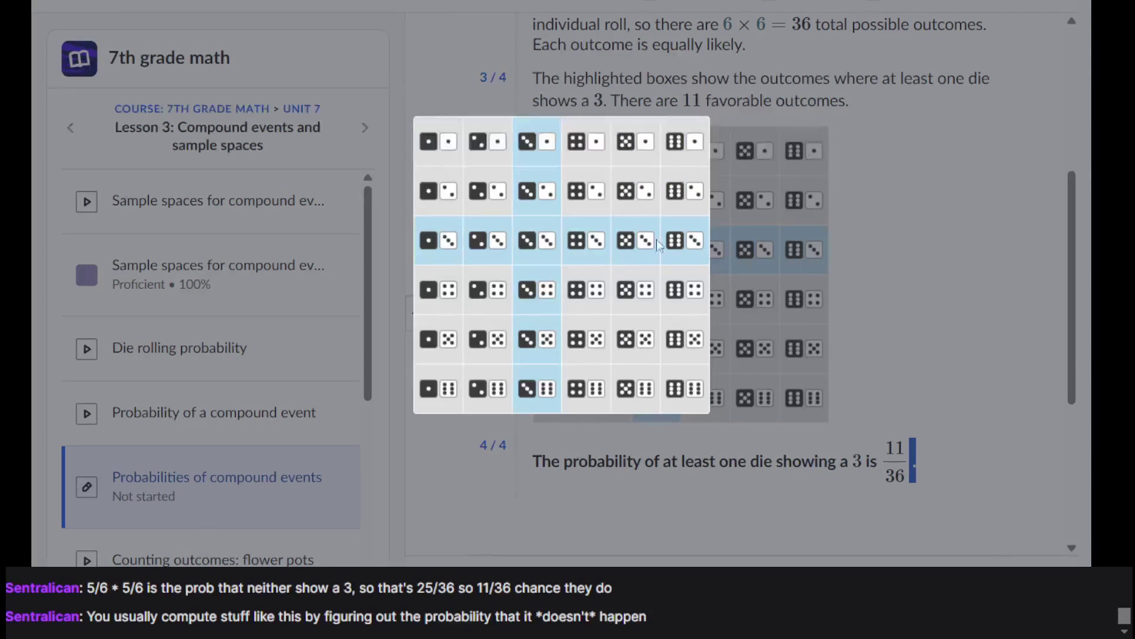
left_click(1049, 253)
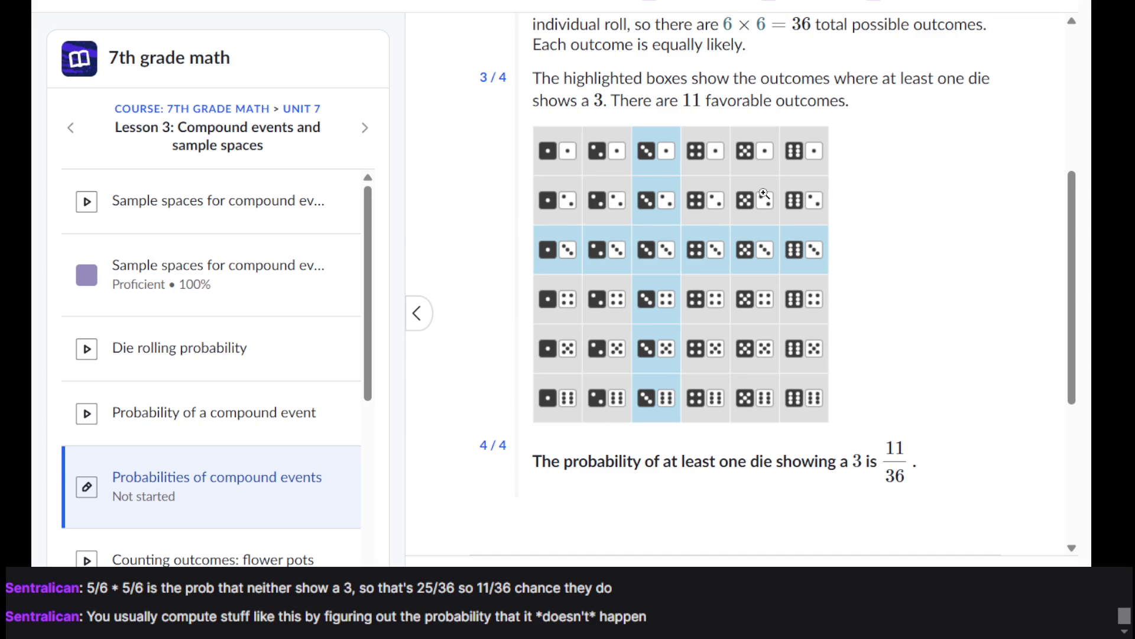
scroll(763, 196, "up", 5)
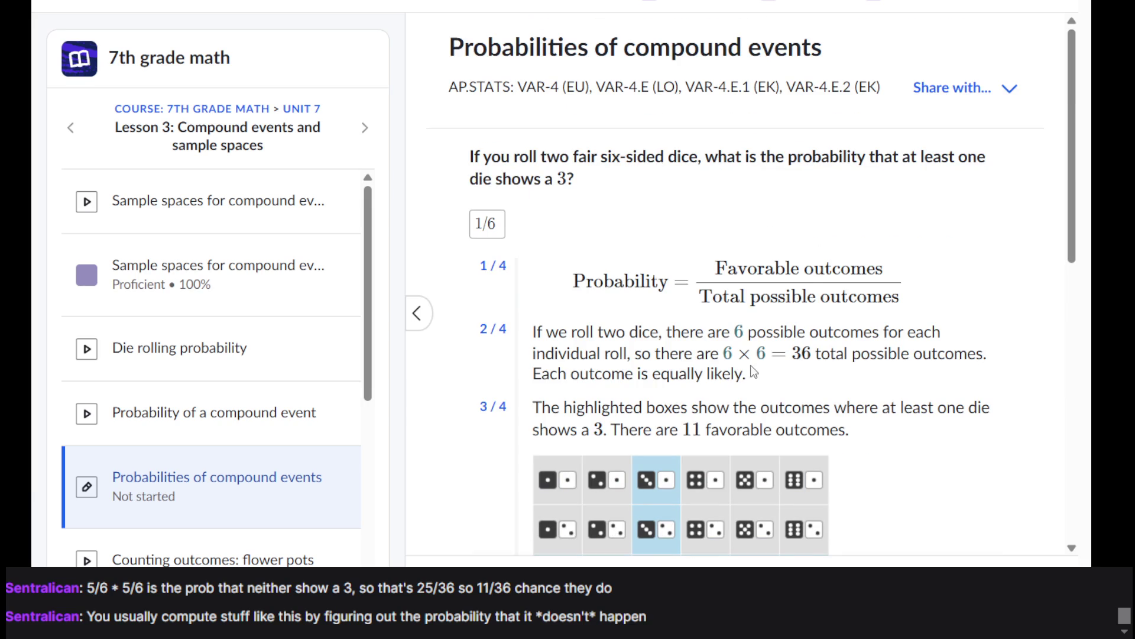
scroll(887, 331, "down", 1)
scroll(947, 320, "down", 8)
scroll(936, 241, "up", 2)
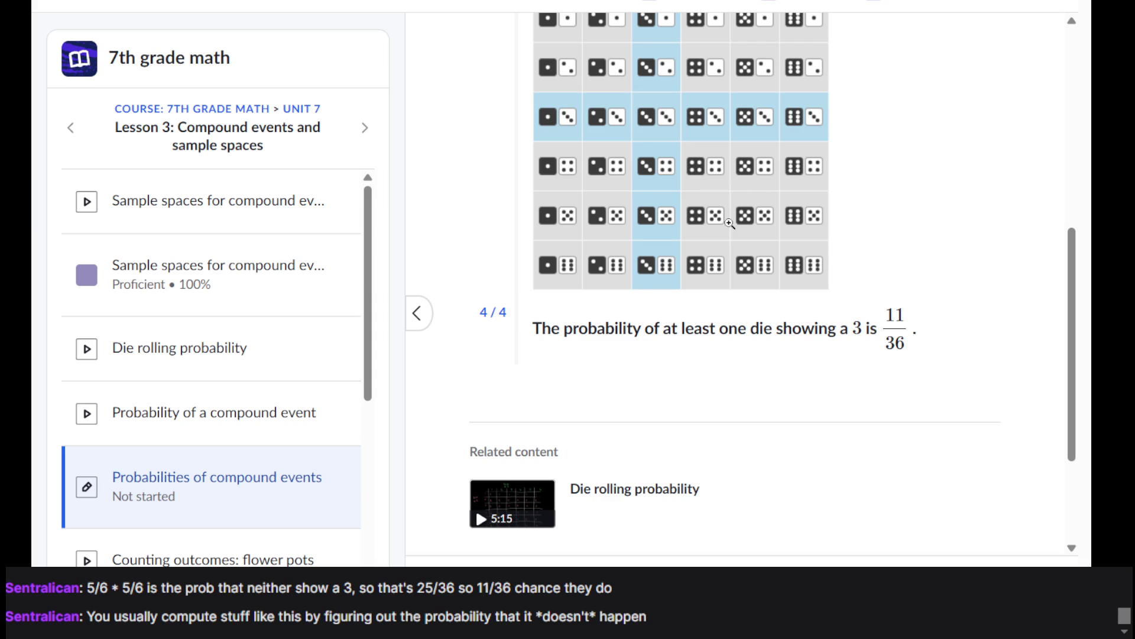
scroll(729, 223, "up", 8)
scroll(1021, 431, "down", 11)
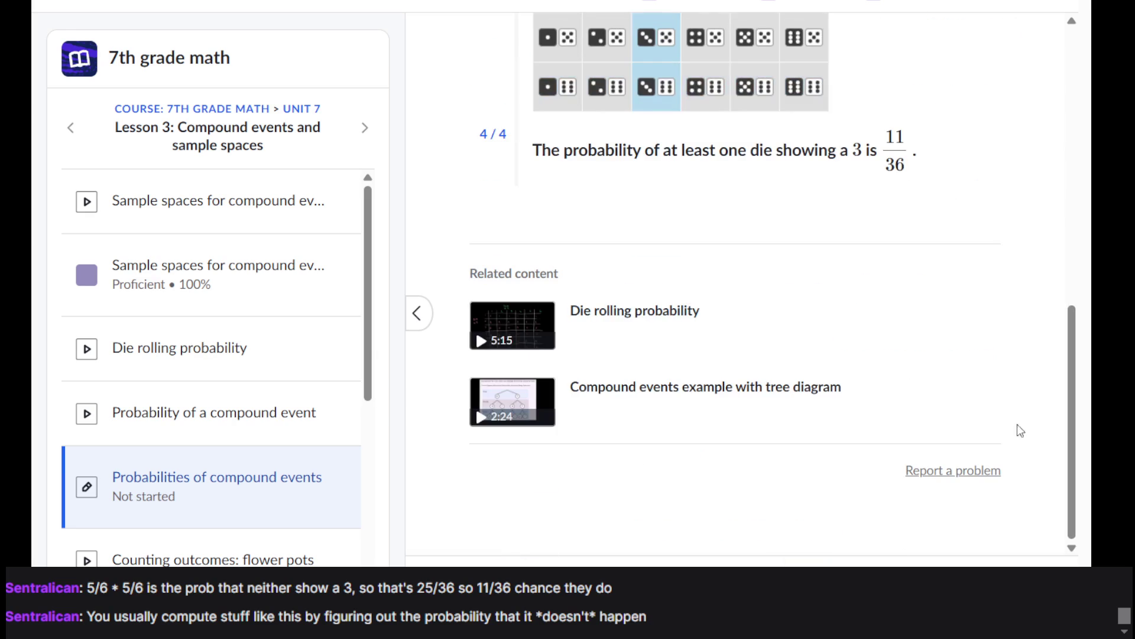
Step: Move to the tulip-in-plastic-pot question, choosing Keep going, and select the word 'ficus'
left_click(1005, 562)
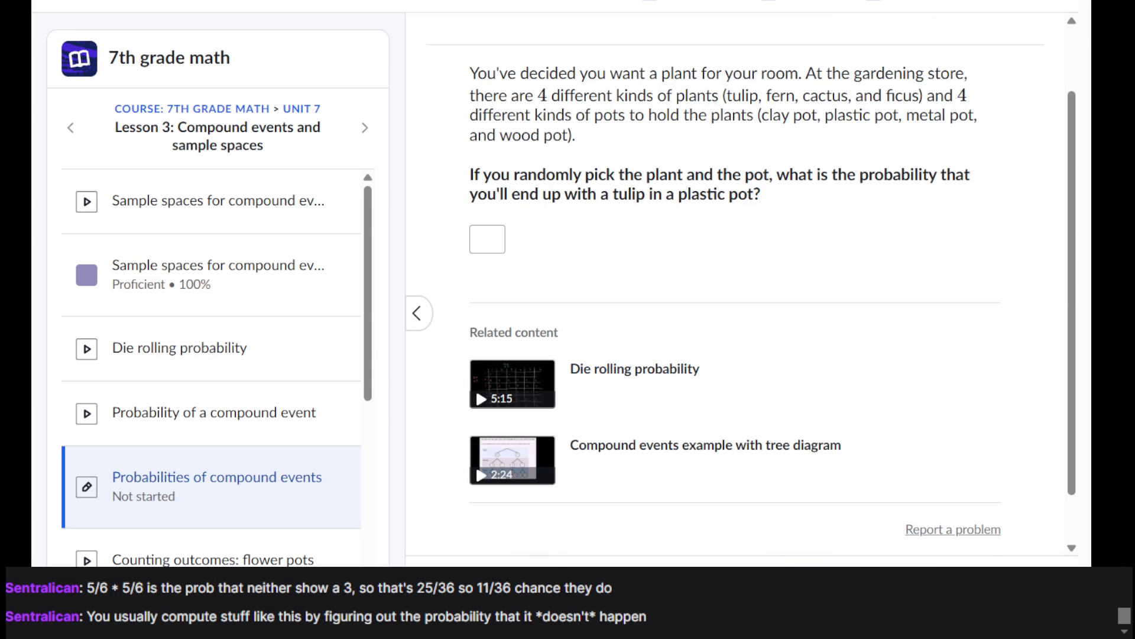
left_click(674, 575)
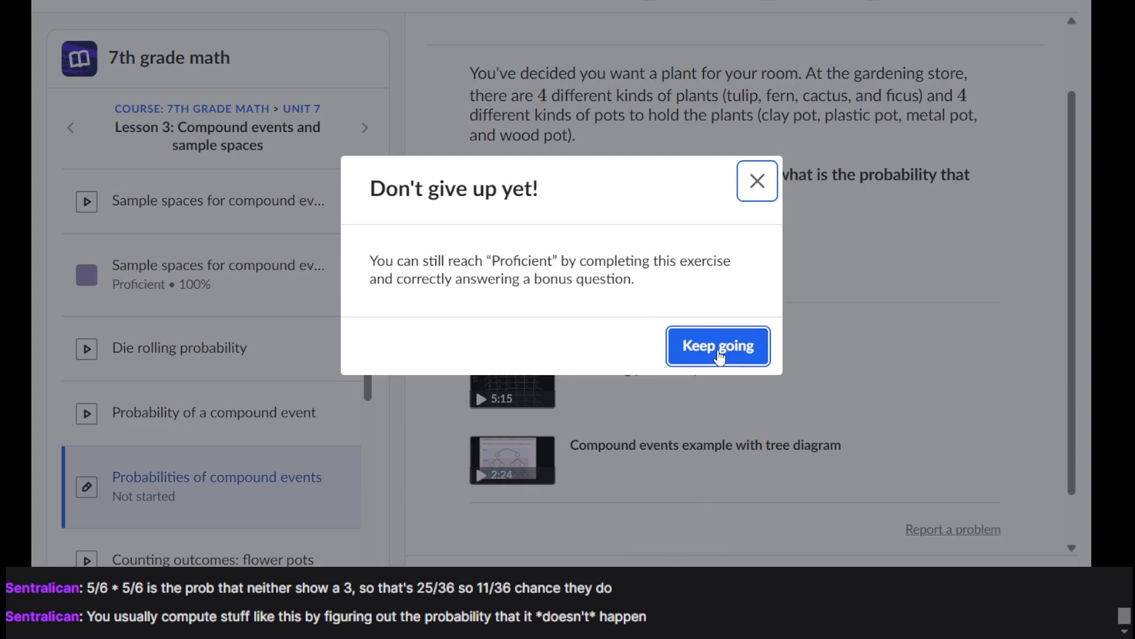
left_click(719, 346)
scroll(806, 204, "up", 2)
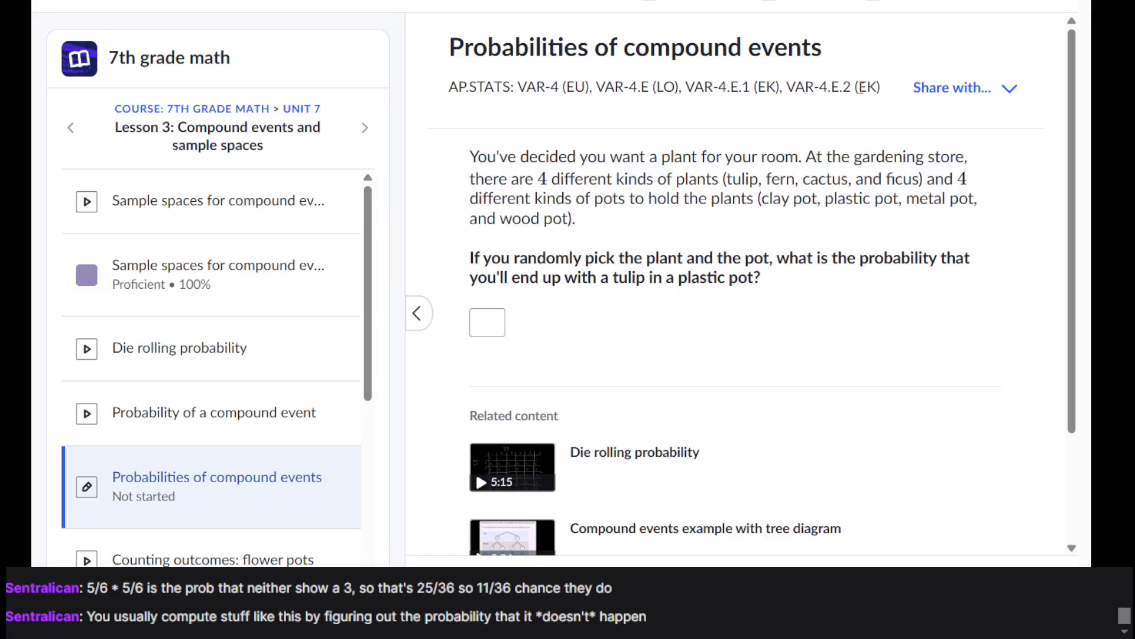
scroll(882, 63, "down", 2)
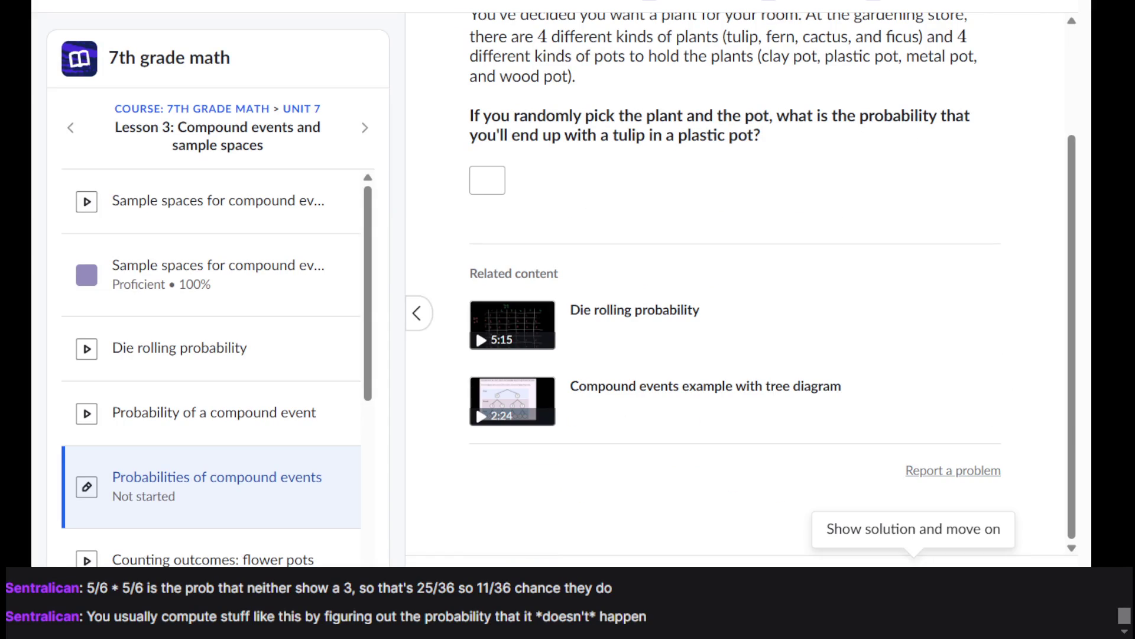
scroll(788, 421, "up", 2)
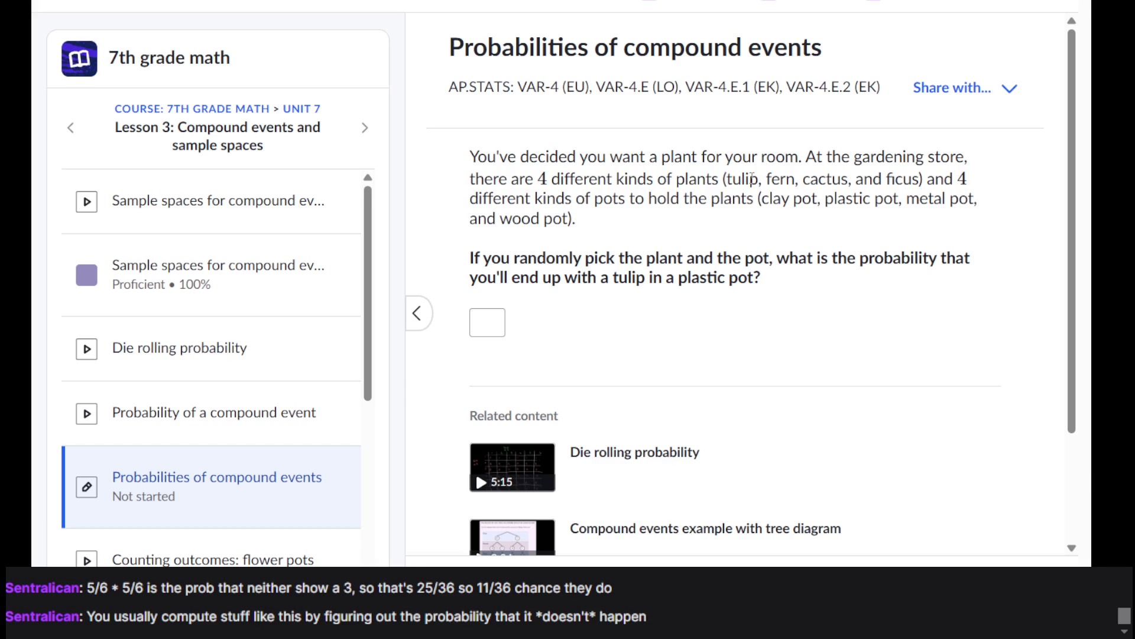
double_click(905, 181)
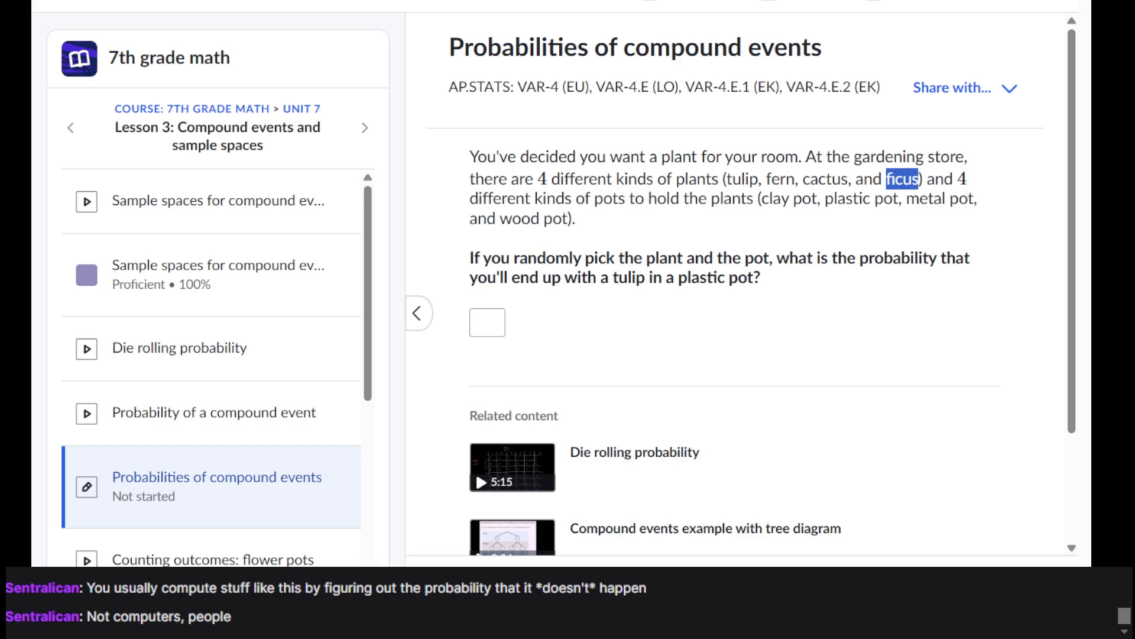
Step: Switch to Wiktionary and go back past earlier searches to the 'kost' entry's Danish section
key("alt+Tab")
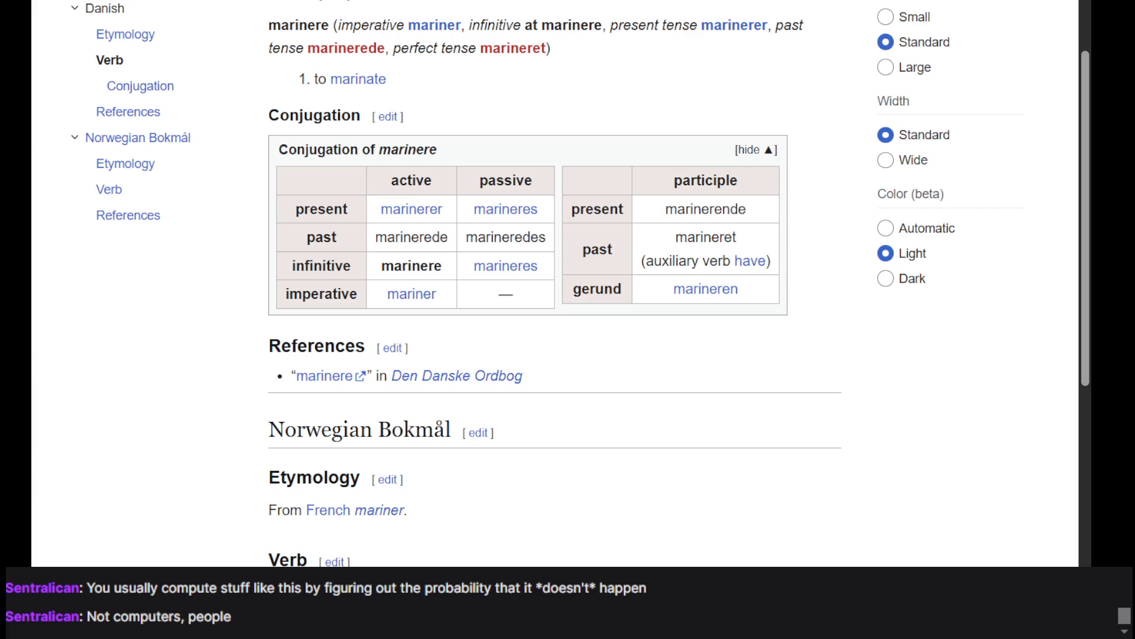
scroll(740, 147, "up", 4)
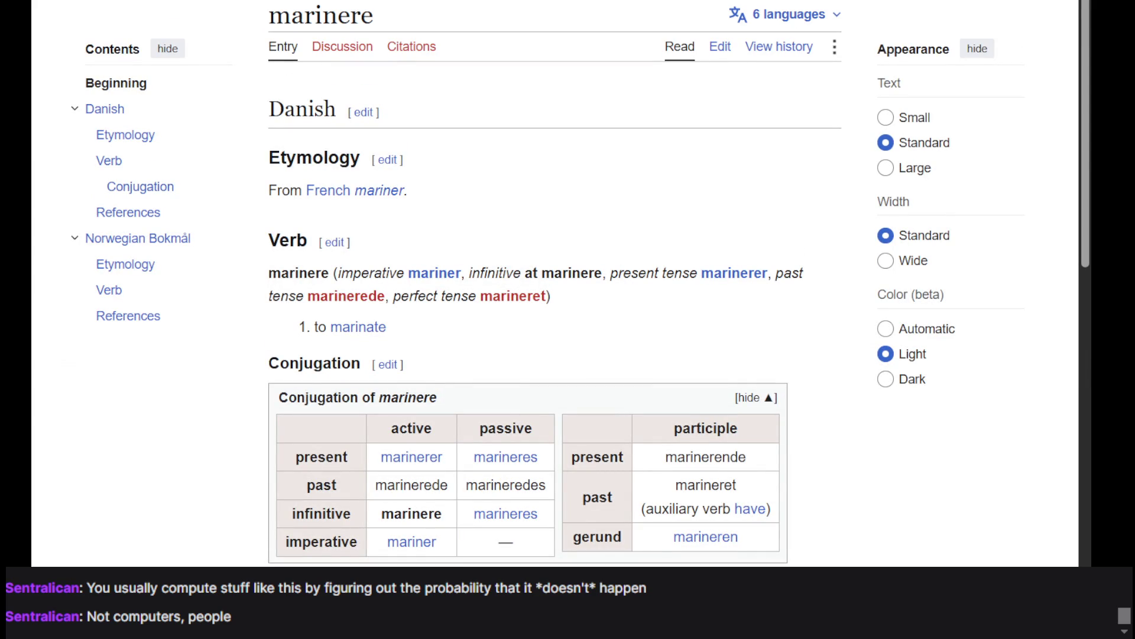
key("alt+Left")
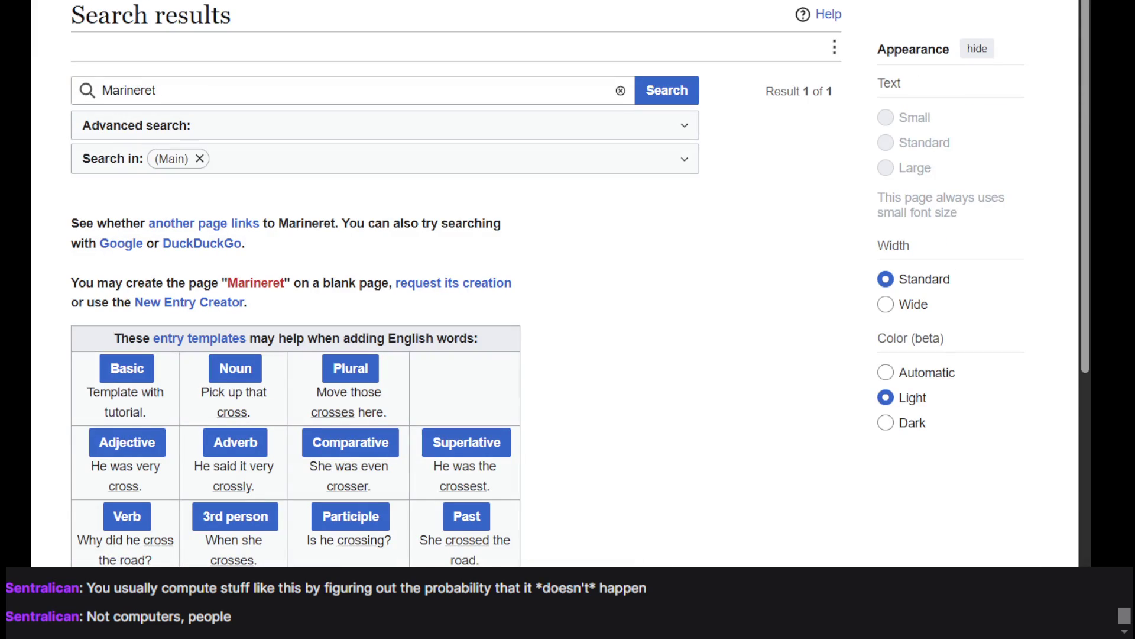
key("alt+Left")
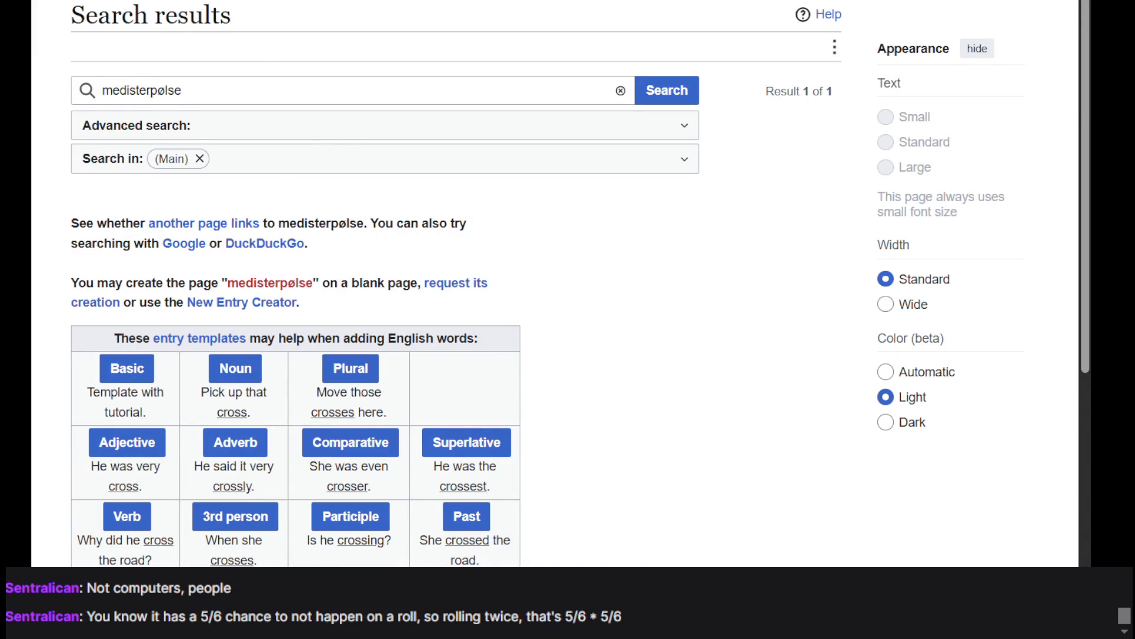
key("alt+Left")
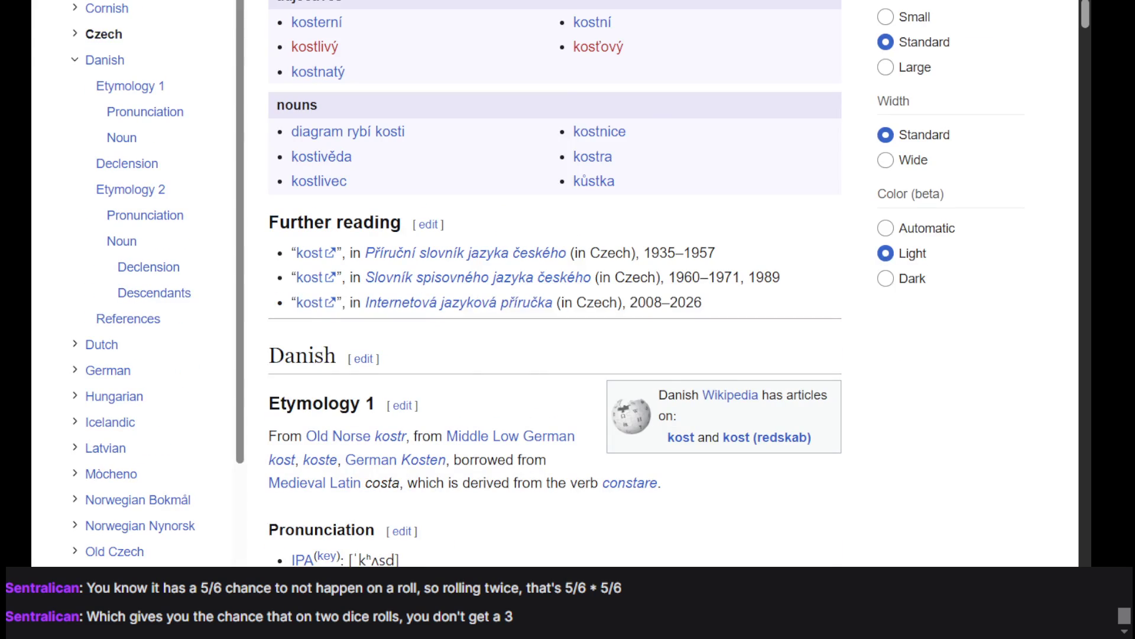
Step: Search Google for 'ficus' and show the image results
key("alt+Left")
key("alt+Left")
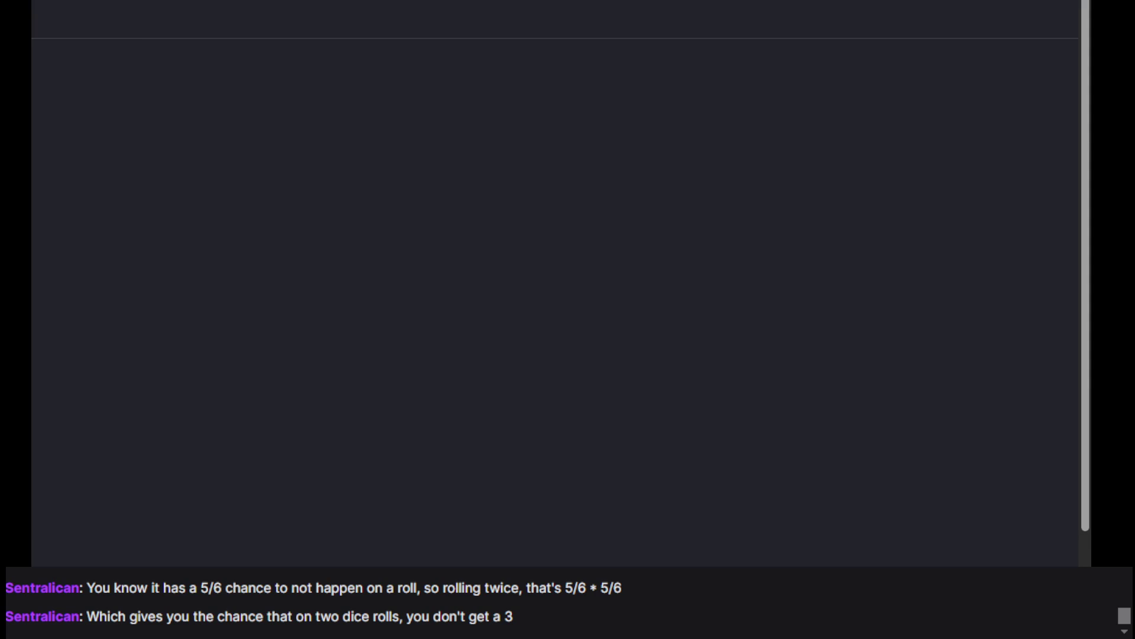
type("ficus")
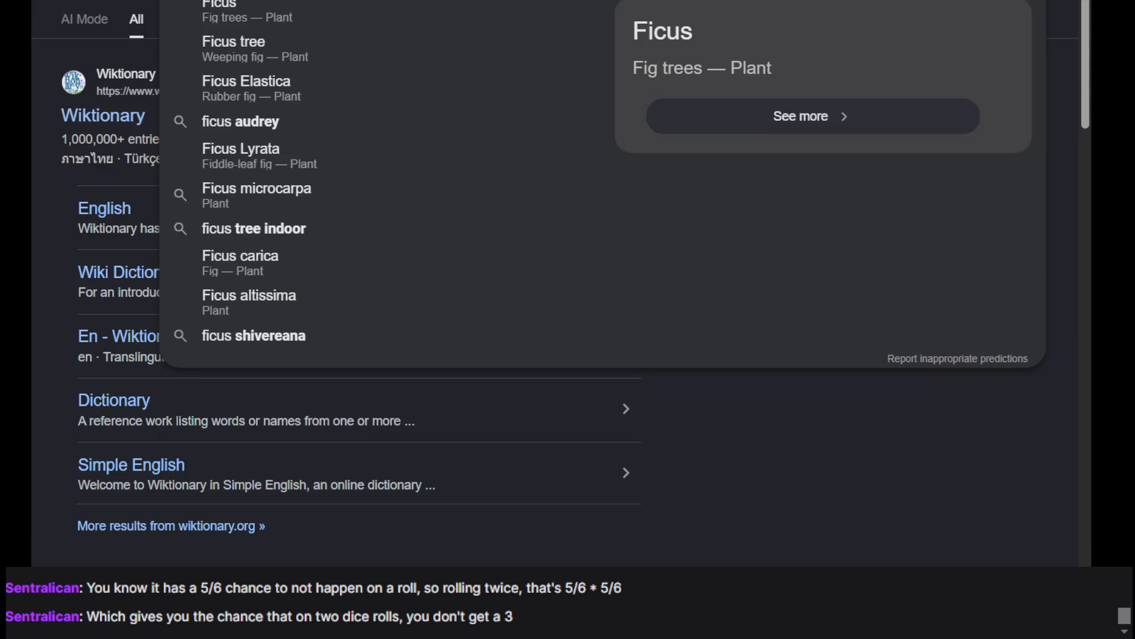
key("Return")
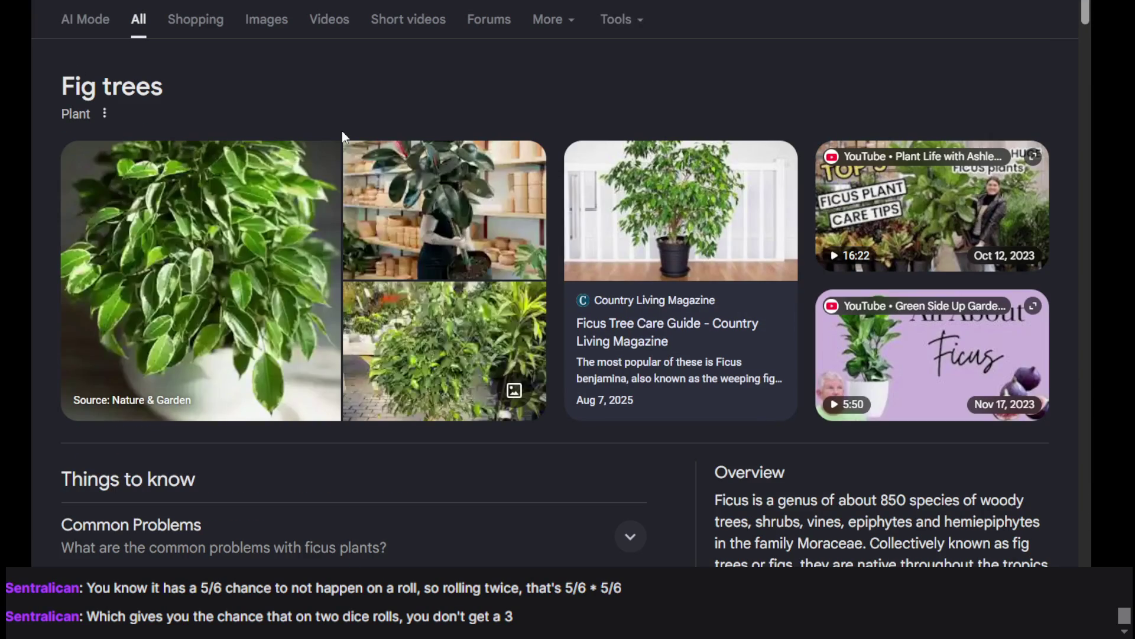
left_click(265, 23)
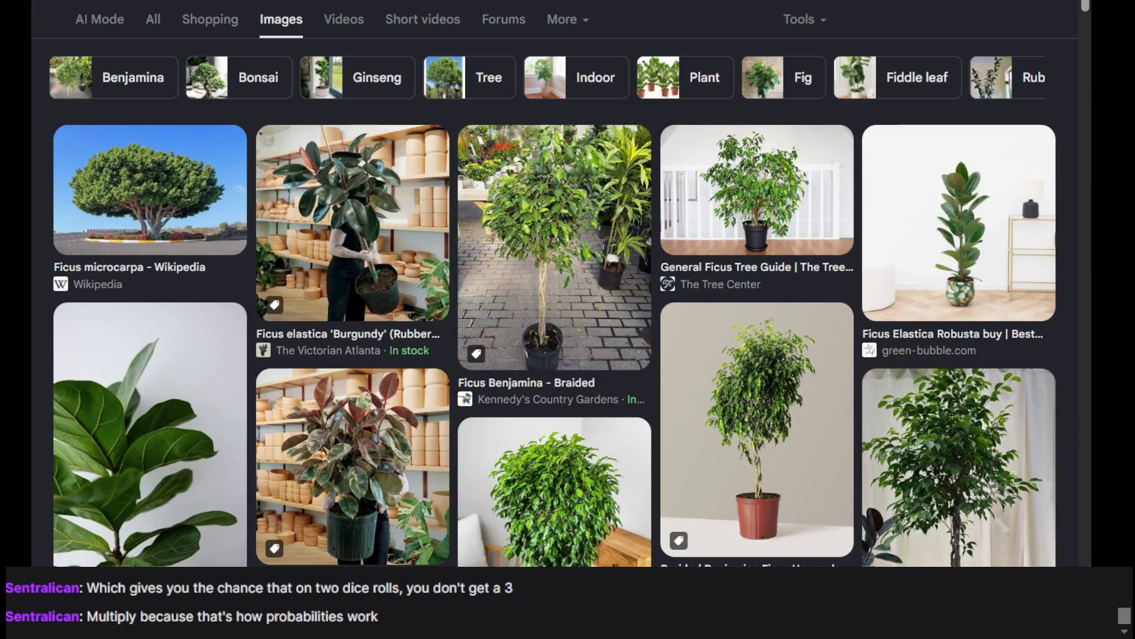
Step: Preview the Ficus elastica 'Burgundy' image, close it, and return to Khan Academy
scroll(608, 269, "down", 10)
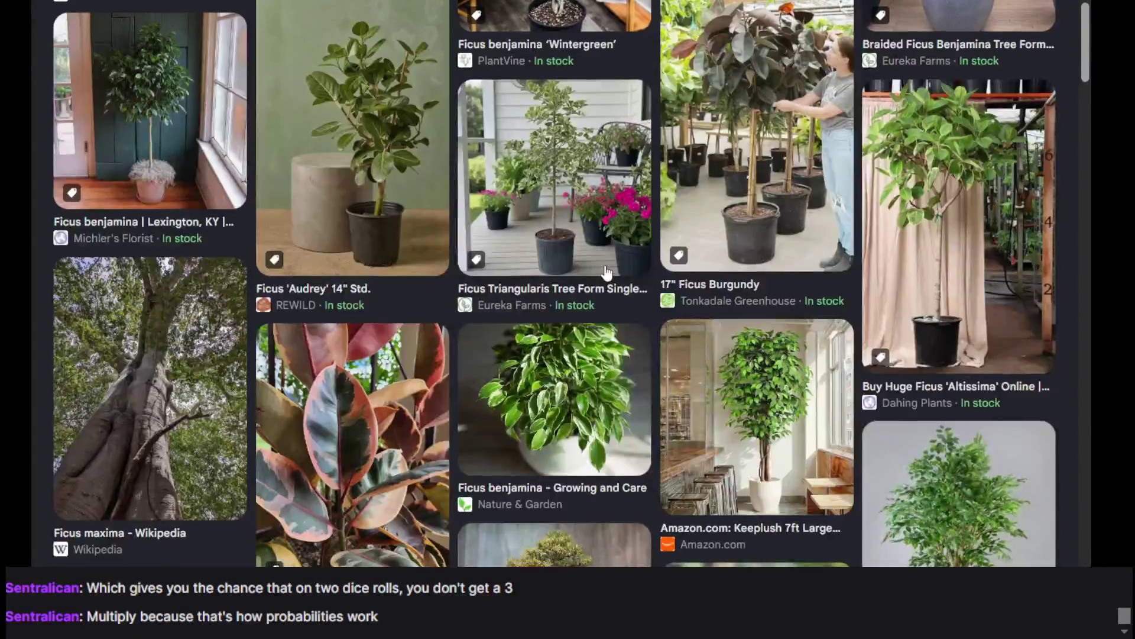
scroll(608, 269, "down", 5)
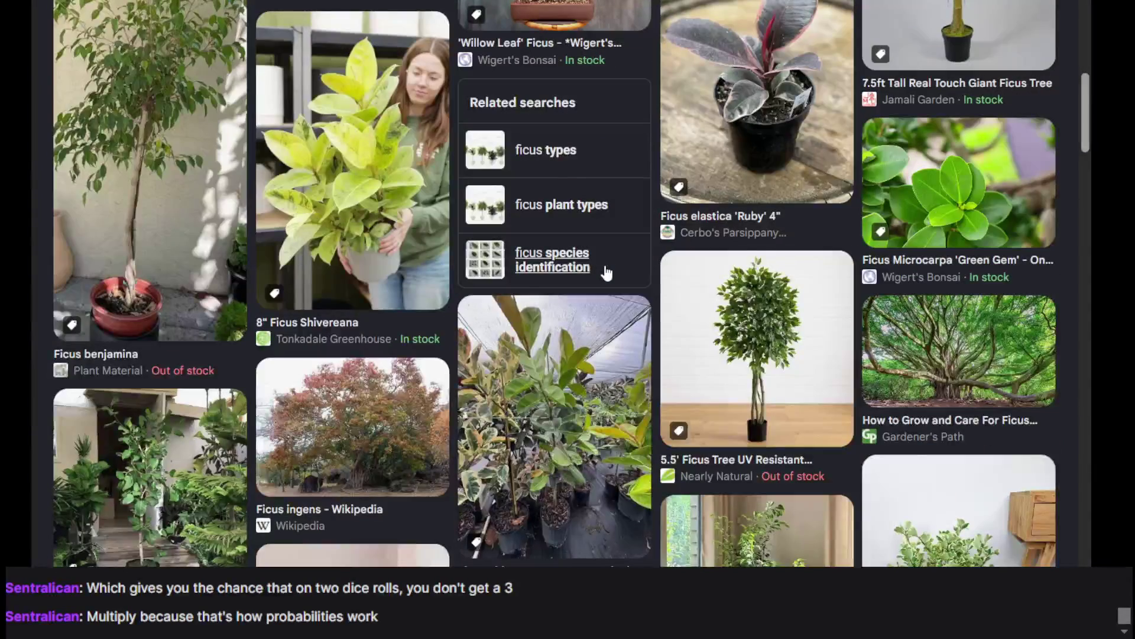
scroll(603, 266, "up", 15)
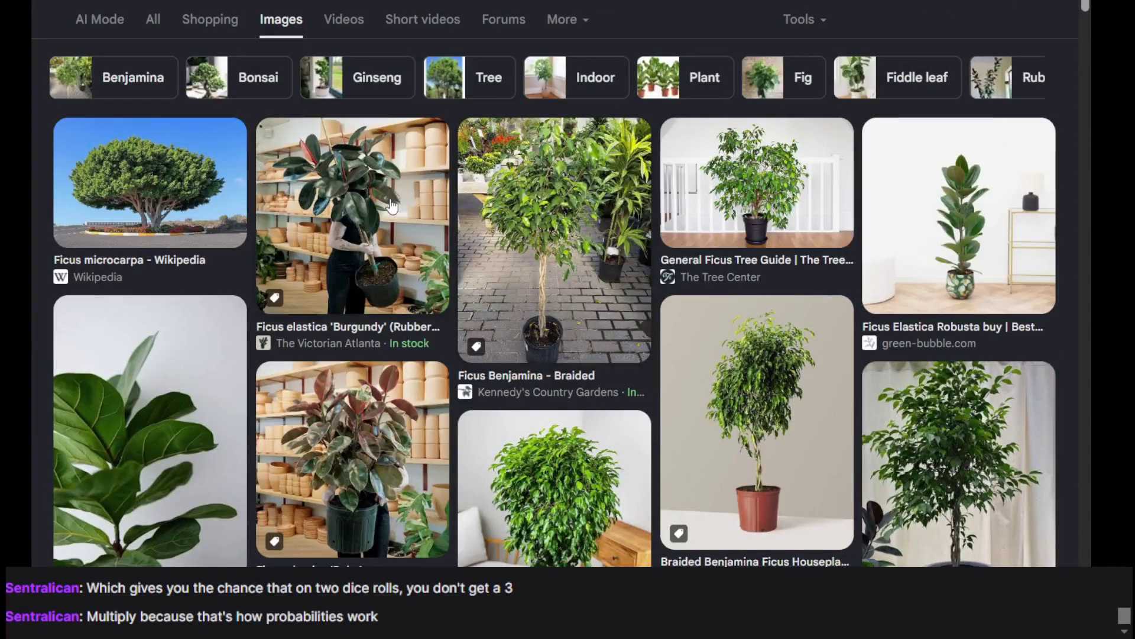
left_click(386, 207)
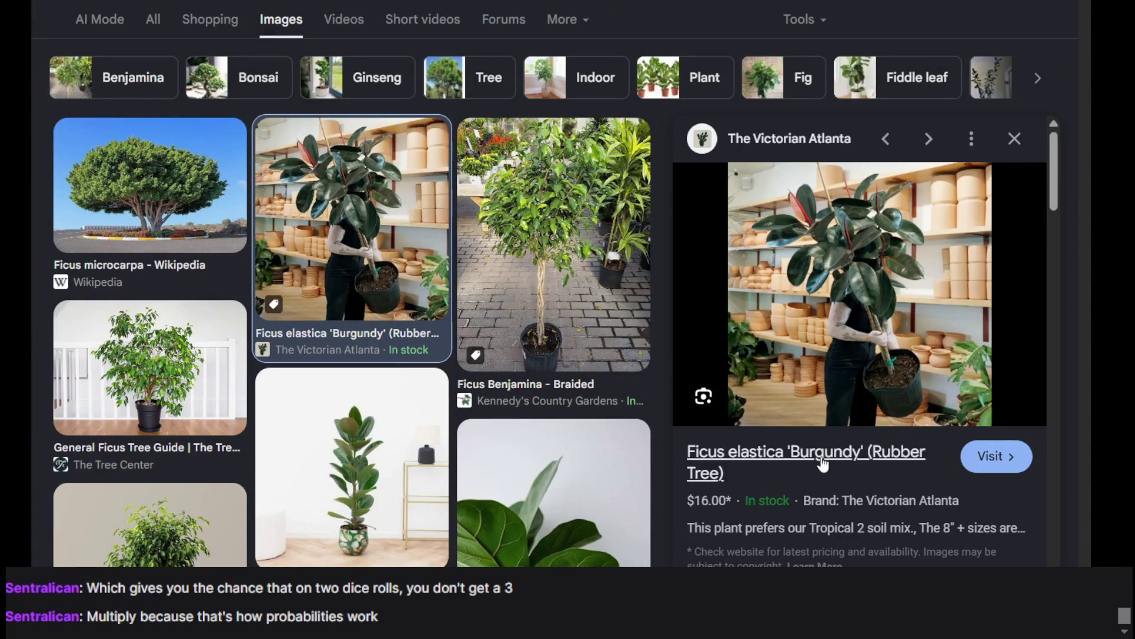
left_click(1014, 140)
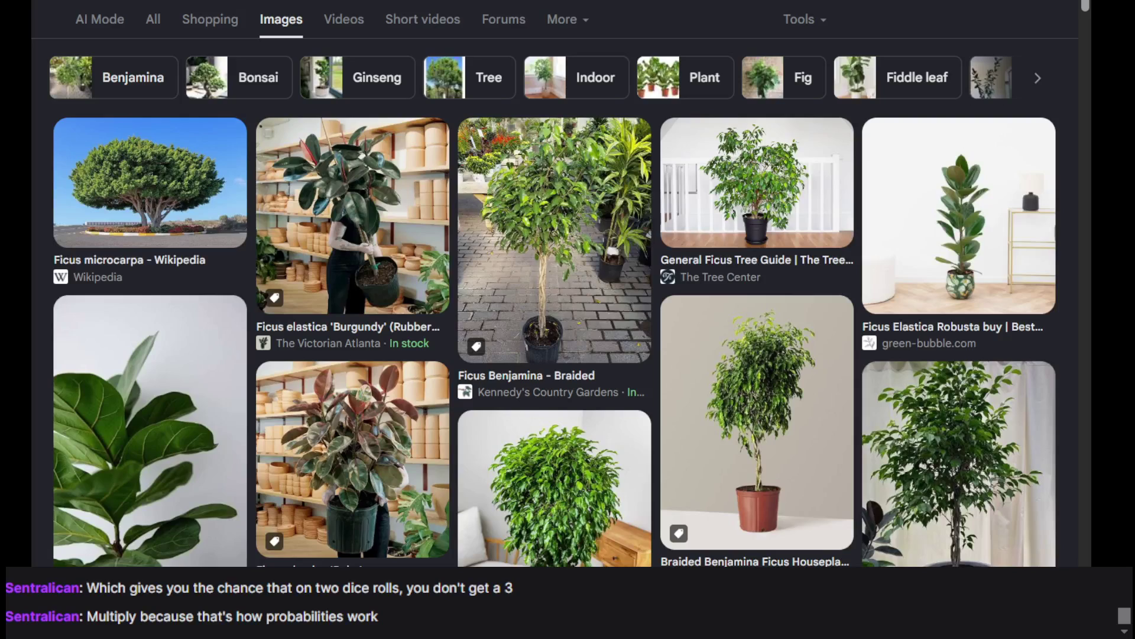
key("ctrl+w")
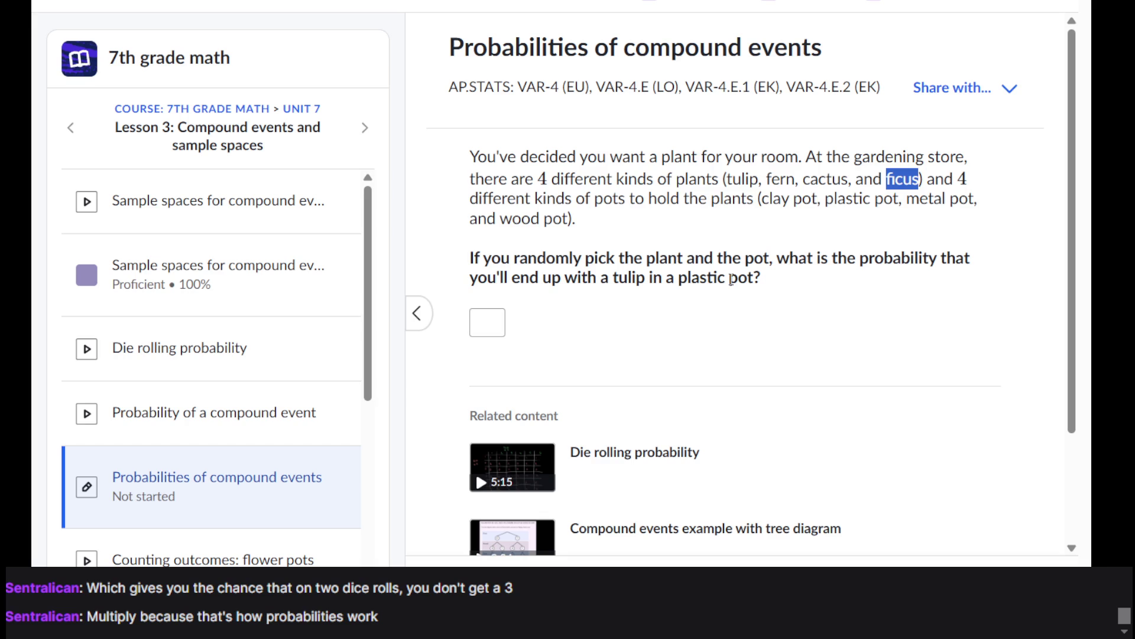
Step: Deselect 'ficus' in the tulip-and-pot question text
left_click(799, 214)
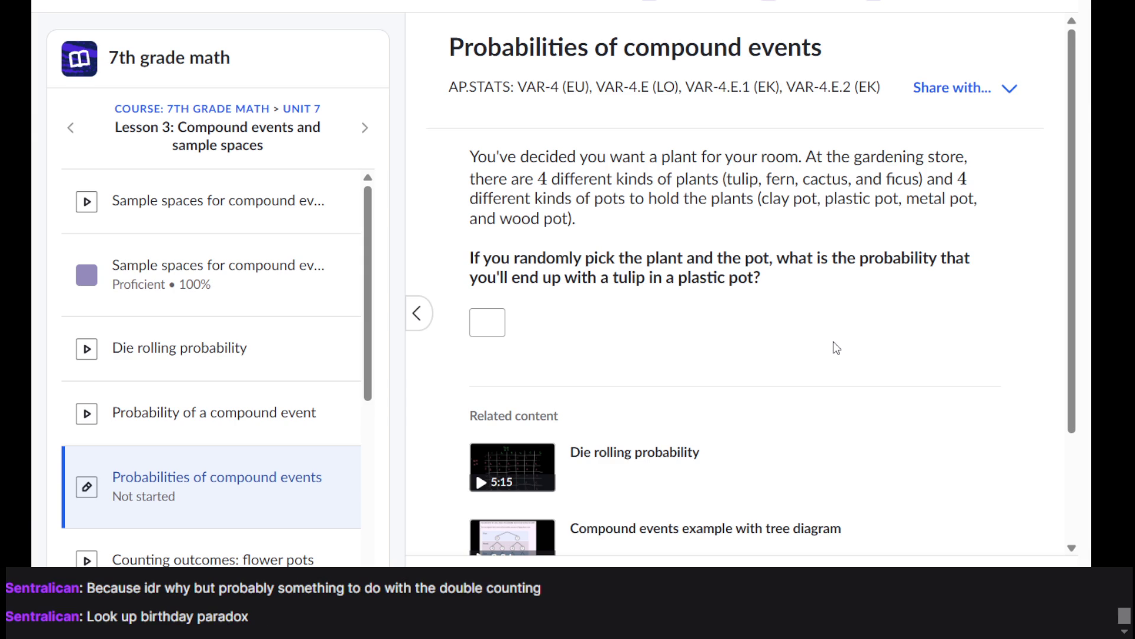
Step: Search Google for 'birthday paradox' and show all web results
key("ctrl+Tab")
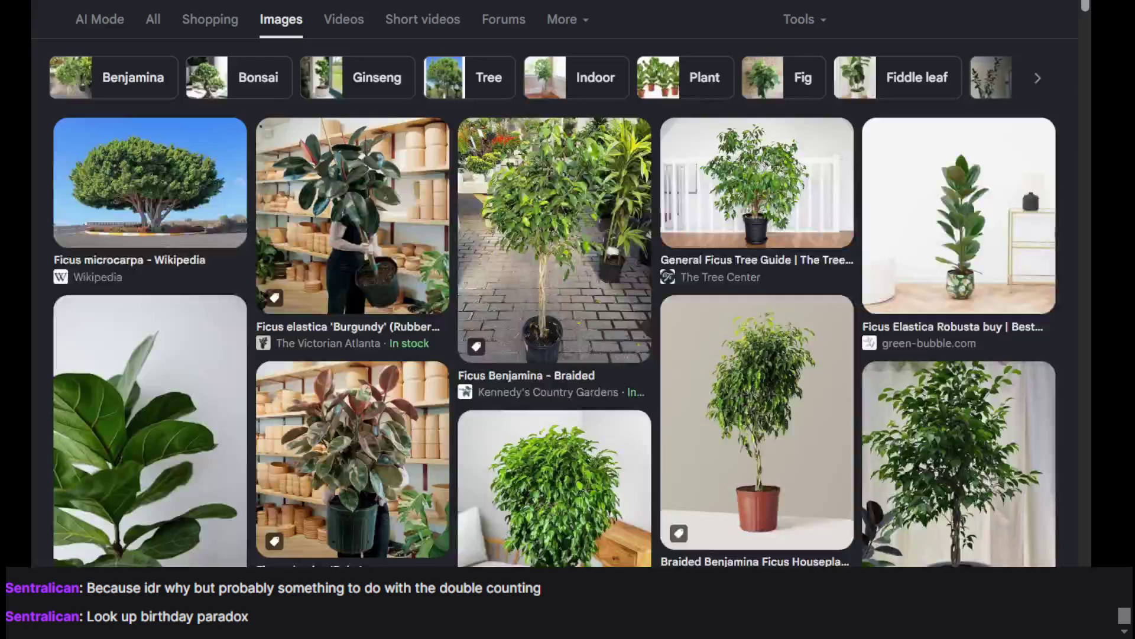
key("slash")
type("birth")
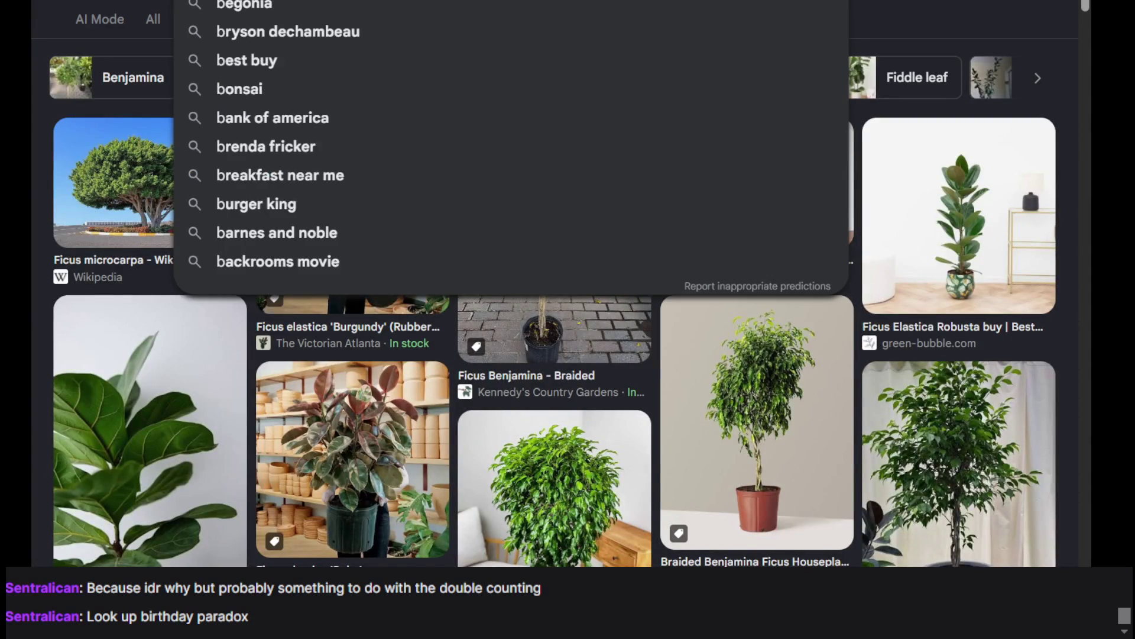
type("day o")
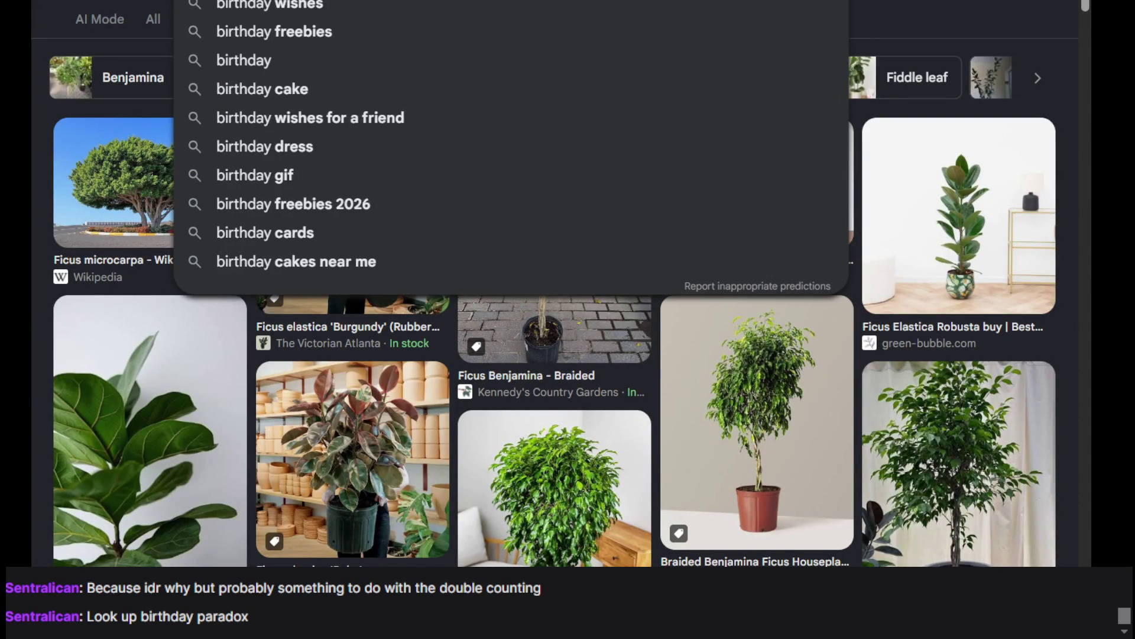
type("n")
key("BackSpace")
key("BackSpace")
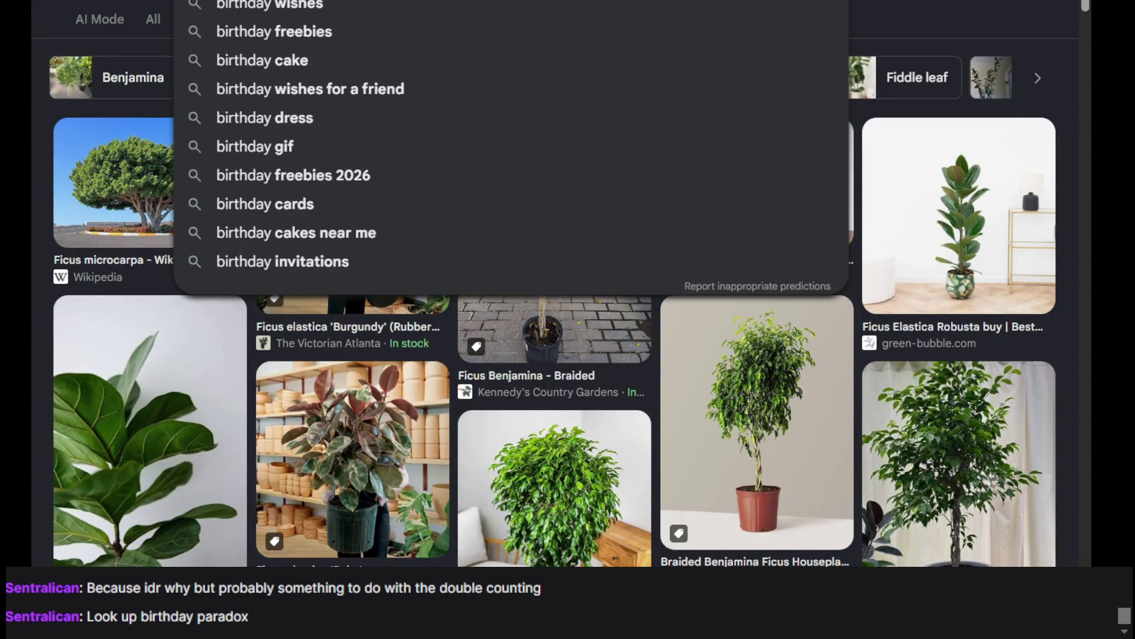
type("paradox")
key("Return")
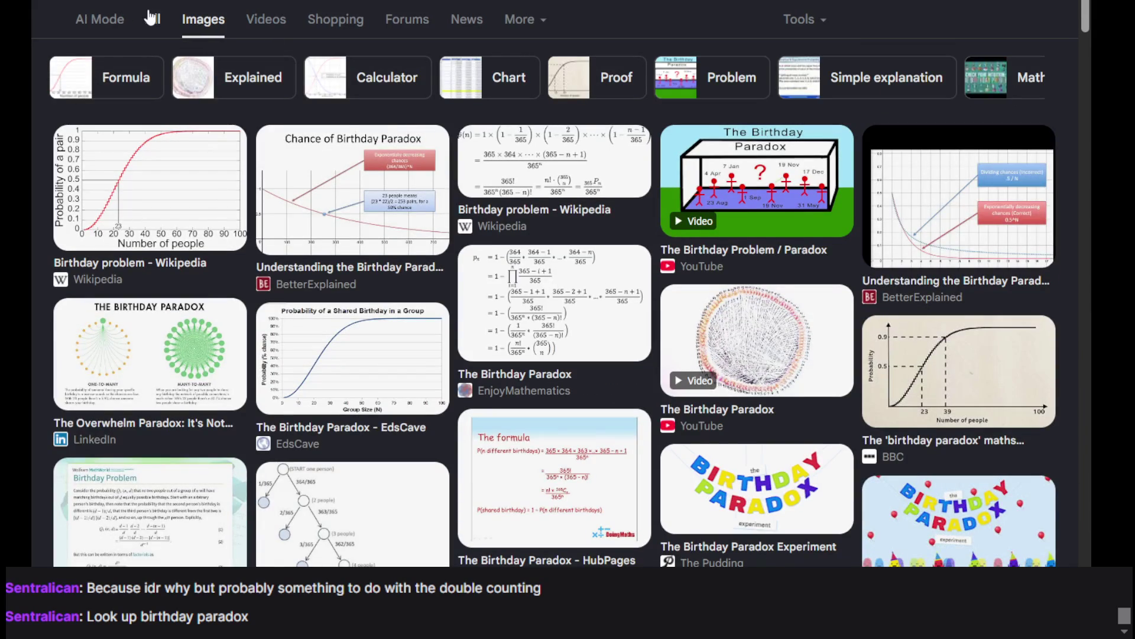
left_click(155, 21)
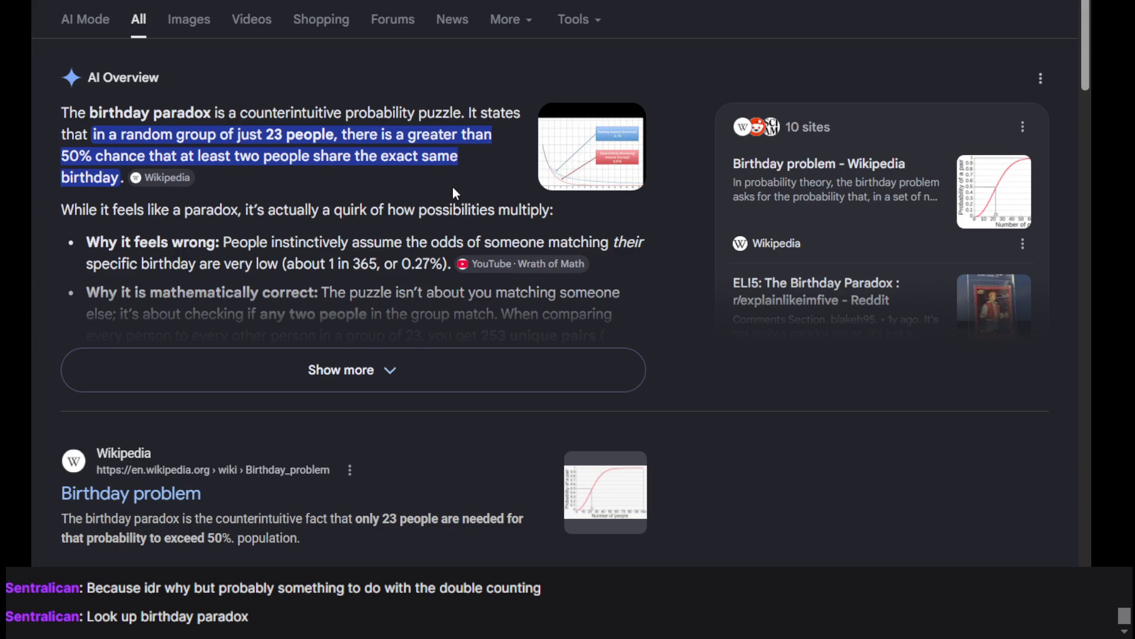
Step: Expand the birthday paradox AI Overview, then return to the Khan Academy exercise
scroll(453, 189, "down", 1)
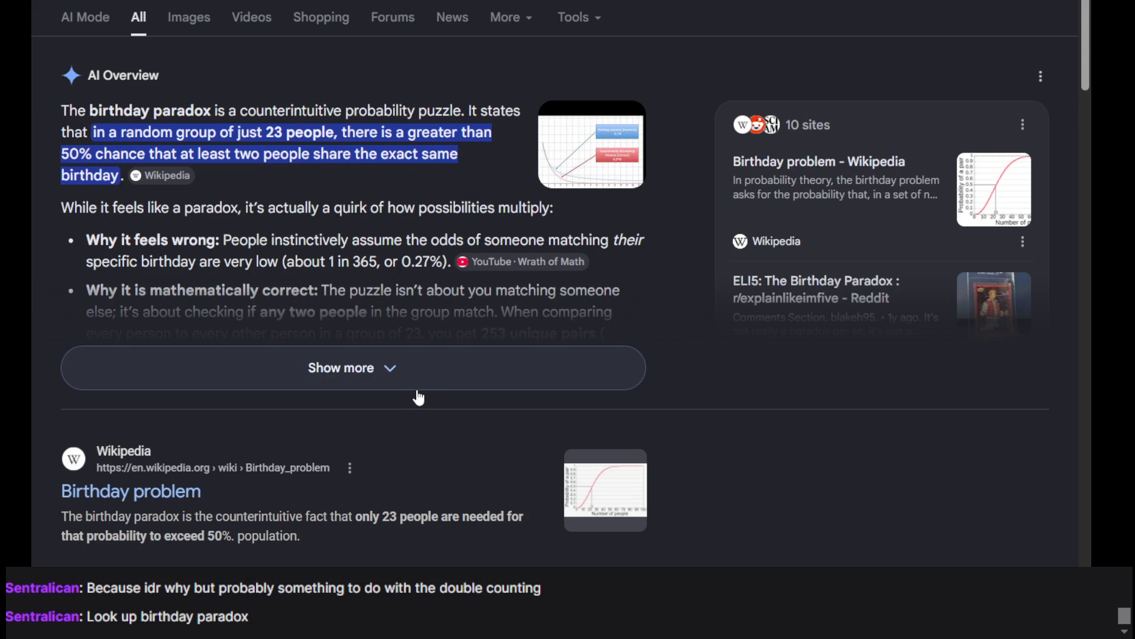
left_click(416, 355)
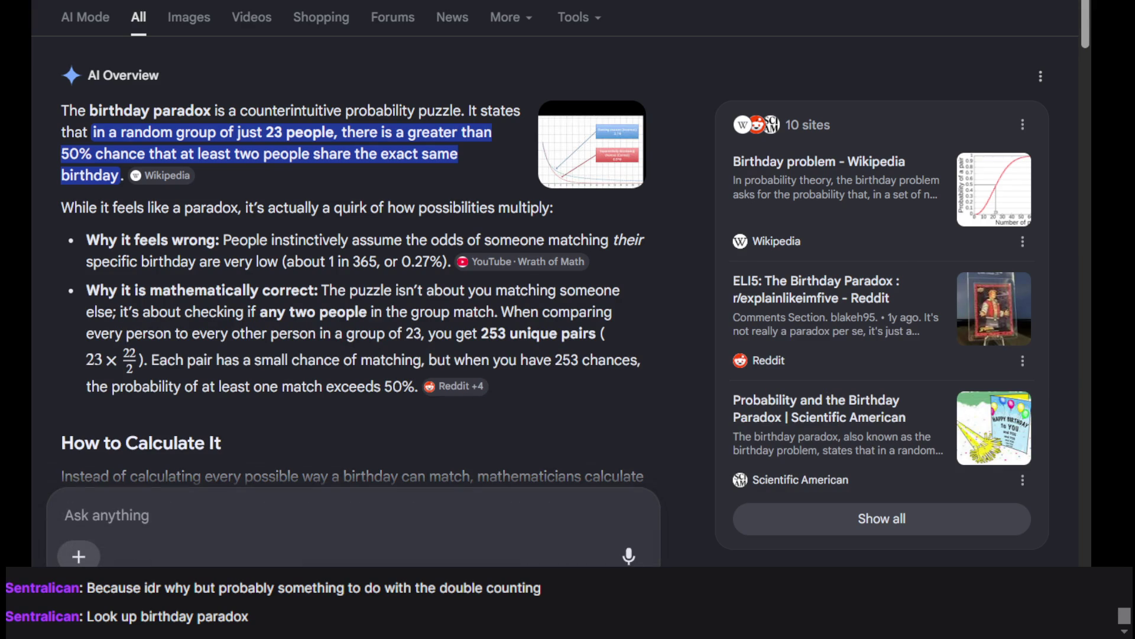
key("ctrl+Tab")
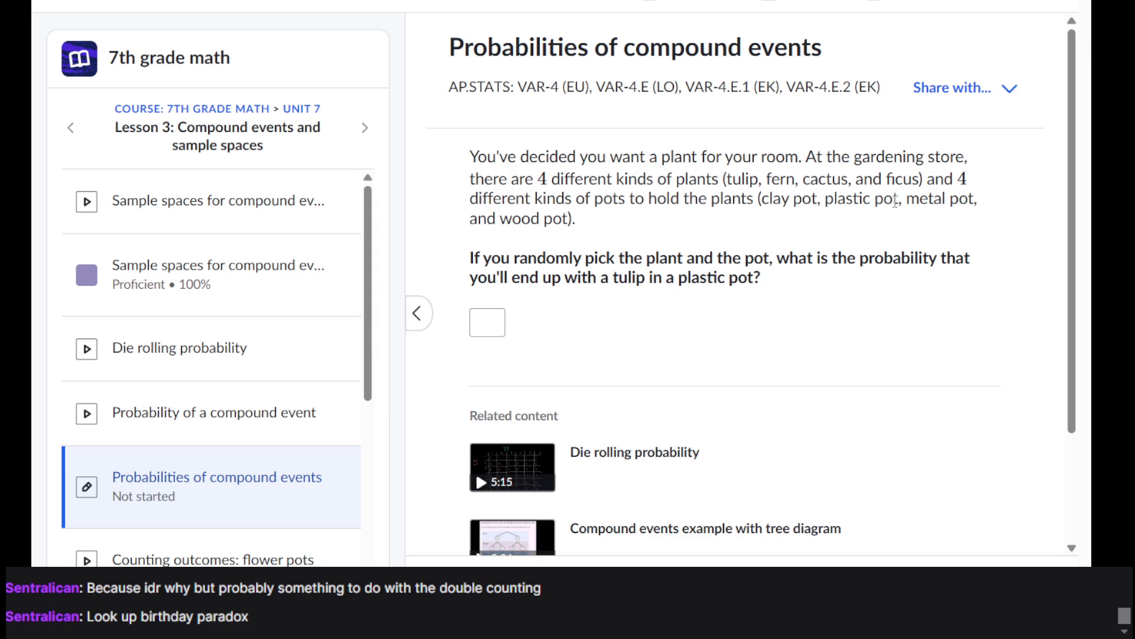
Step: Enter 1/16 as the tulip-in-a-plastic-pot answer and submit it
left_click(495, 333)
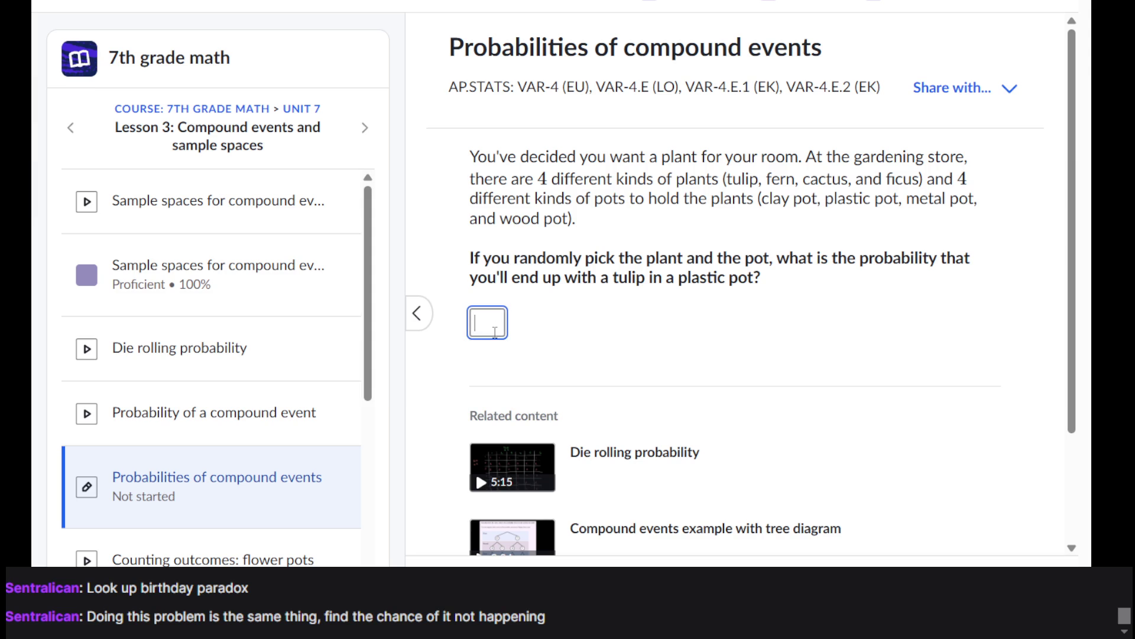
type("1/16")
key("Return")
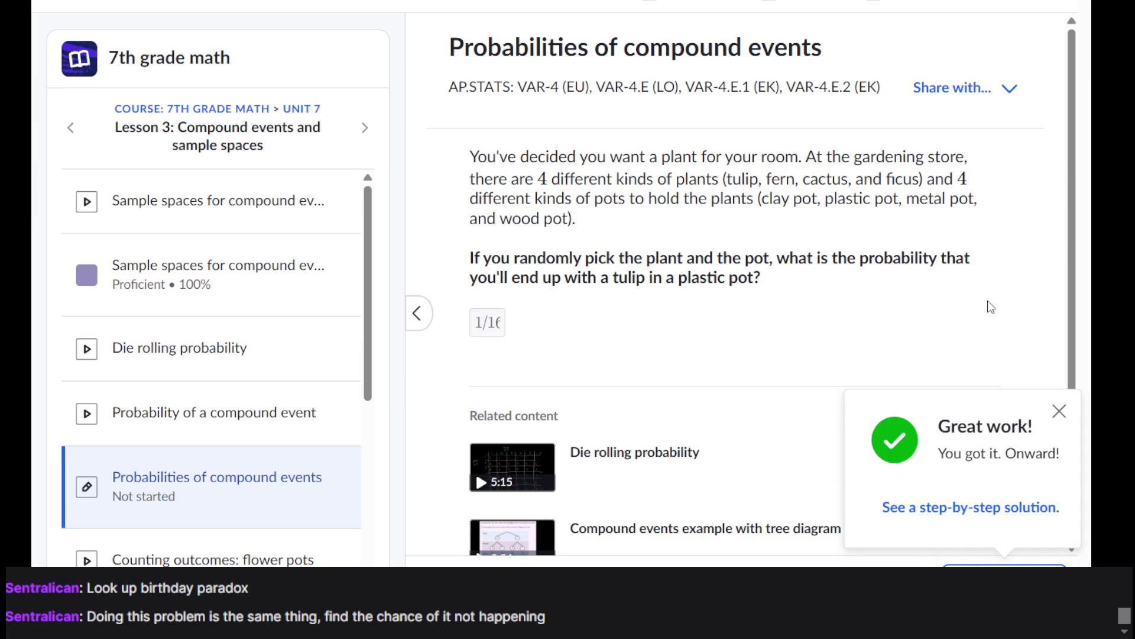
Step: Select parts of the question text, like the plant and pot list and 'tulip', while reviewing
triple_click(724, 169)
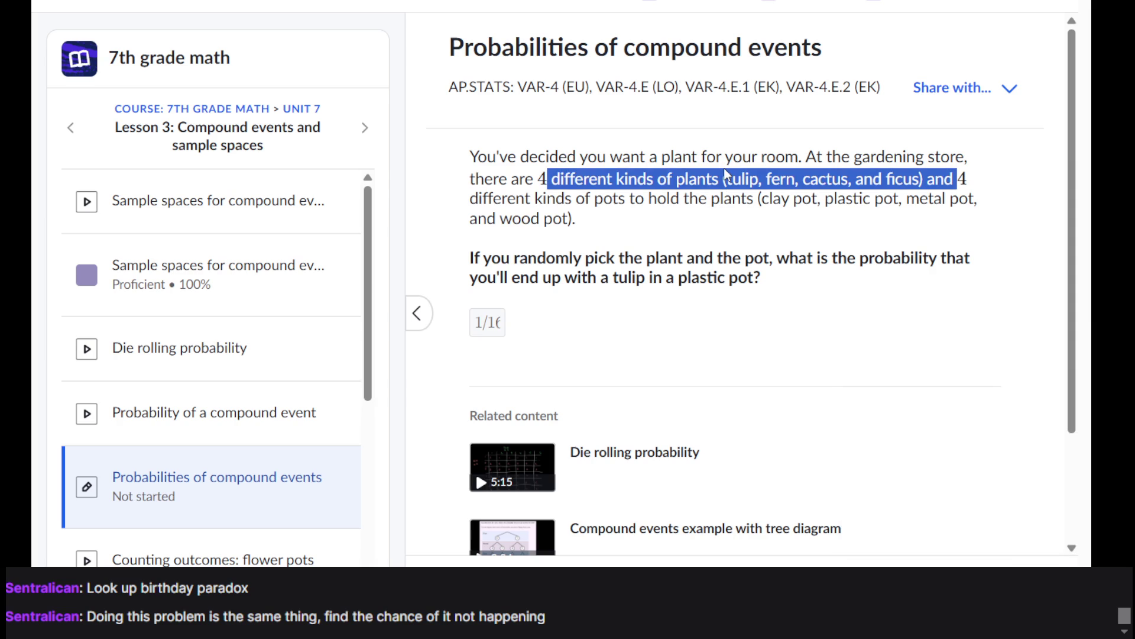
left_click(814, 243)
left_click_drag(722, 179, 822, 204)
left_click(822, 205)
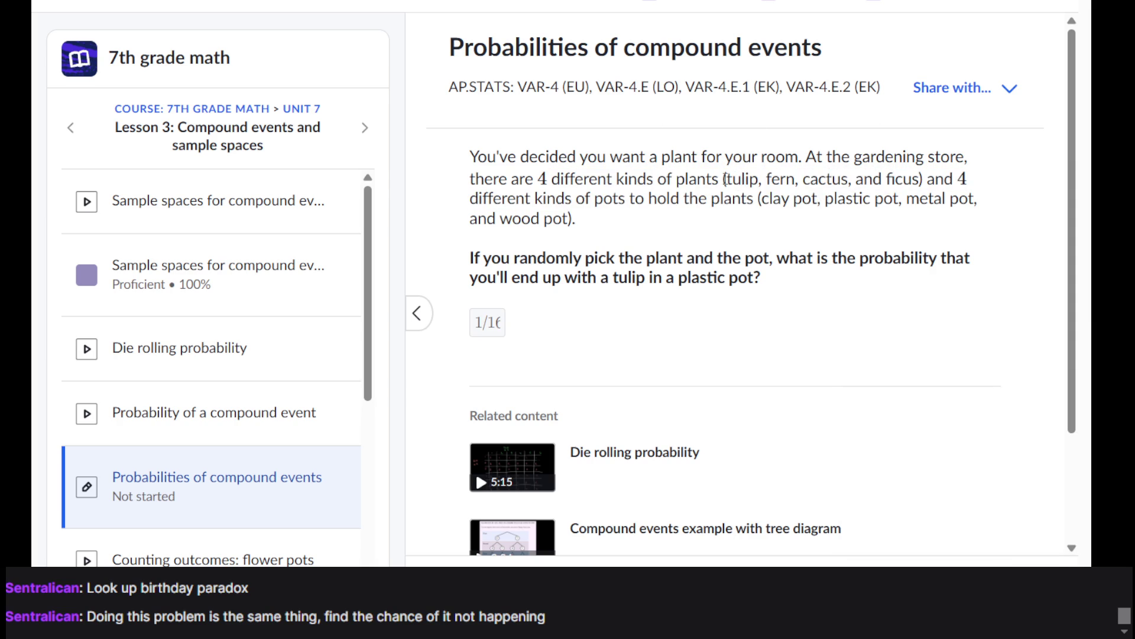
mouse_move(723, 179)
left_mouse_down()
mouse_move(790, 176)
mouse_move(763, 178)
left_mouse_up()
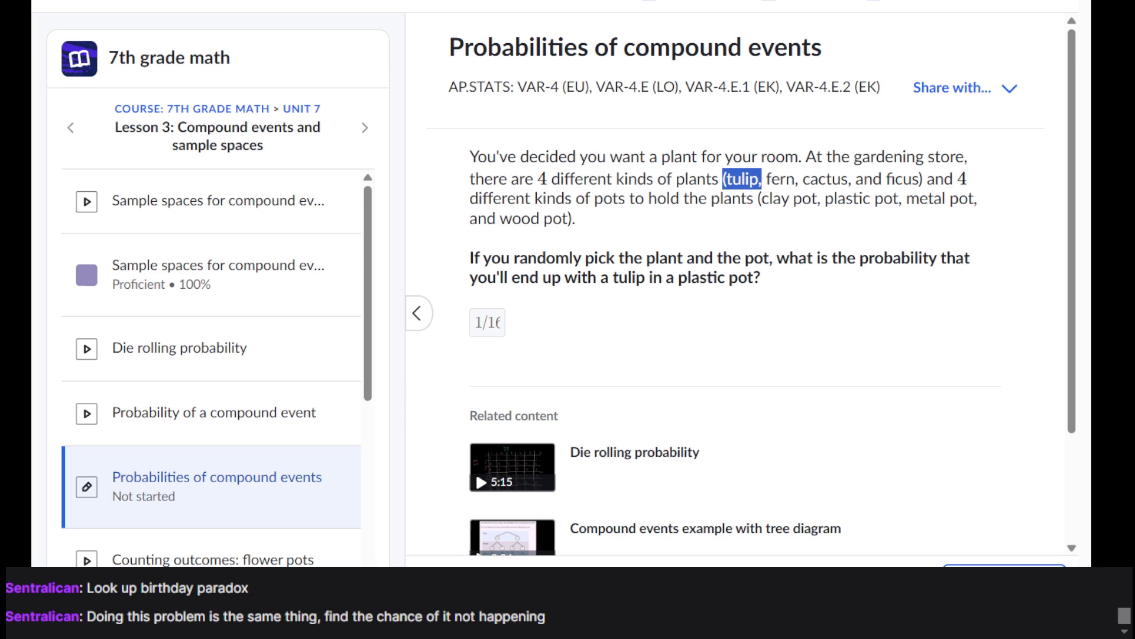
key("alt+Tab")
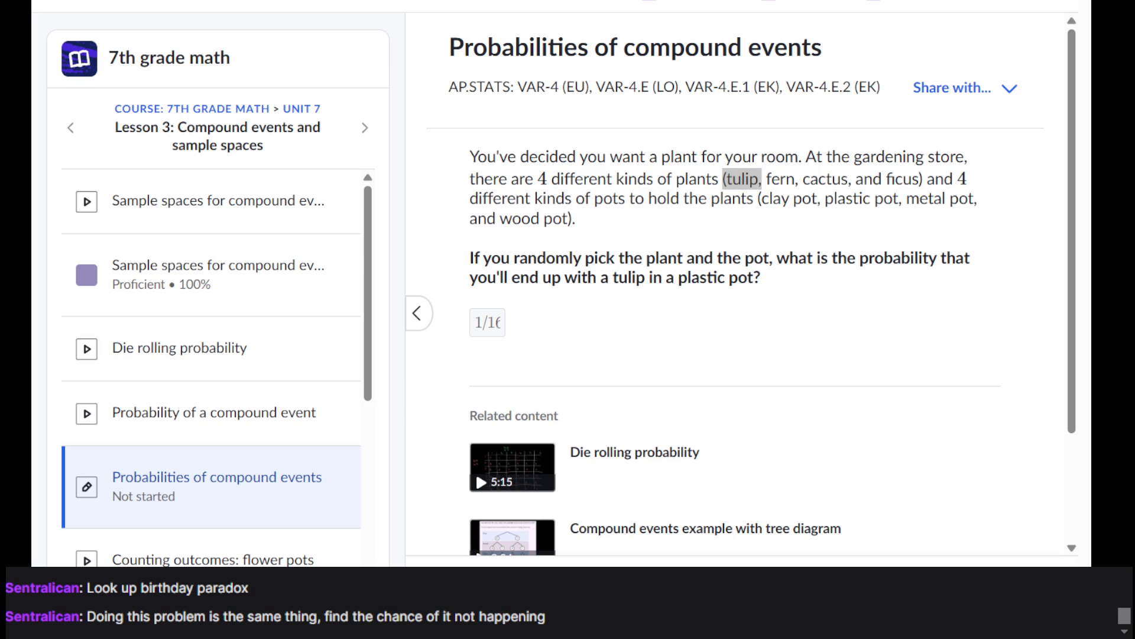
left_click(896, 311)
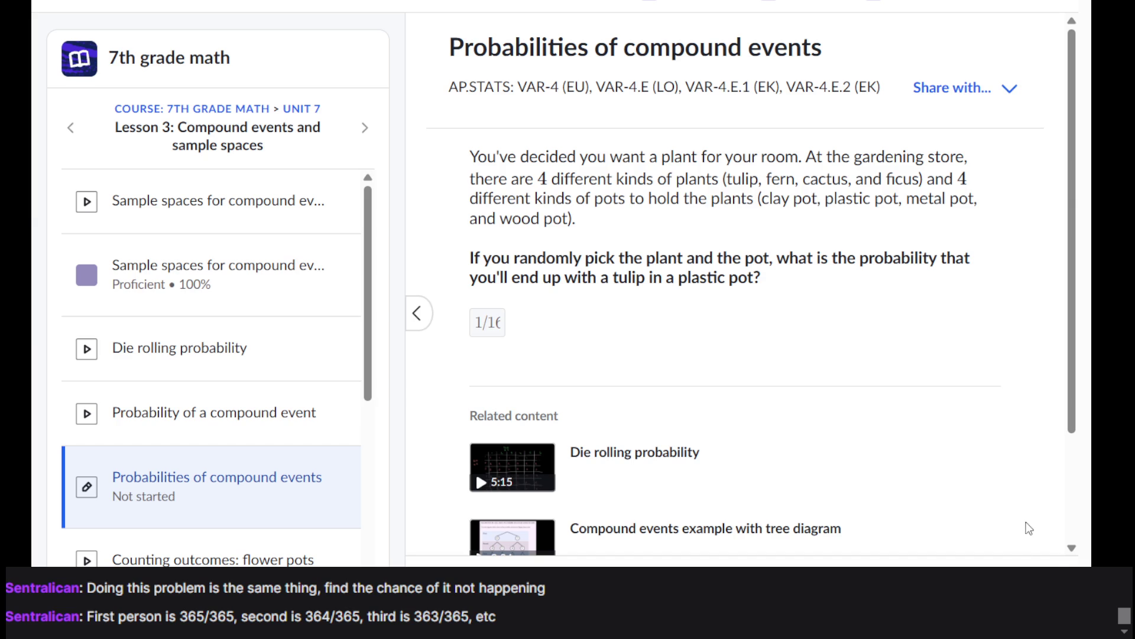
Step: Advance to the three-coin question on tail, head, tail, briefly selecting then deselecting its text
left_click(1006, 577)
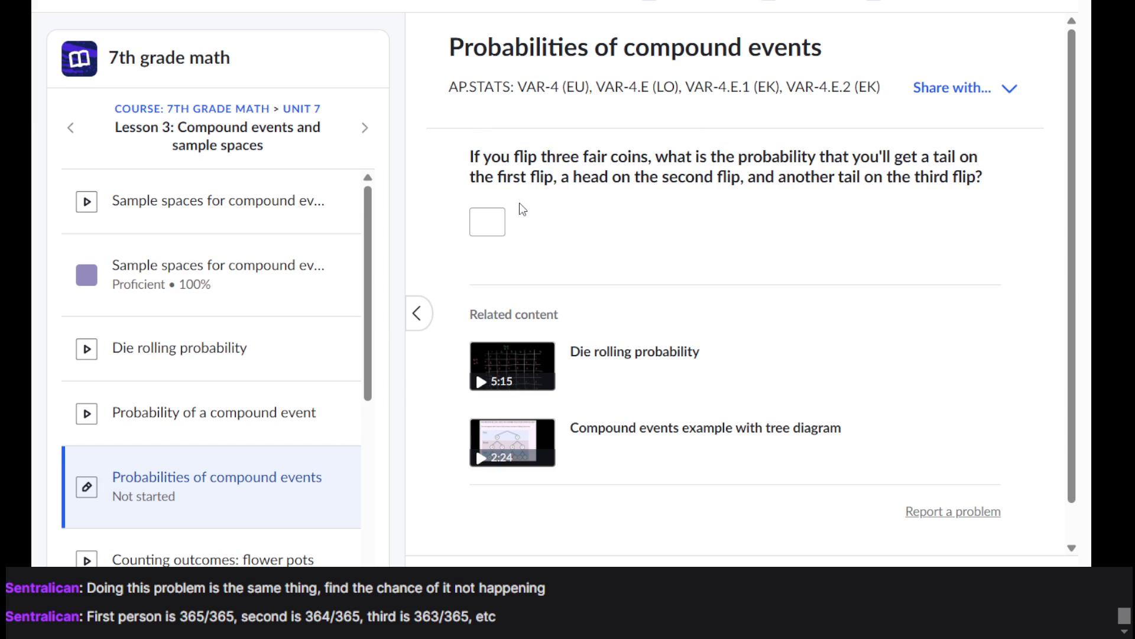
triple_click(711, 175)
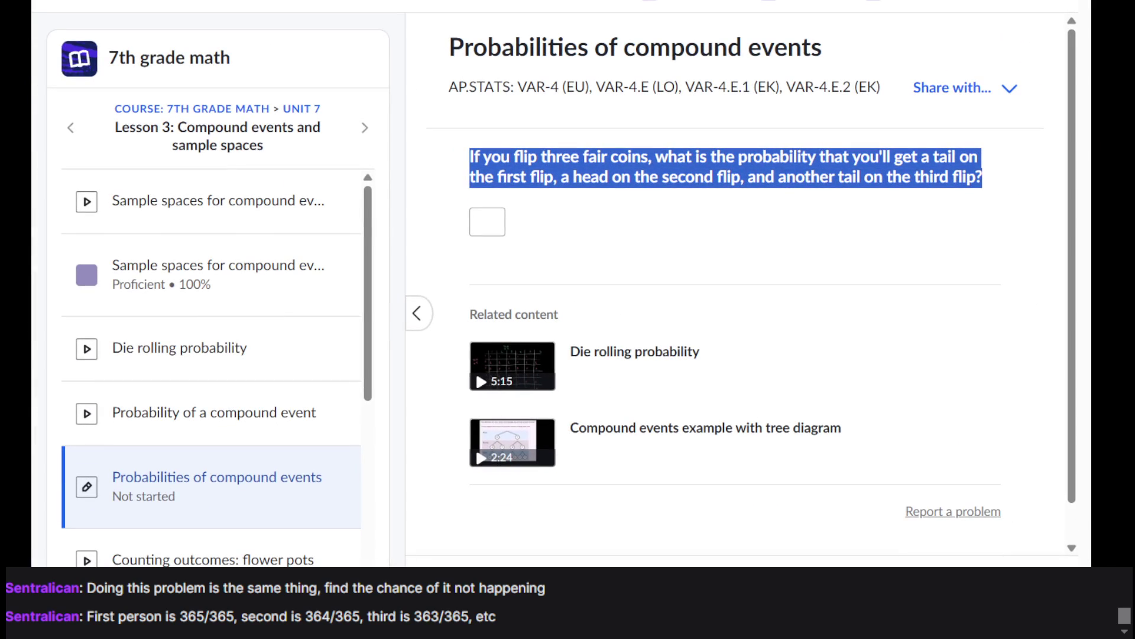
key("alt+Tab")
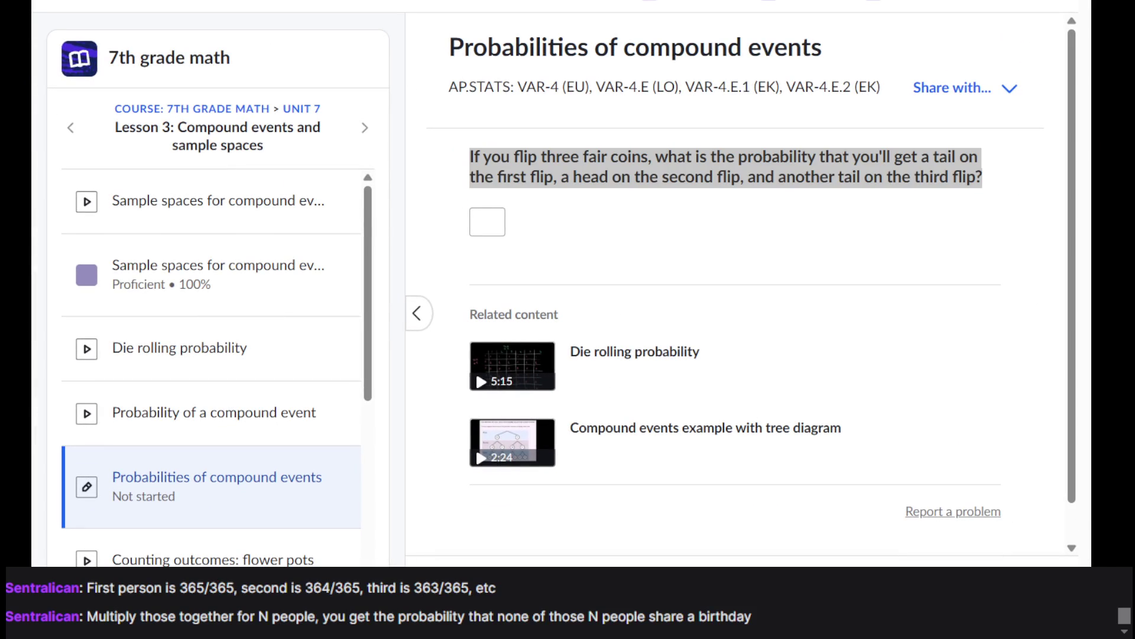
left_click(867, 292)
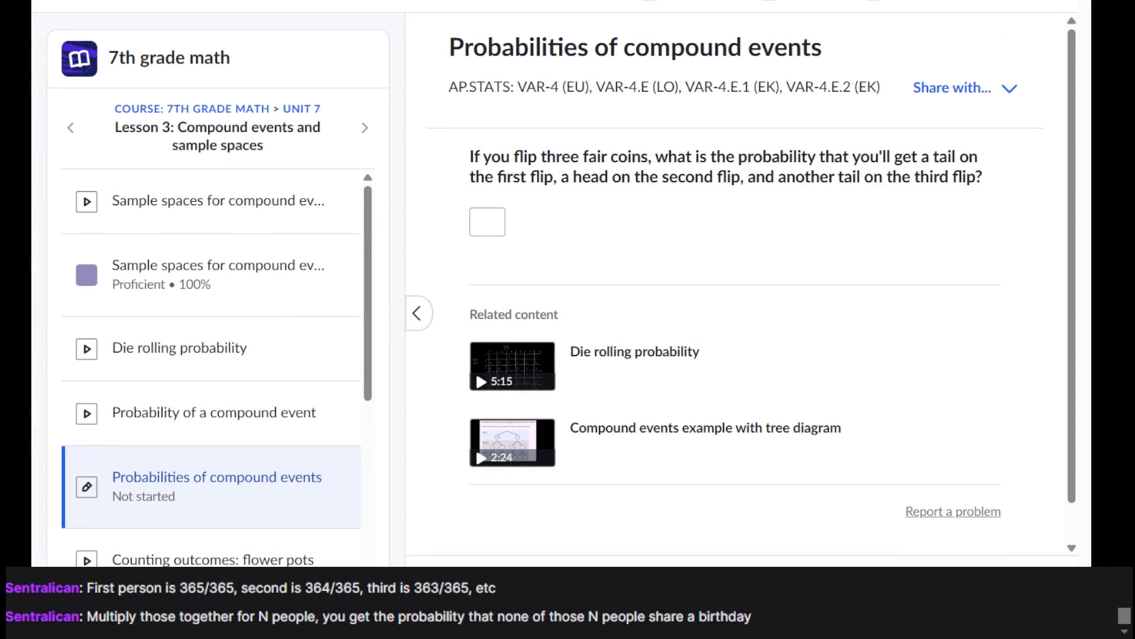
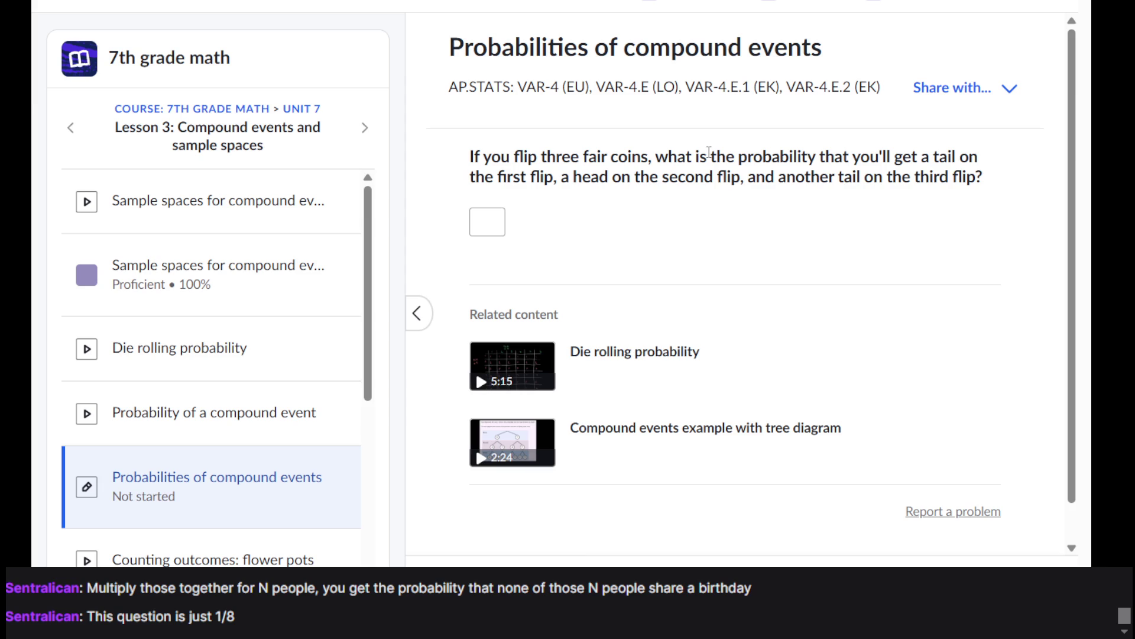
Step: Enter 1/8 as the tail-head-tail probability, fixing the missing 1, and check it
left_click(496, 208)
type("1/8")
left_click(610, 257)
left_click(504, 225)
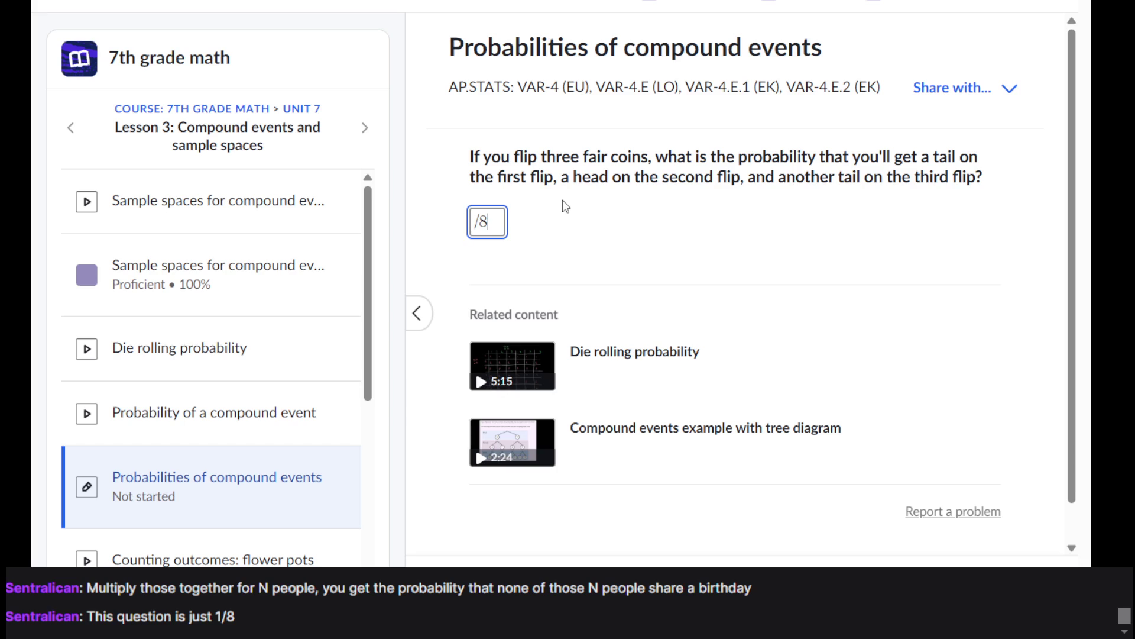
left_click(475, 222)
type("1")
left_click(1005, 566)
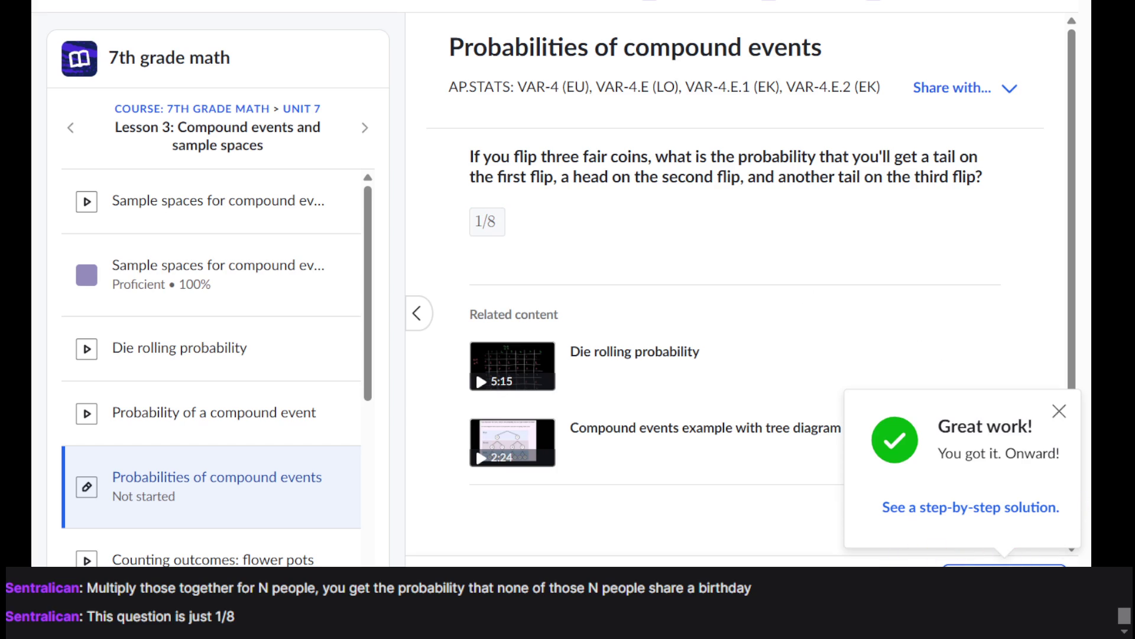
Step: Advance to the next coin question about the first two flips being heads
triple_click(501, 176)
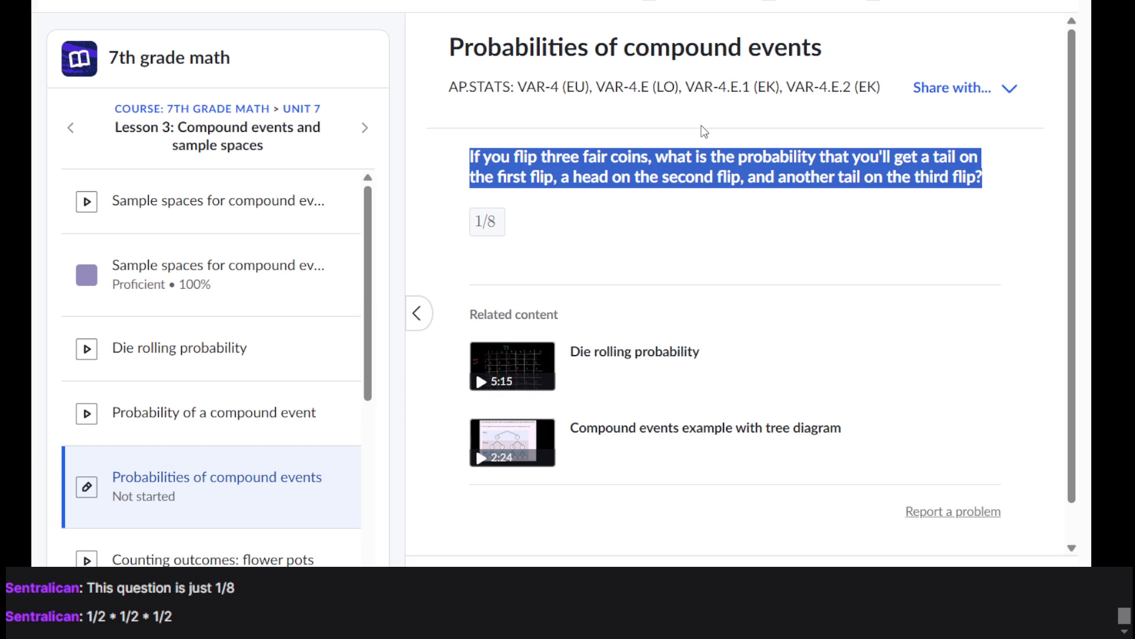
triple_click(564, 189)
left_click(1006, 565)
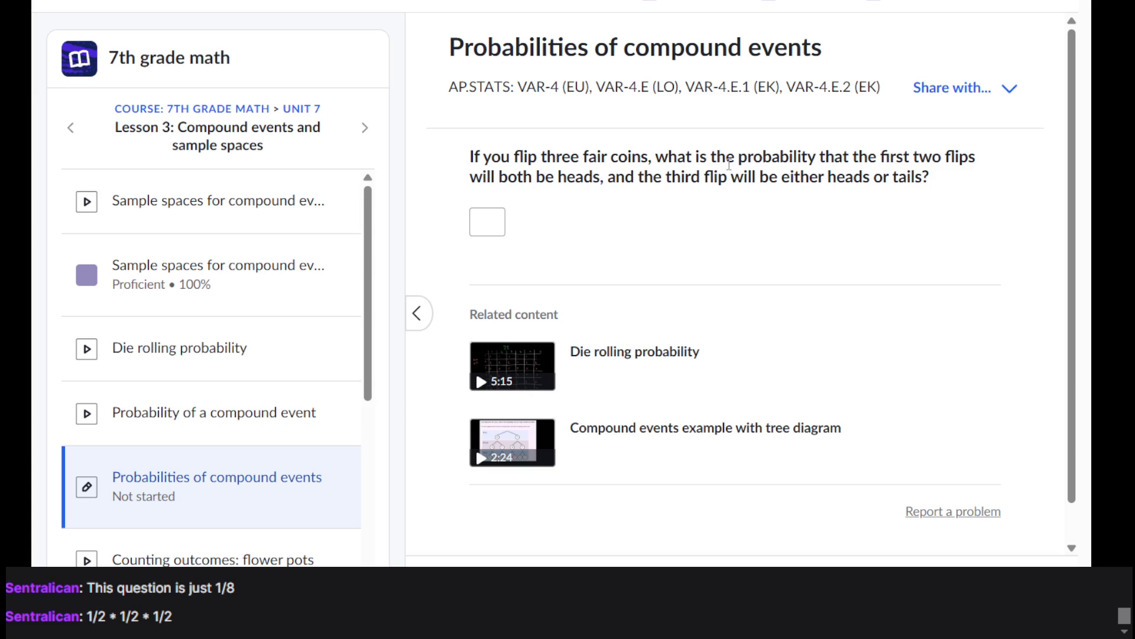
Step: Answer 1/4 for the chance the first two flips are heads and submit it
left_click_drag(708, 176, 950, 194)
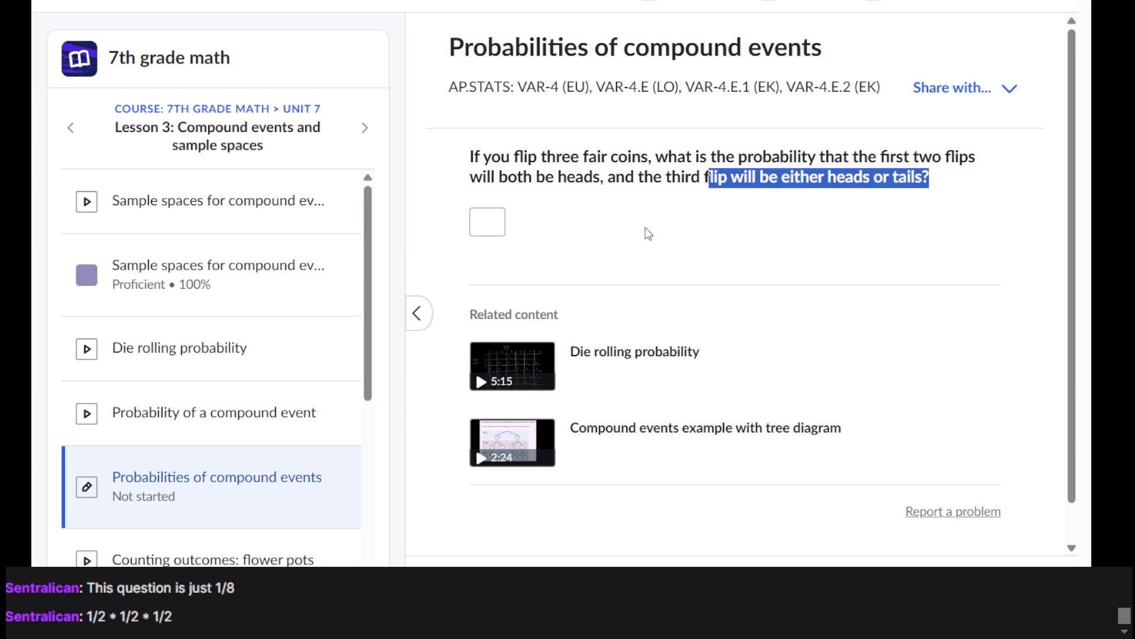
left_click(479, 217)
type("2")
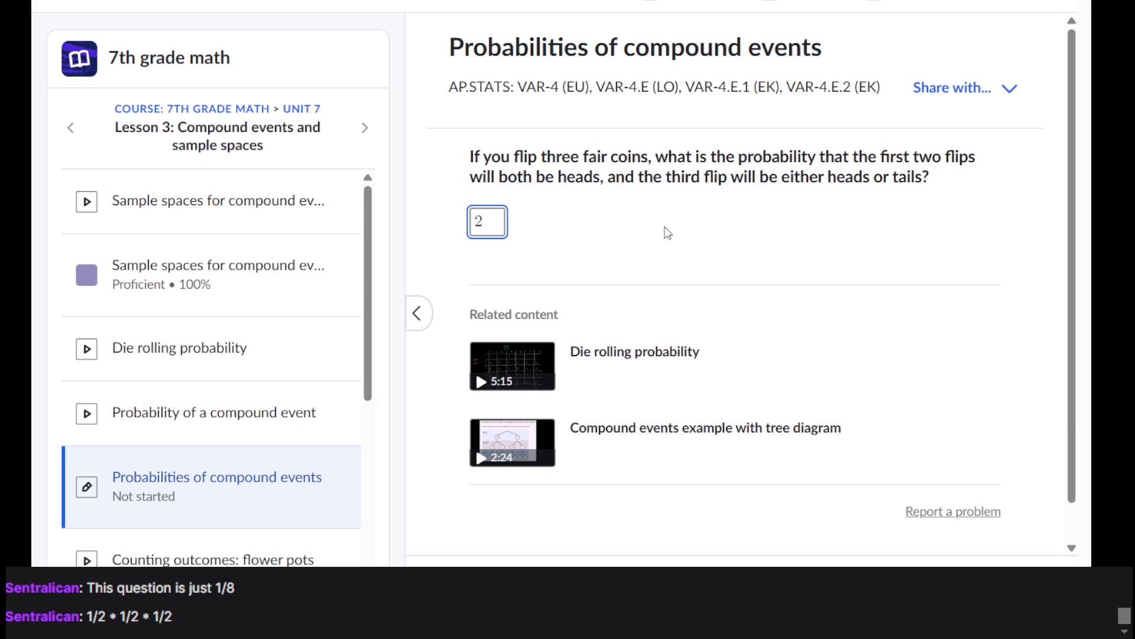
type("/")
type("8")
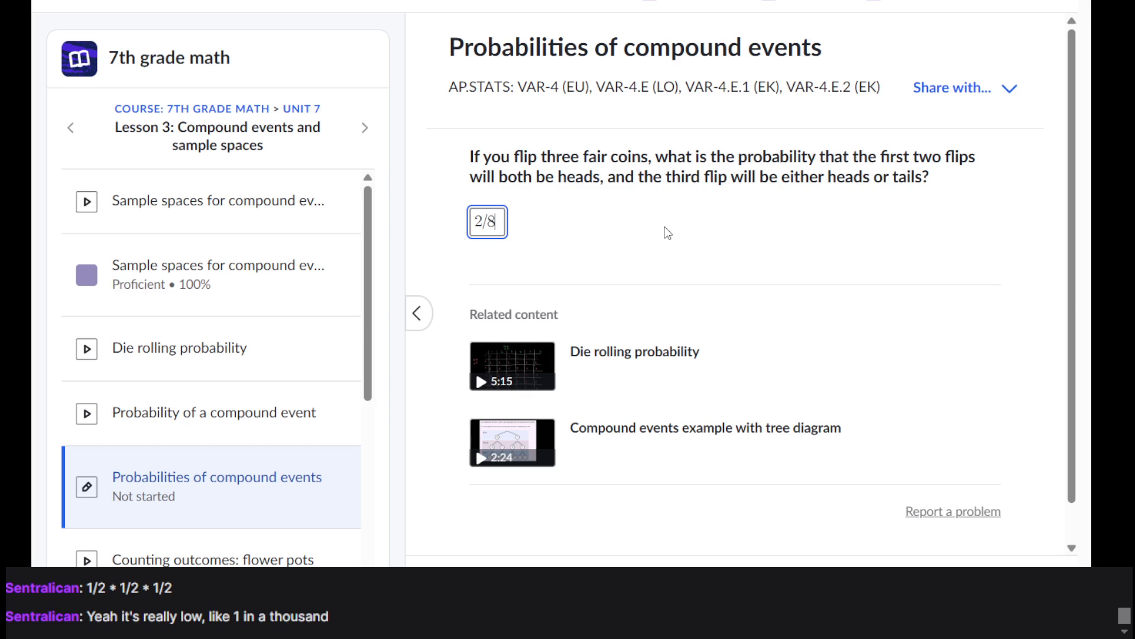
key("BackSpace")
key("BackSpace")
key("BackSpace")
type("1/4")
key("Return")
key("Return")
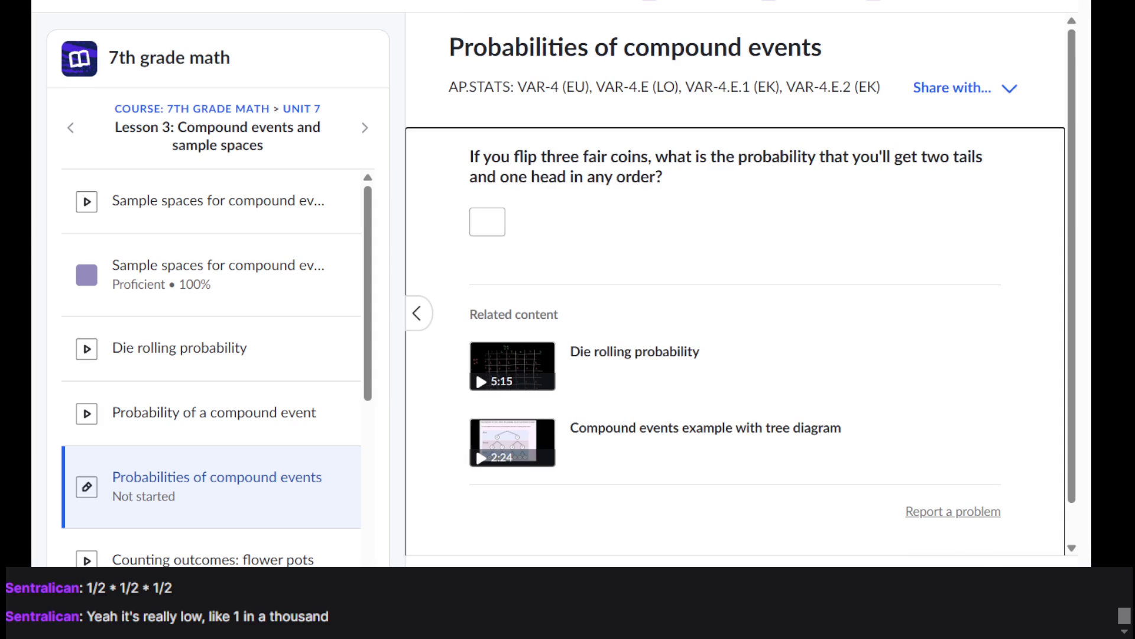
Step: Put 8 in the two-tails-one-head answer box and open the exercise drawing scratchpad
triple_click(799, 184)
left_click(613, 188)
left_click(495, 220)
triple_click(647, 184)
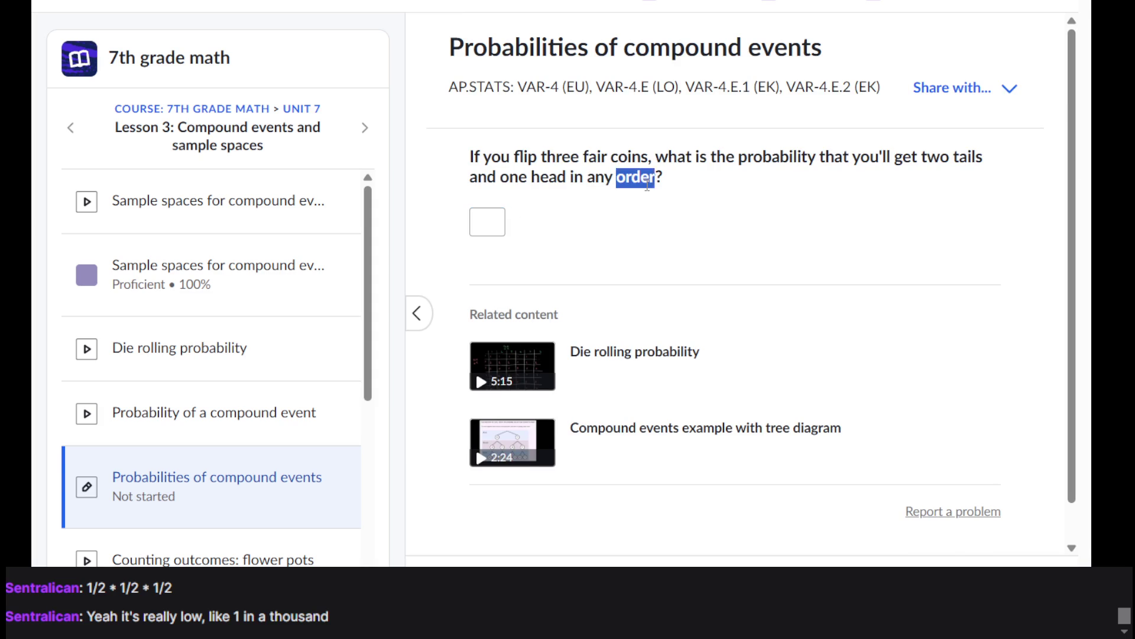
left_click(647, 185)
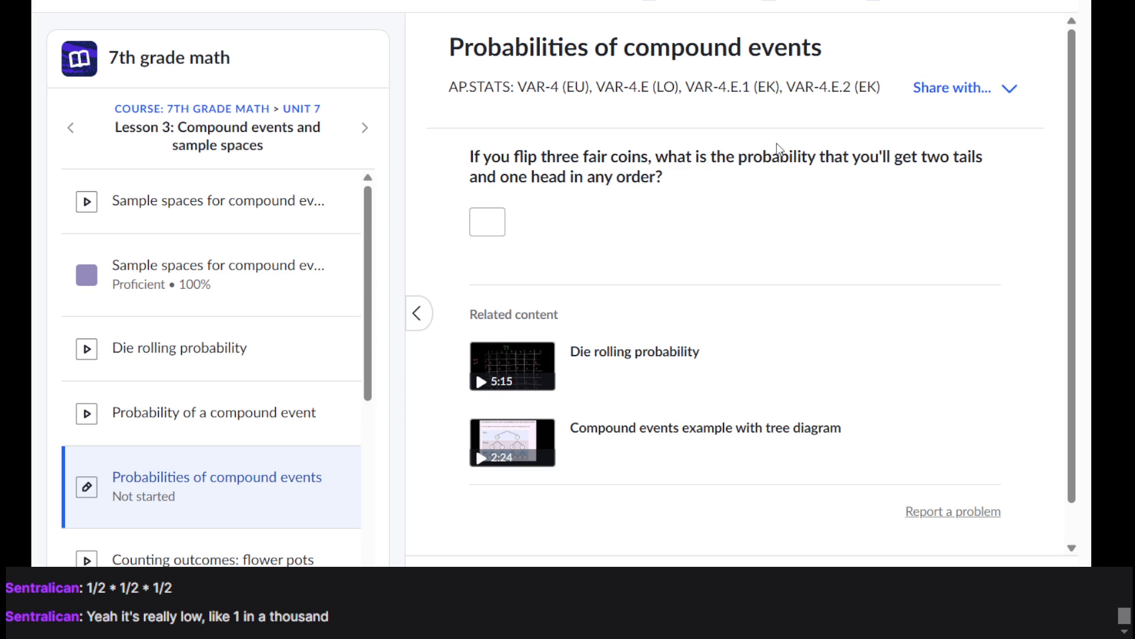
left_click(485, 225)
type("7")
key("BackSpace")
type("8")
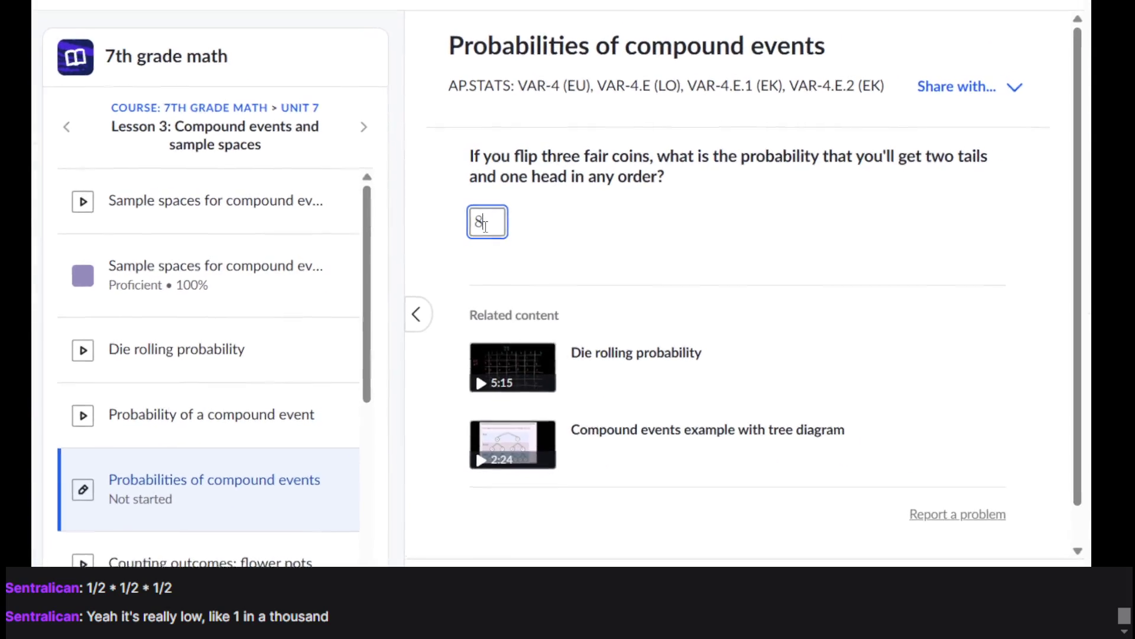
left_click(438, 560)
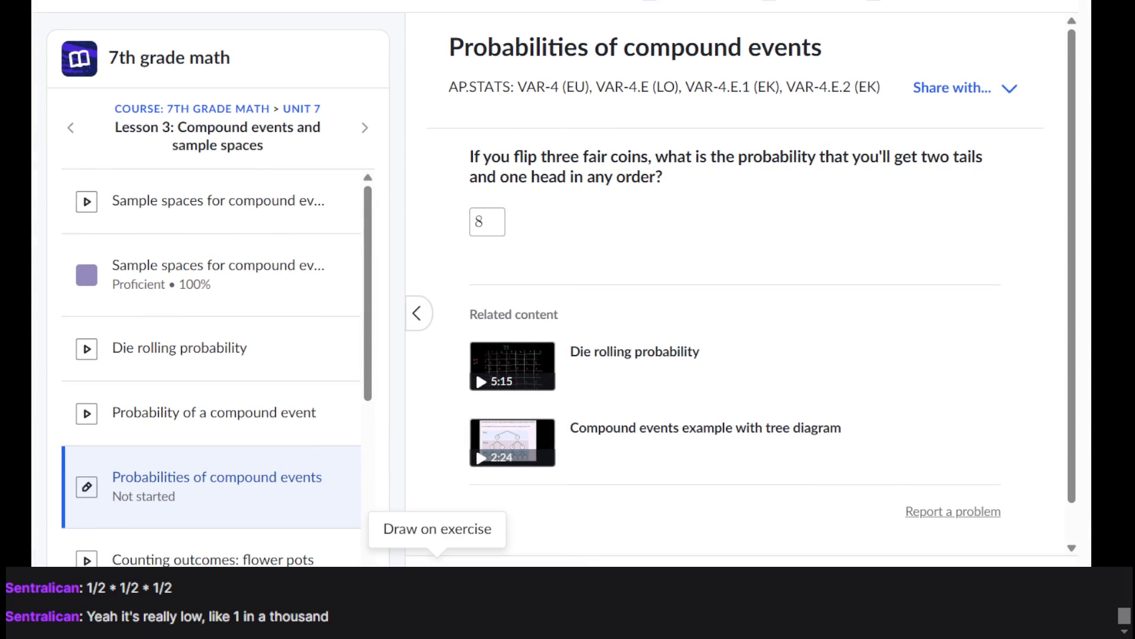
left_click(438, 562)
Step: Pick the freehand pen and write TTH on the drawing grid
left_click(662, 243)
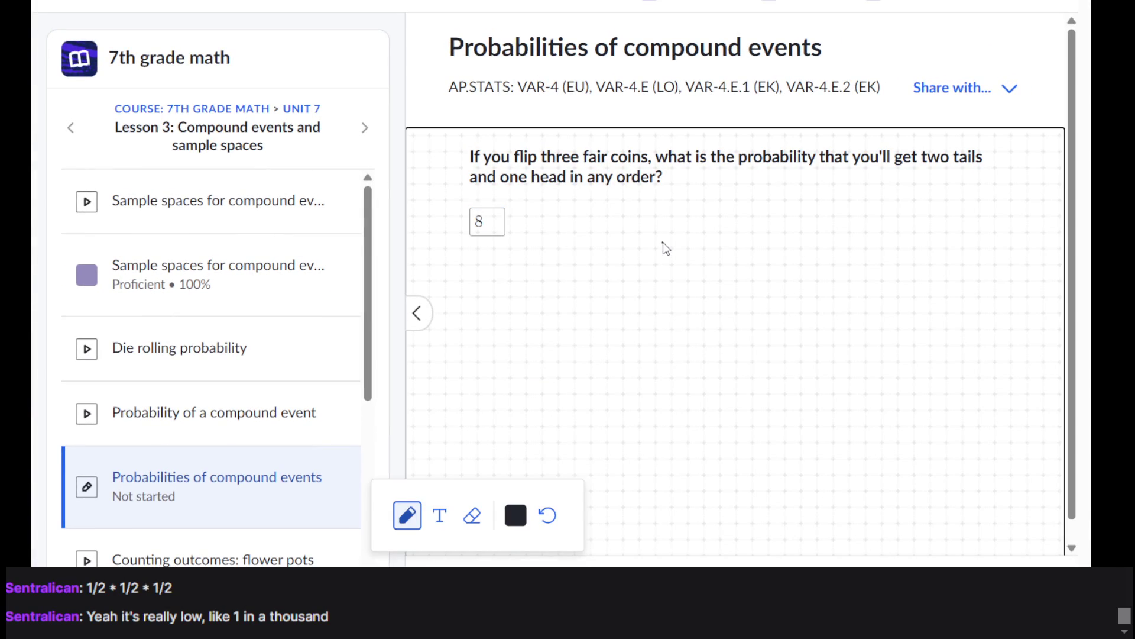
left_click(489, 406)
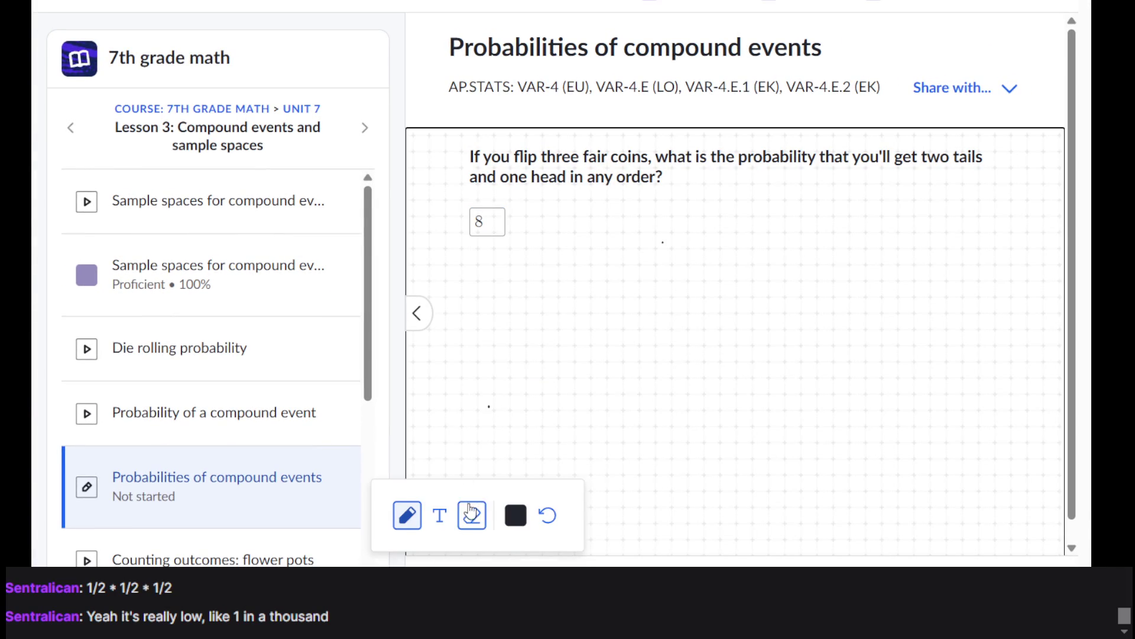
left_click(439, 515)
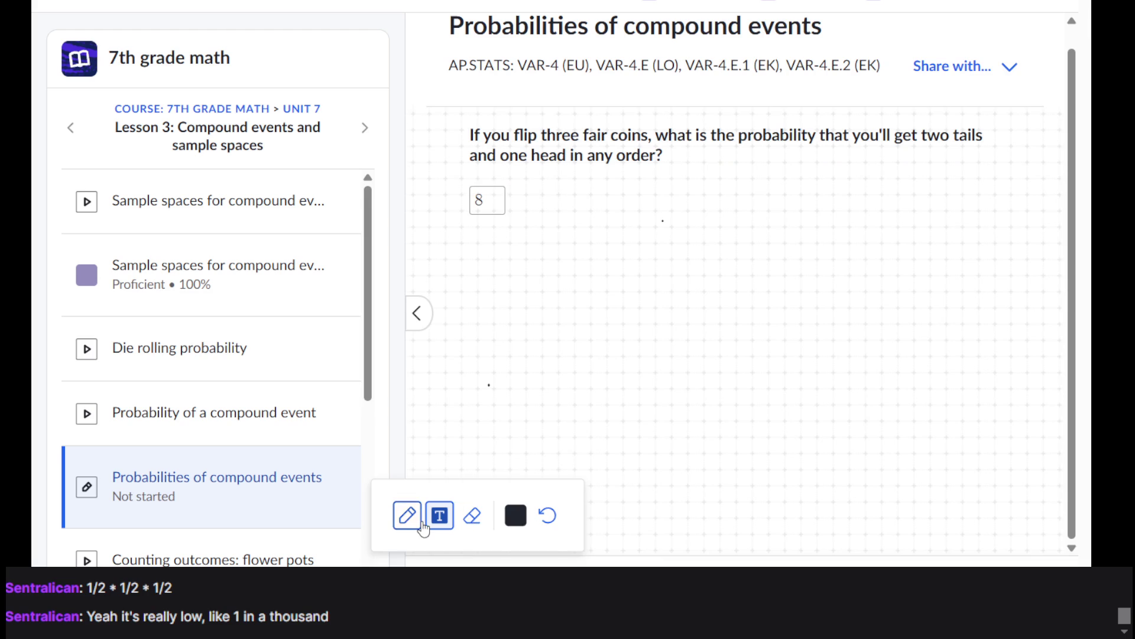
left_click(407, 516)
mouse_move(589, 206)
left_mouse_down()
mouse_move(634, 206)
mouse_move(609, 235)
mouse_move(675, 199)
mouse_move(657, 259)
left_mouse_up()
left_click_drag(689, 184, 691, 219)
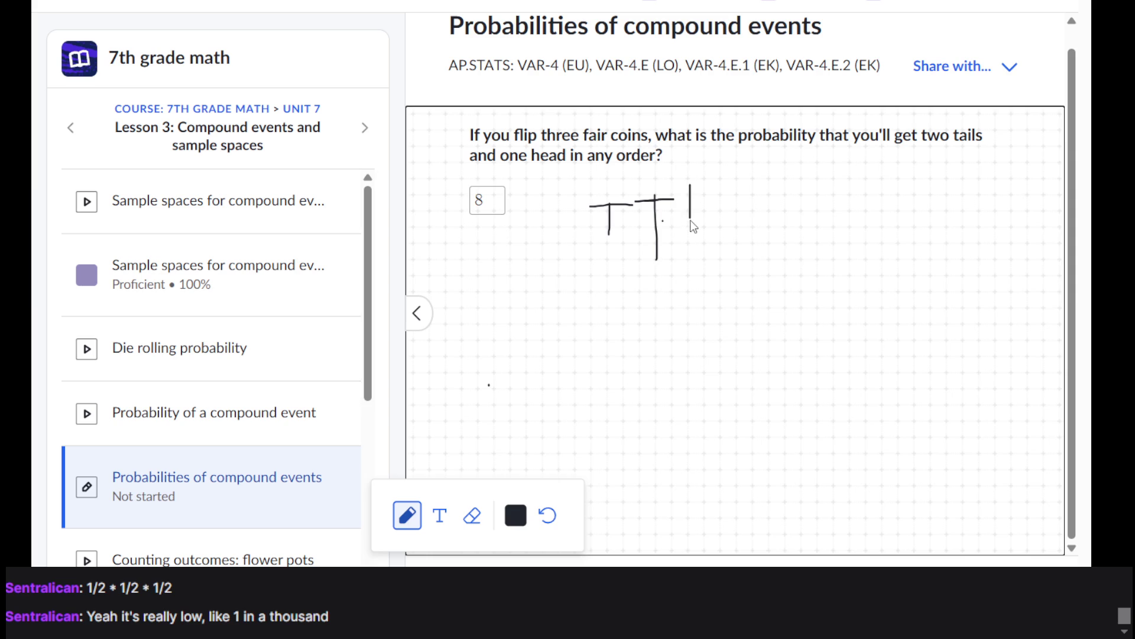
left_click_drag(713, 175, 713, 228)
Step: Write THT below TTH, then close the drawing layer
mouse_move(589, 290)
left_mouse_down()
mouse_move(621, 288)
mouse_move(595, 320)
mouse_move(645, 267)
mouse_move(688, 283)
left_mouse_up()
mouse_move(697, 323)
left_mouse_down()
mouse_move(680, 261)
mouse_move(793, 263)
mouse_move(775, 315)
left_mouse_up()
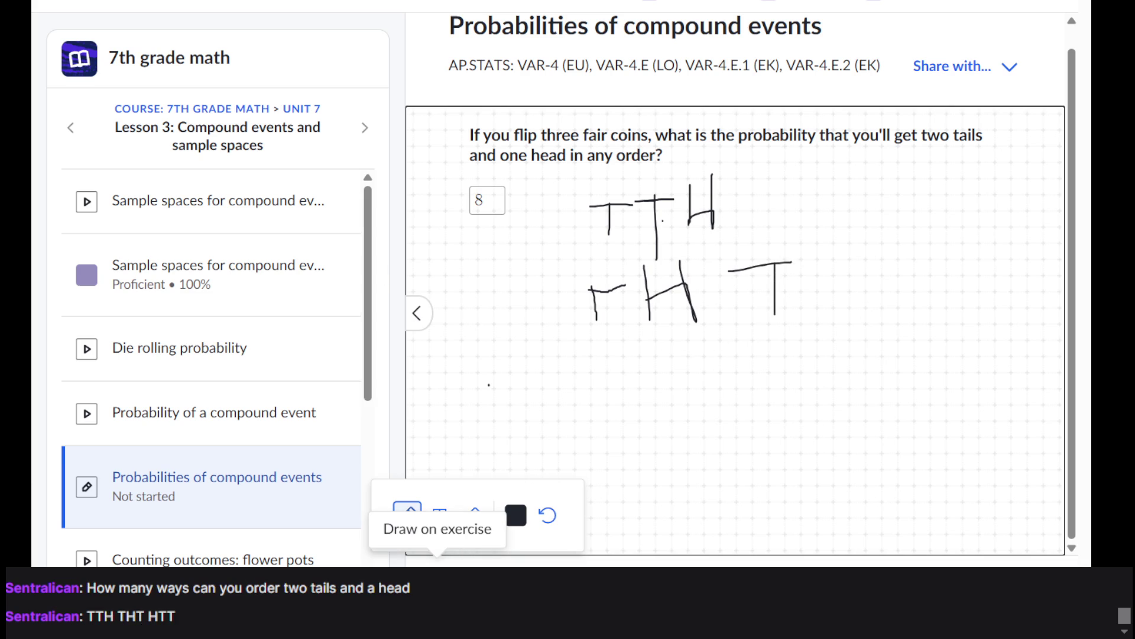
left_click(408, 509)
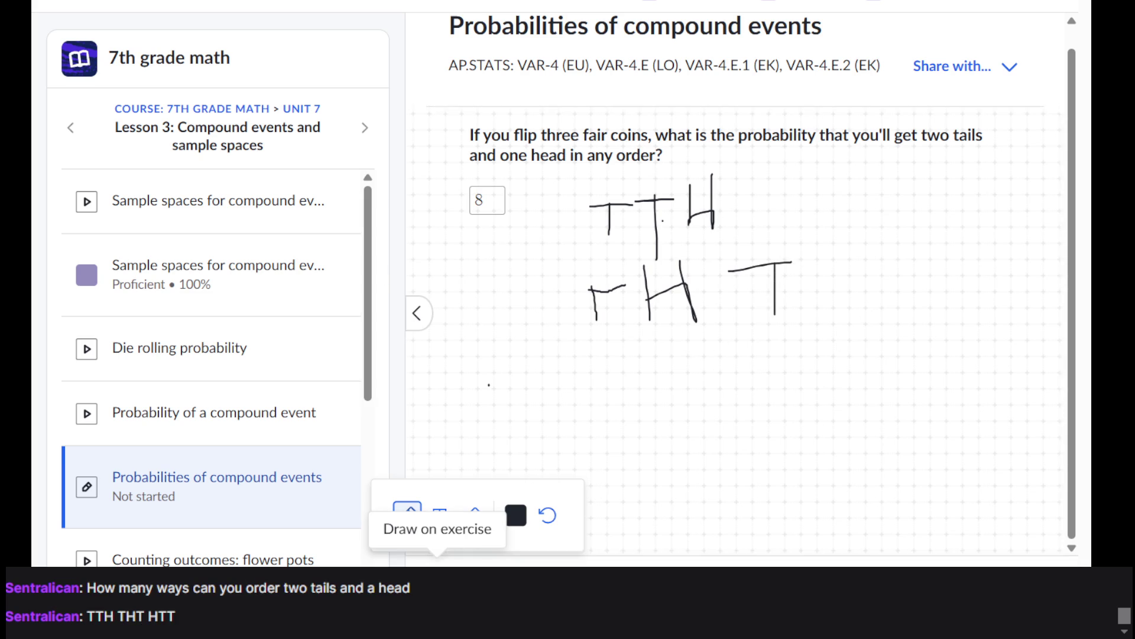
Step: Submit 3/8 as the probability of two tails and one head
left_click(479, 196)
type("3/8")
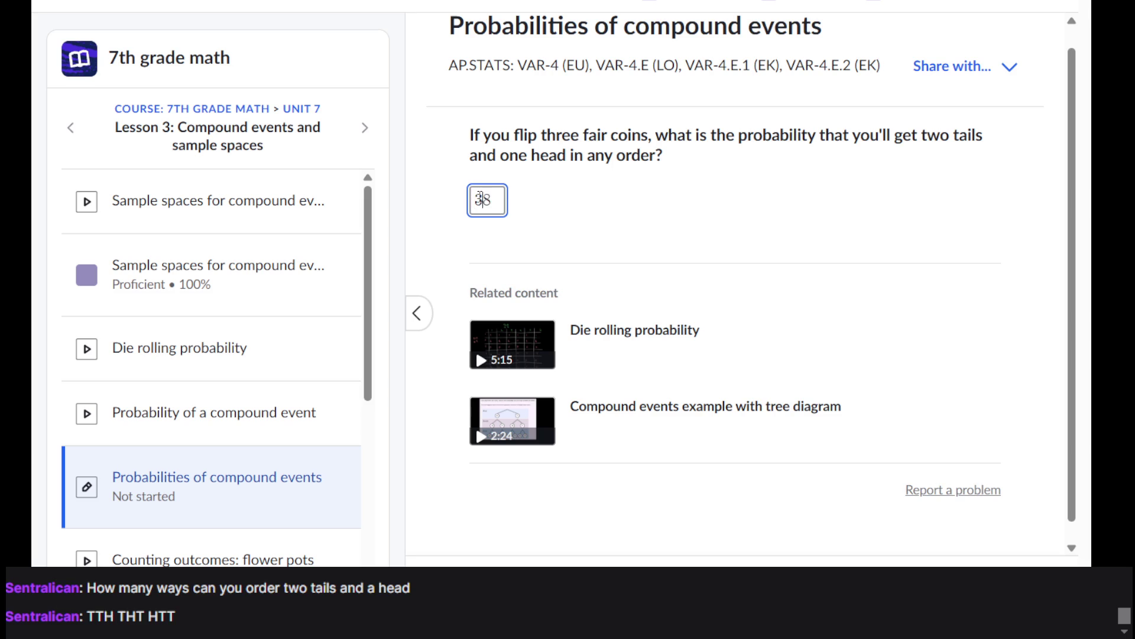
key("Return")
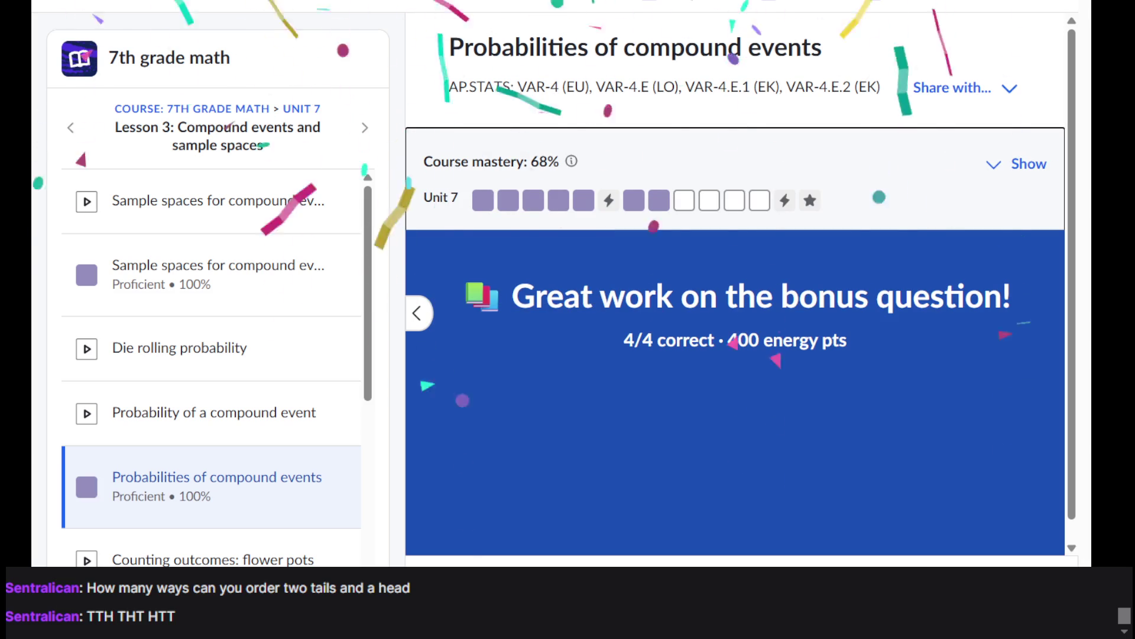
Step: Open The counting principle exercise and scroll to the fantasy basketball question
left_click(686, 202)
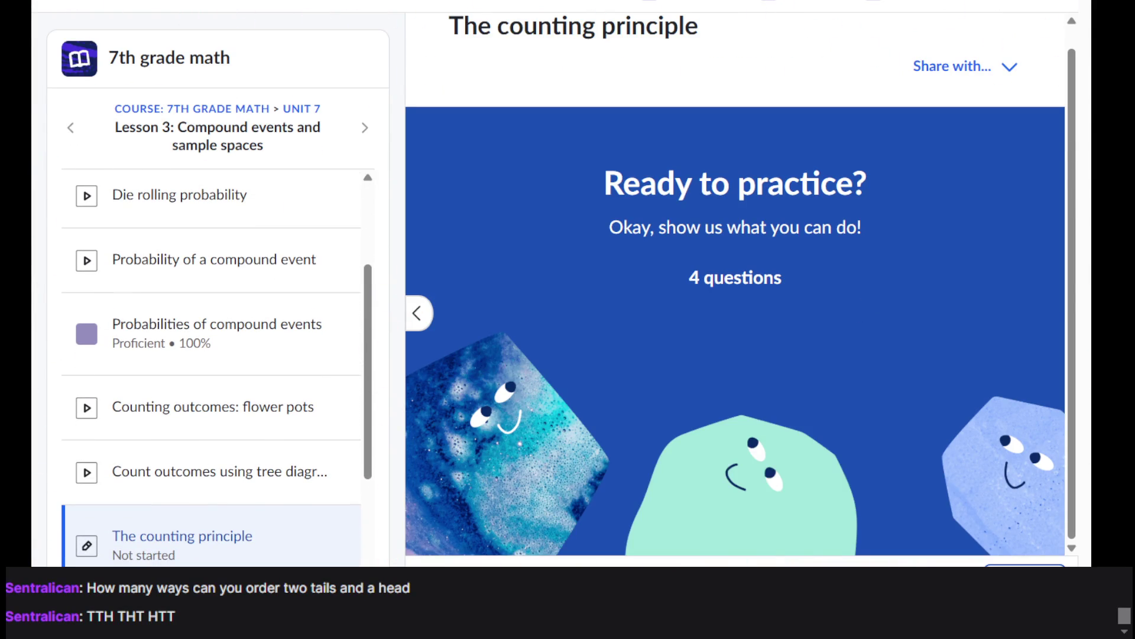
scroll(733, 350, "down", 5)
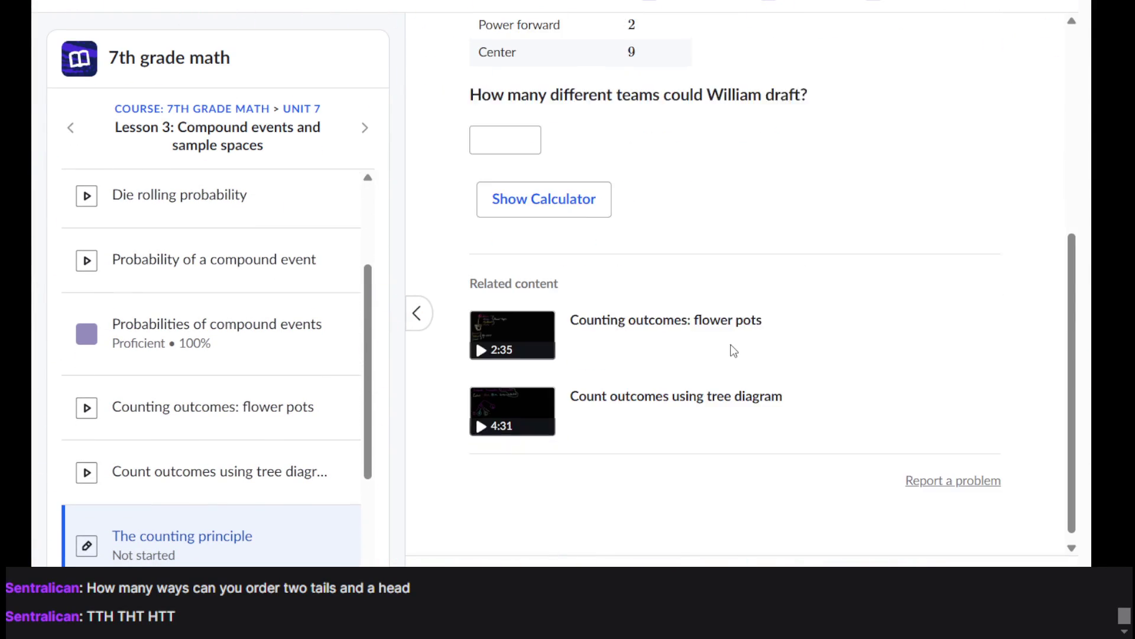
scroll(732, 350, "up", 6)
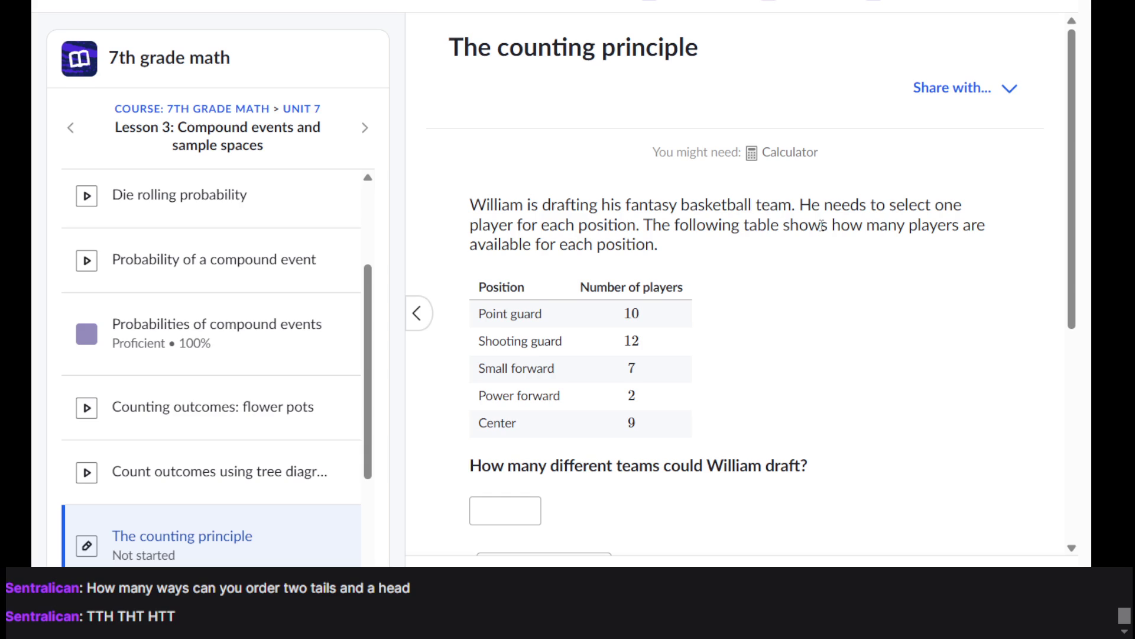
scroll(822, 224, "down", 2)
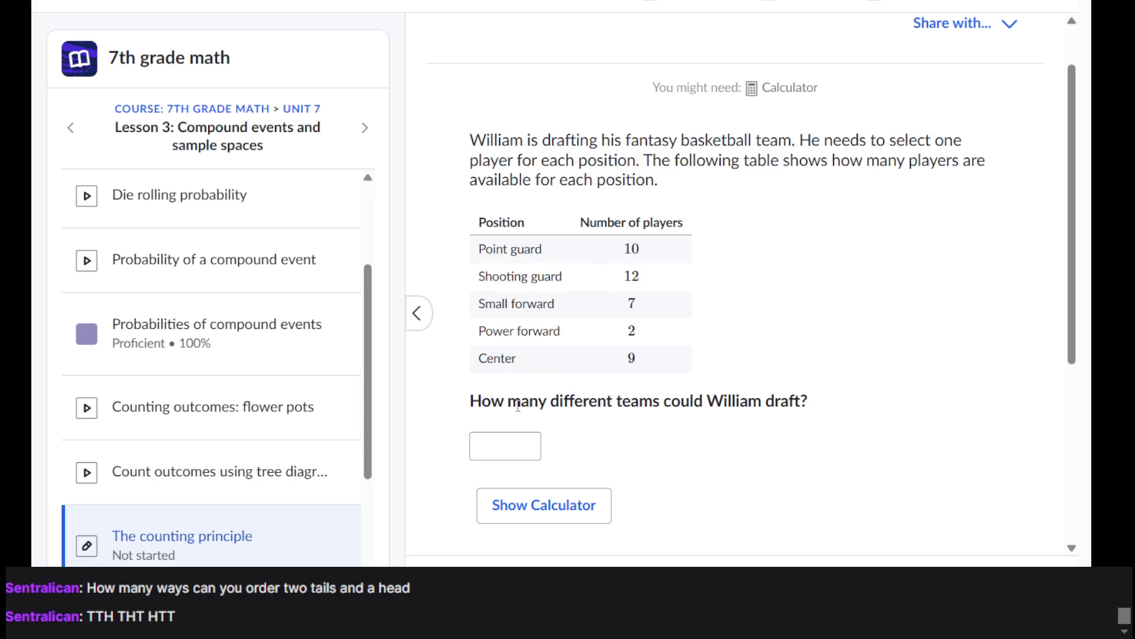
scroll(582, 388, "down", 2)
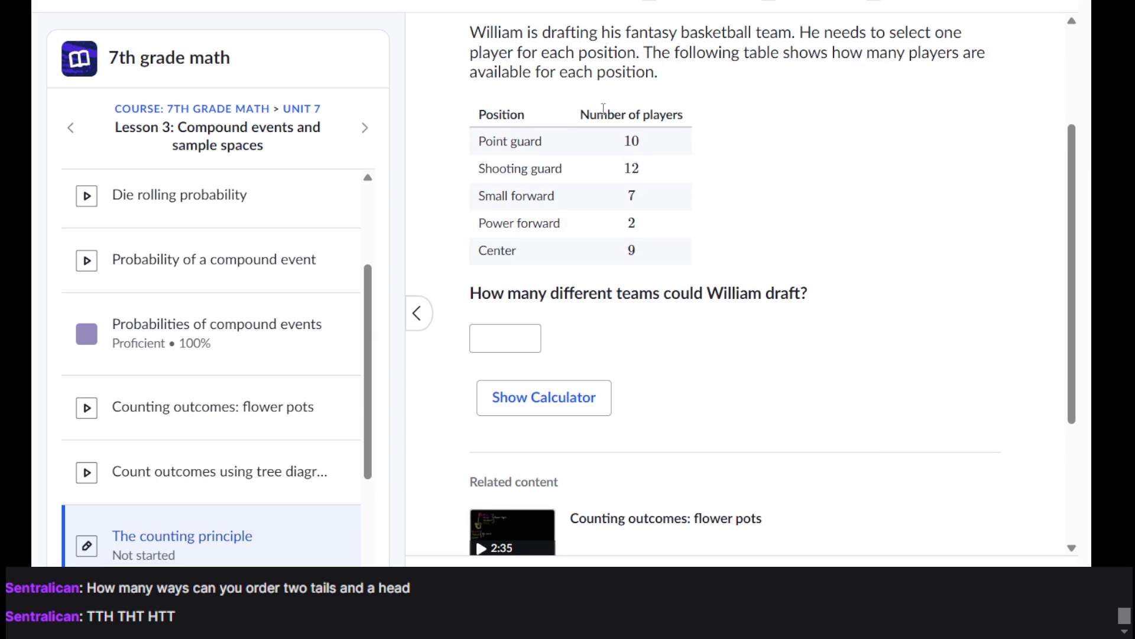
Step: Open the on-page calculator and attempt the player-count product 10×12×7×2×9
left_click(588, 395)
mouse_move(580, 111)
left_mouse_down()
mouse_move(931, 35)
mouse_move(1056, 45)
mouse_move(895, 23)
left_mouse_up()
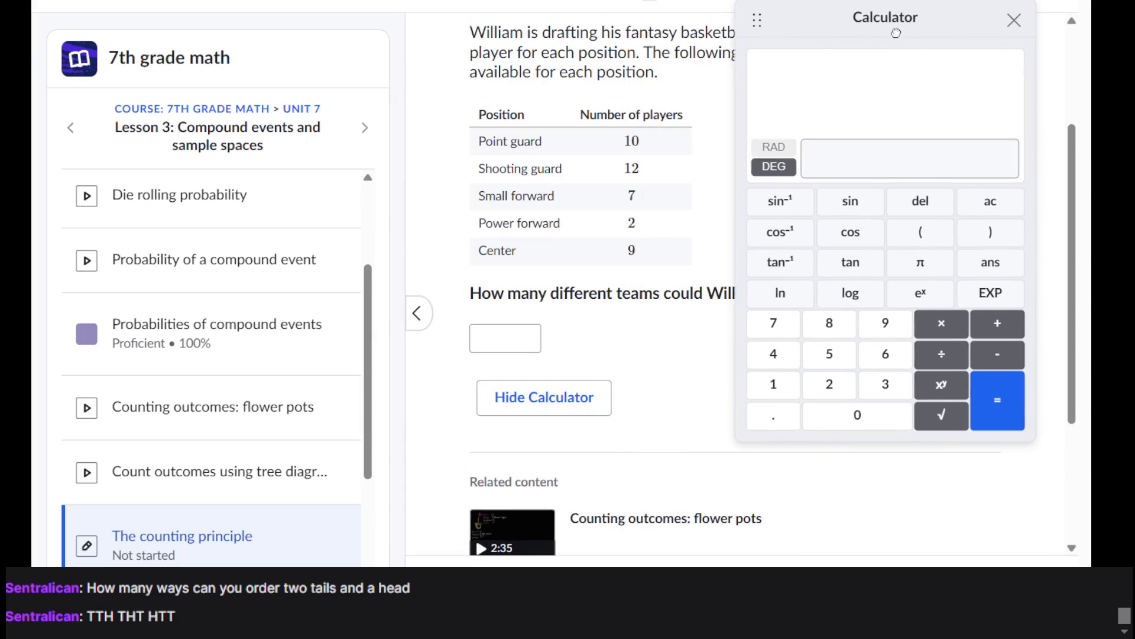
left_click(829, 148)
type("10")
key("BackSpace")
key("BackSpace")
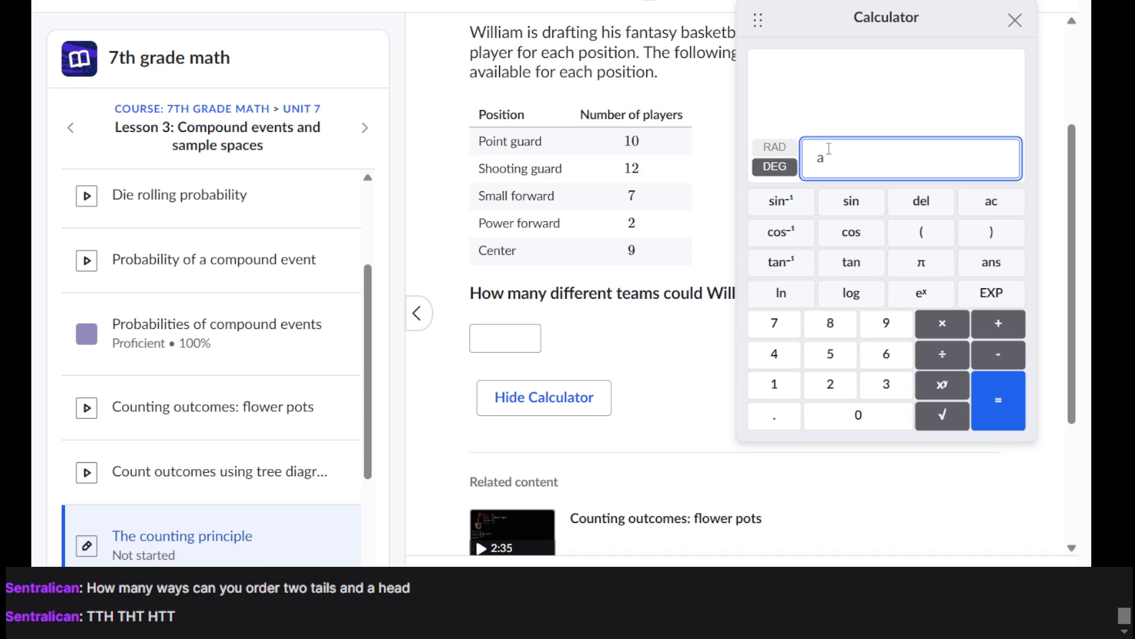
type("10")
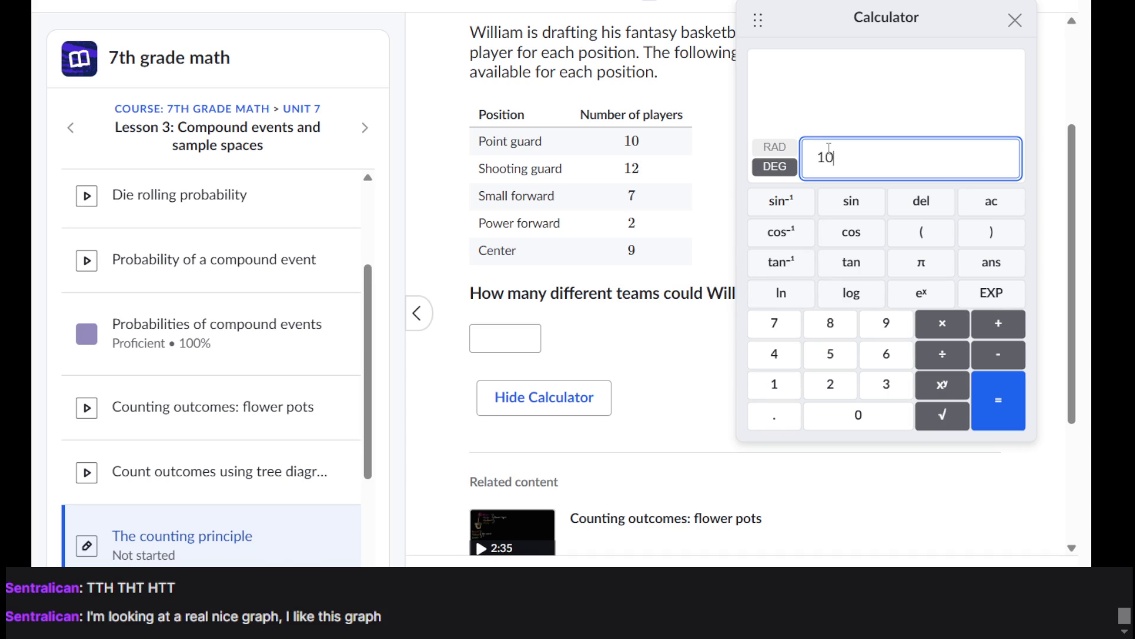
type("x12x")
type("7x")
type("x")
key("BackSpace")
type("2")
type("x9")
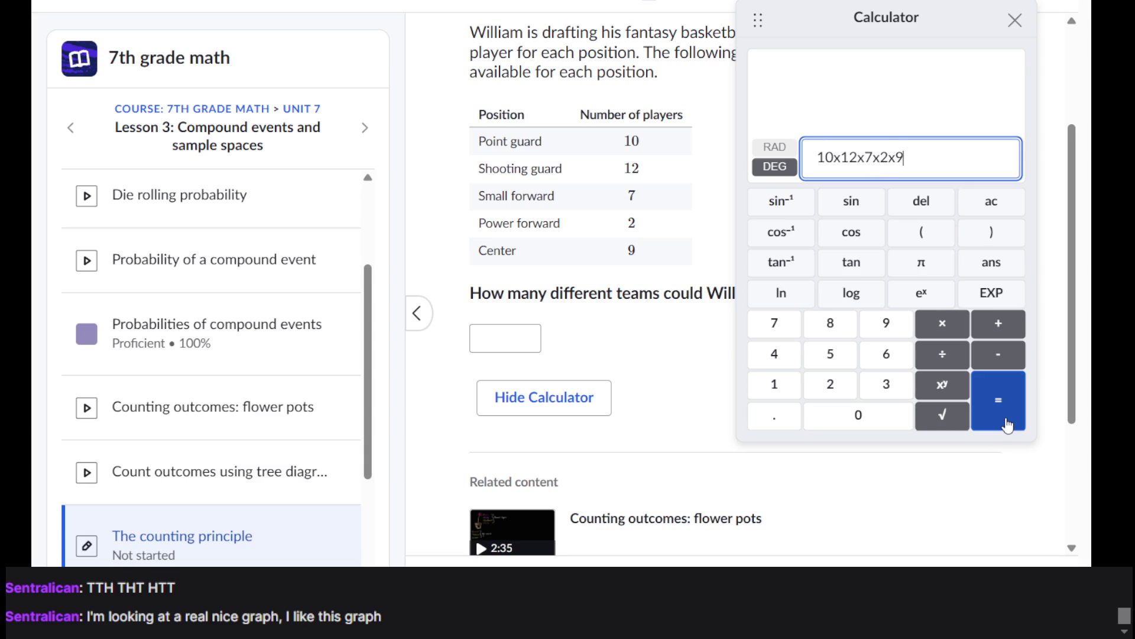
left_click(1007, 425)
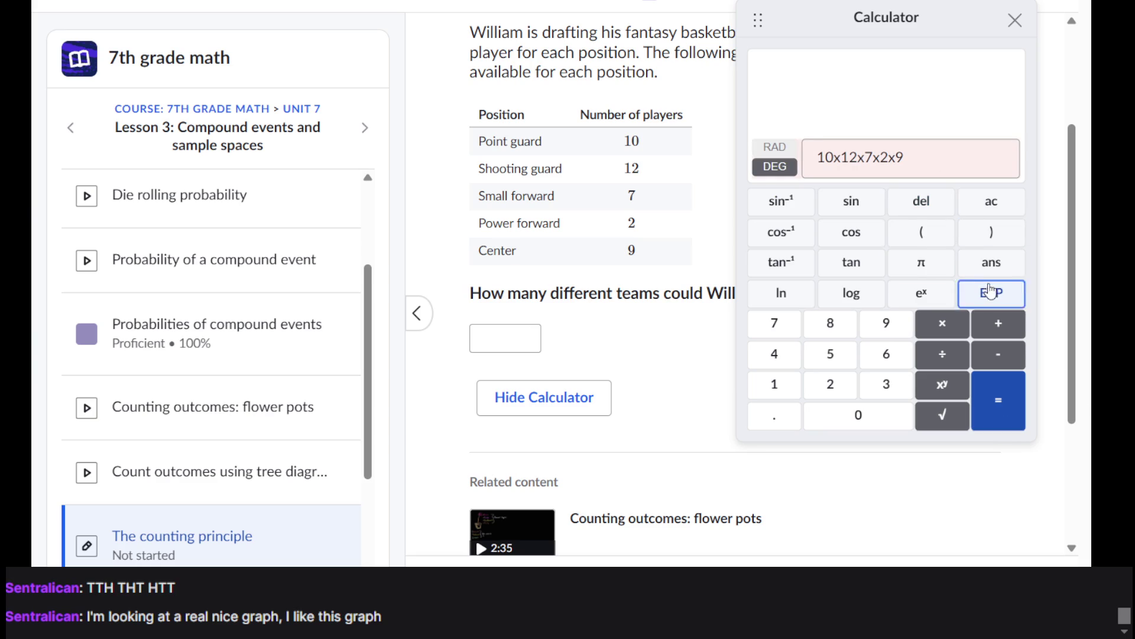
left_click(927, 156)
key("BackSpace")
key("BackSpace")
key("BackSpace")
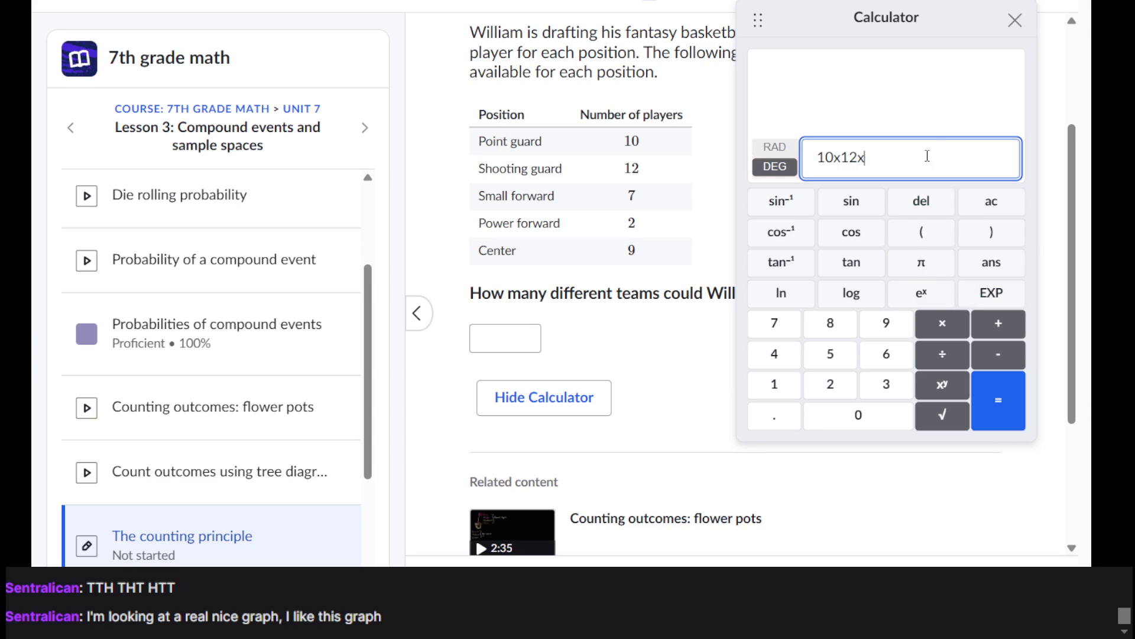
type("10x")
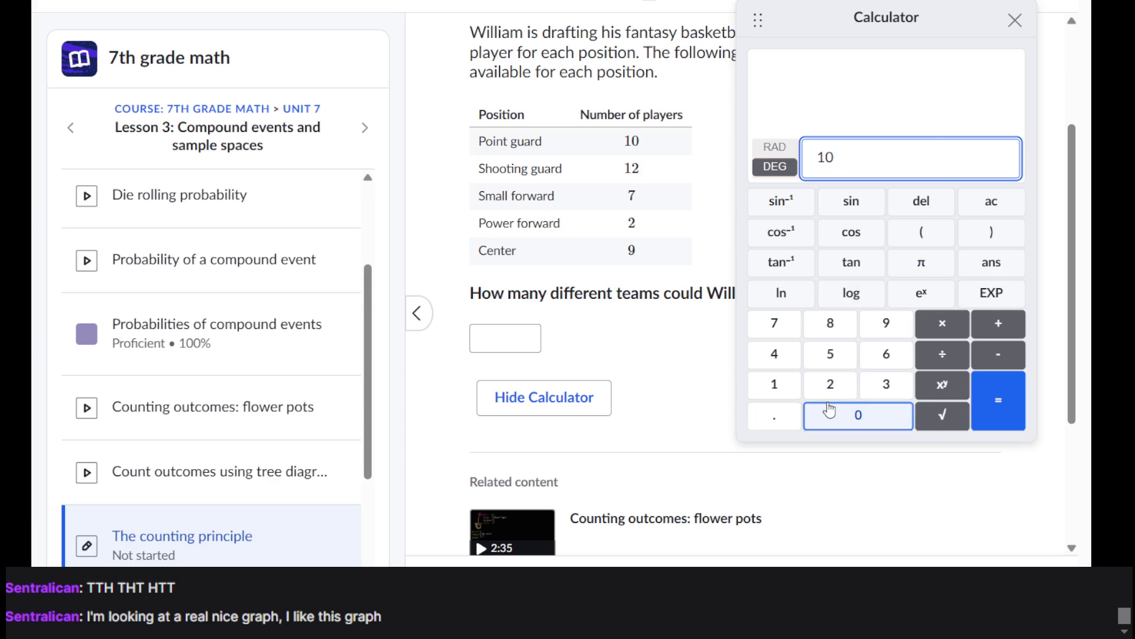
left_click(943, 324)
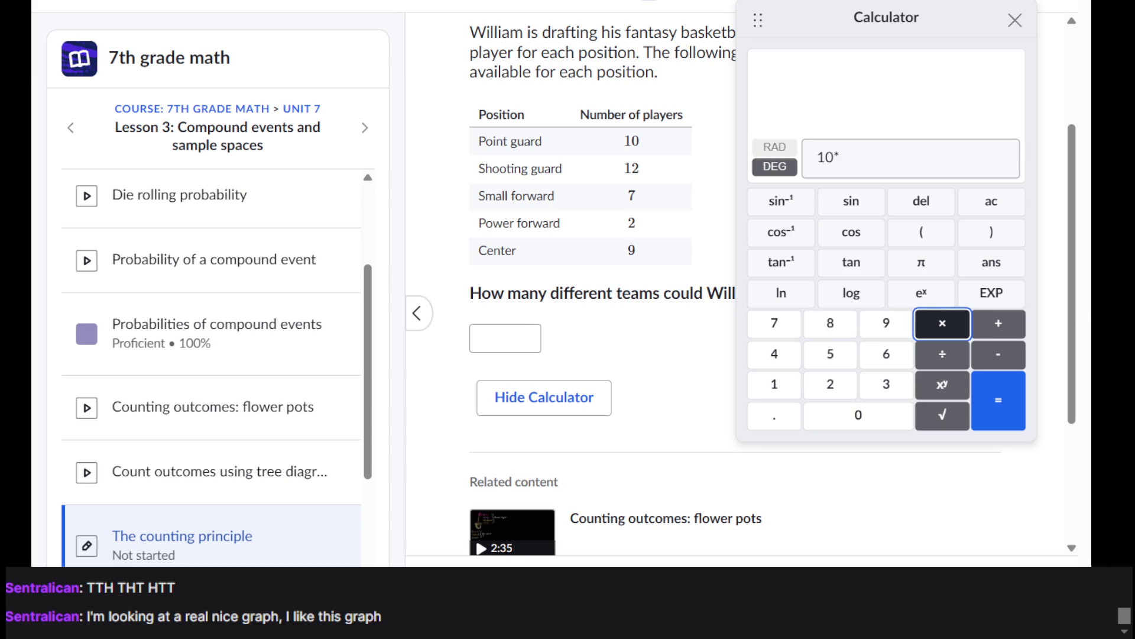
left_click(887, 159)
key("BackSpace")
key("BackSpace")
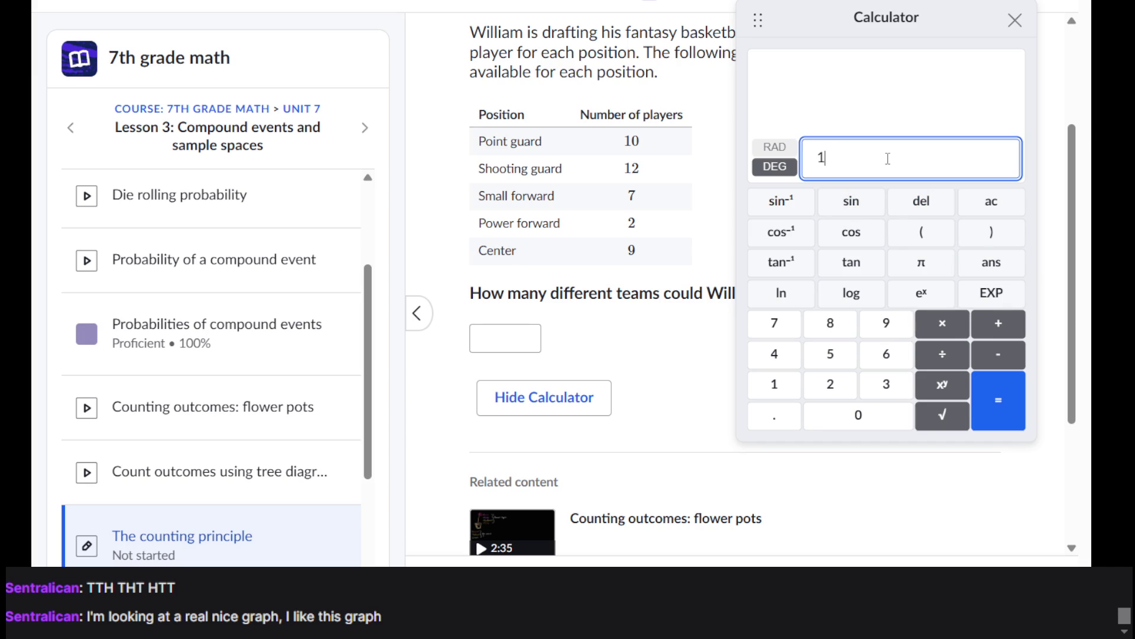
type("9")
key("BackSpace")
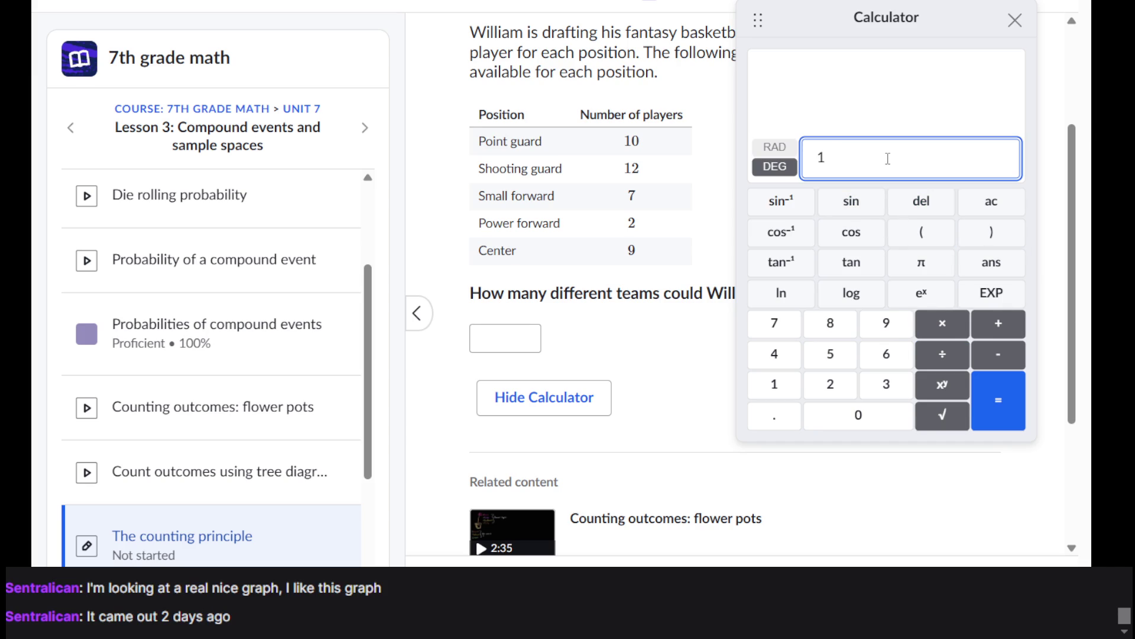
type("0")
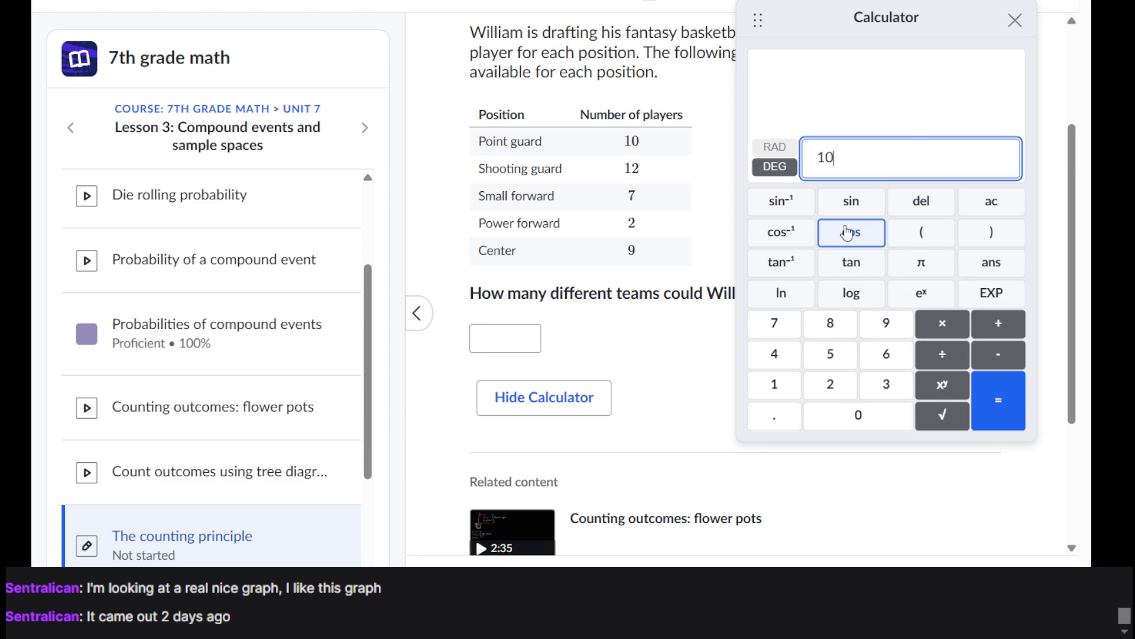
left_click(962, 335)
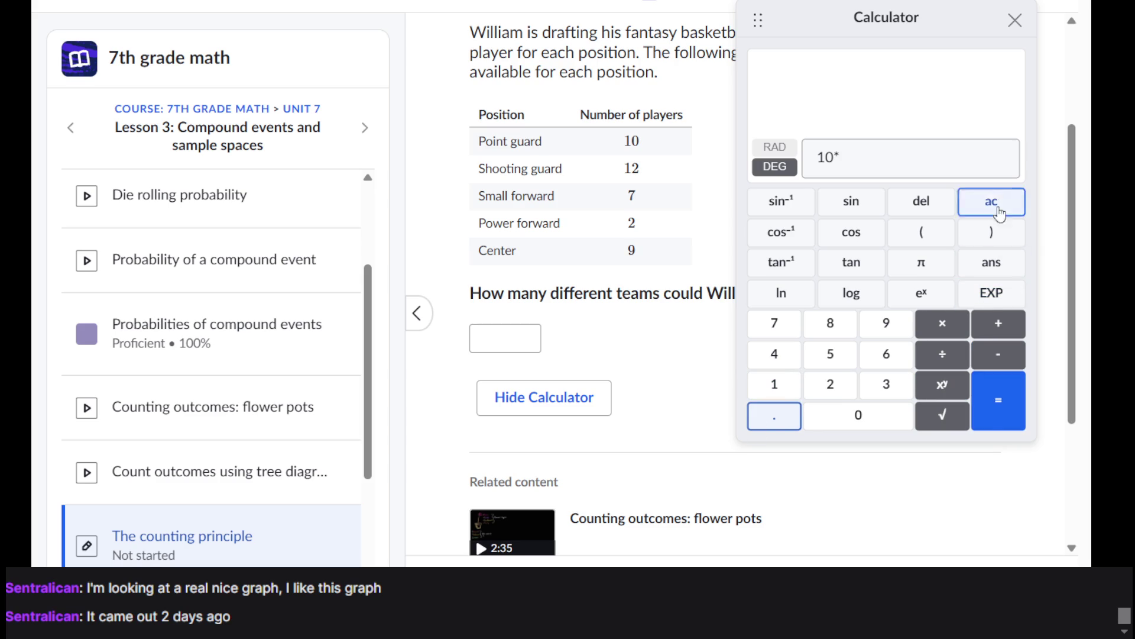
left_click(1015, 20)
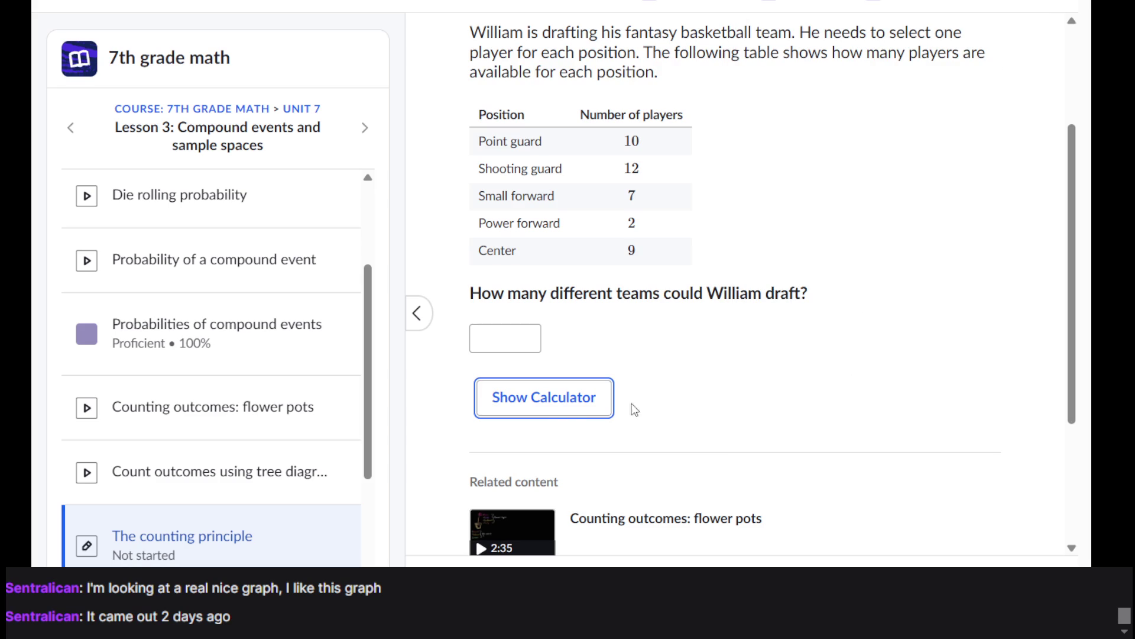
Step: Reopen the calculator and compute 10×12×7×2×9 on its keypad
left_click(557, 411)
type("10*")
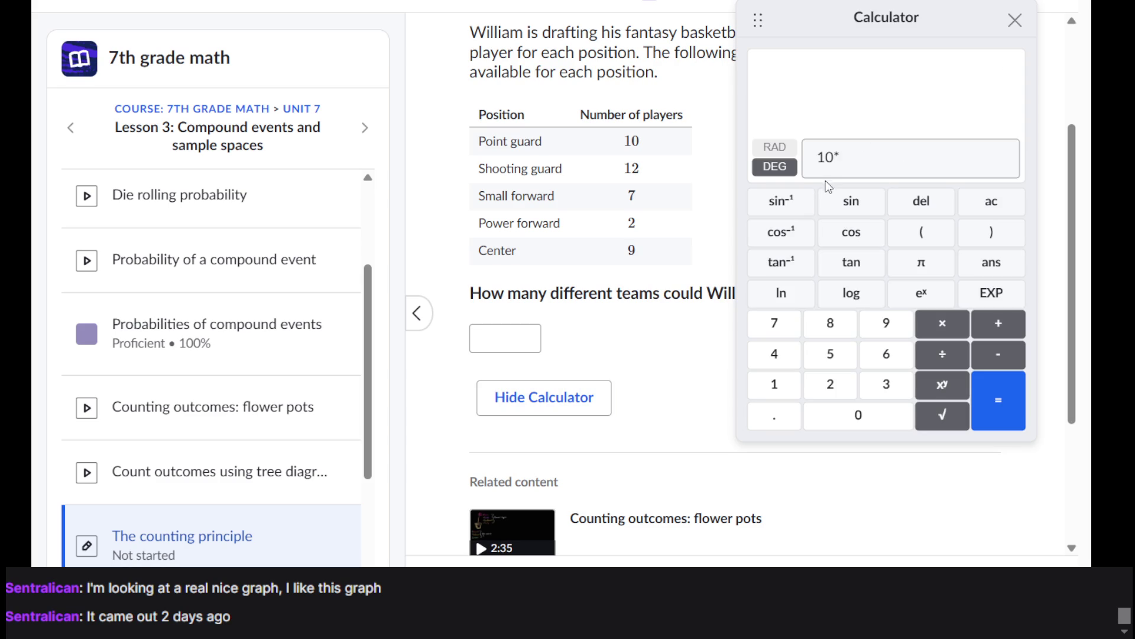
left_click(890, 163)
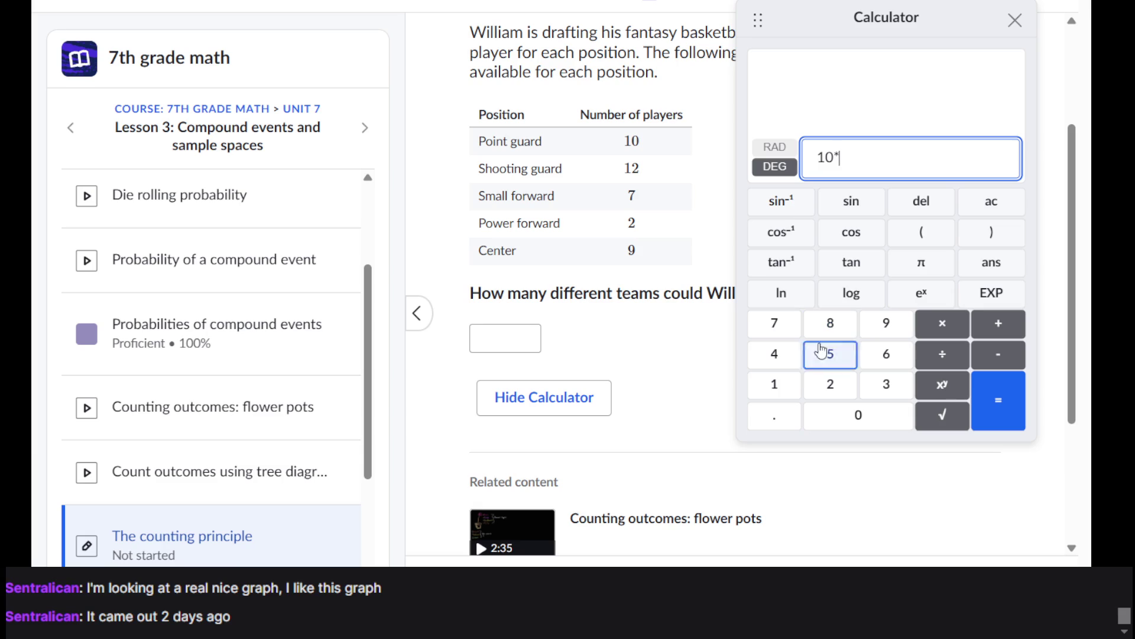
left_click(775, 386)
left_click(828, 385)
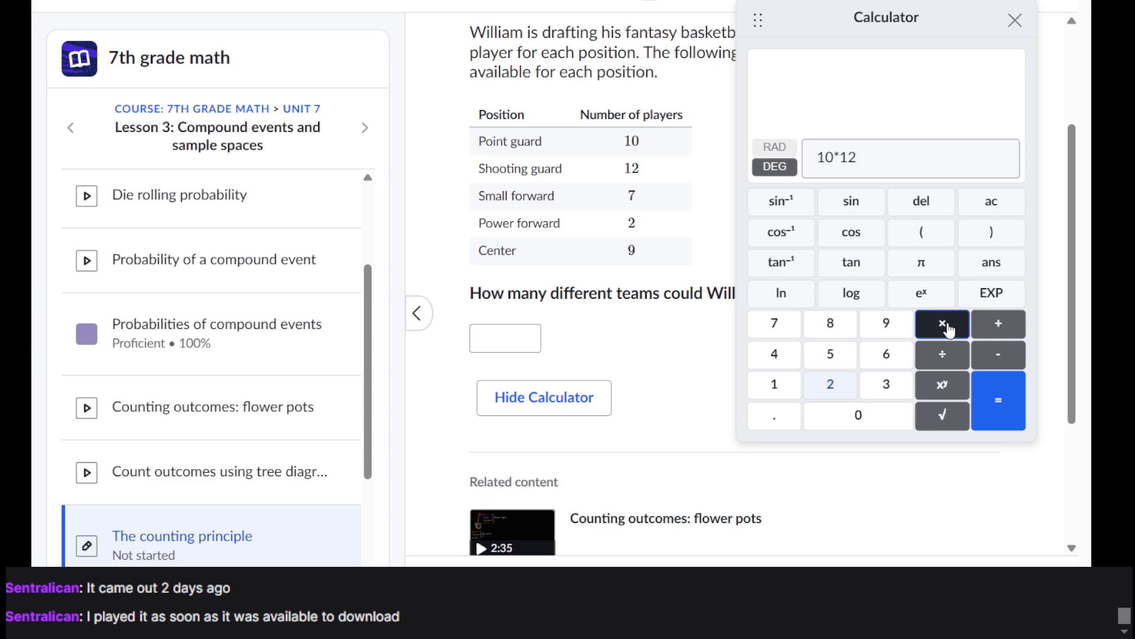
left_click(949, 331)
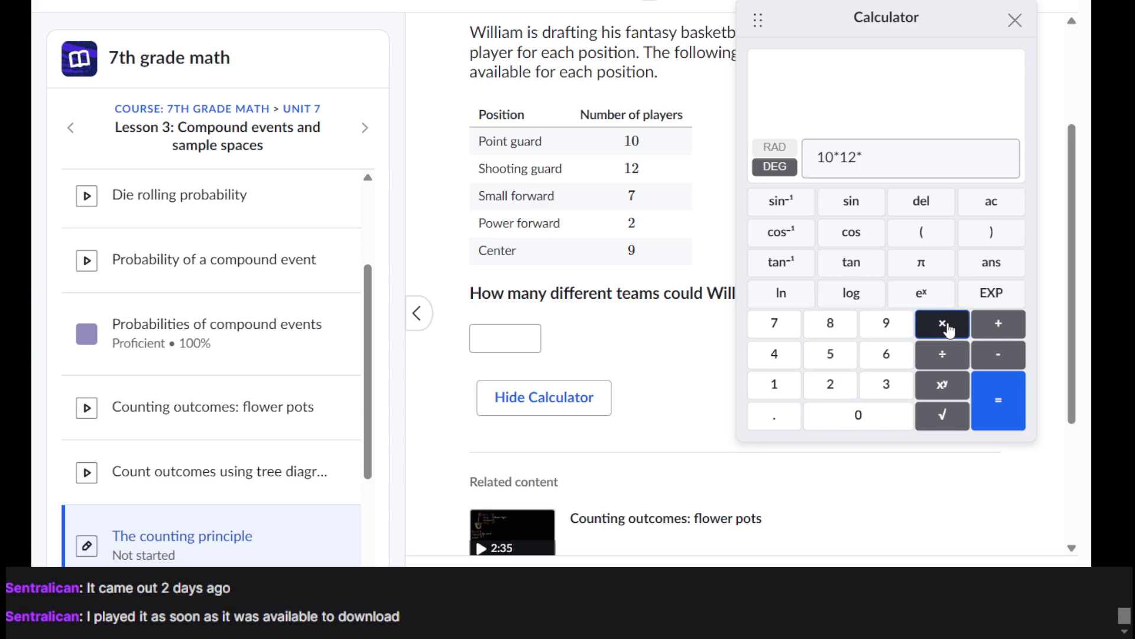
left_click(774, 324)
left_click(958, 322)
left_click(830, 398)
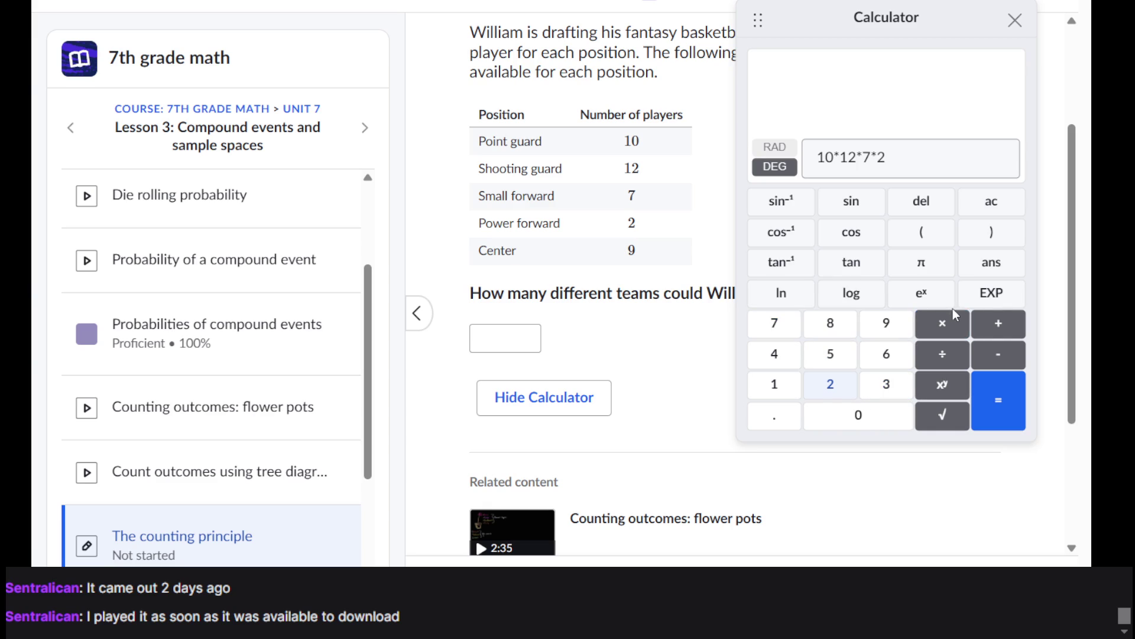
left_click(946, 324)
left_click(905, 334)
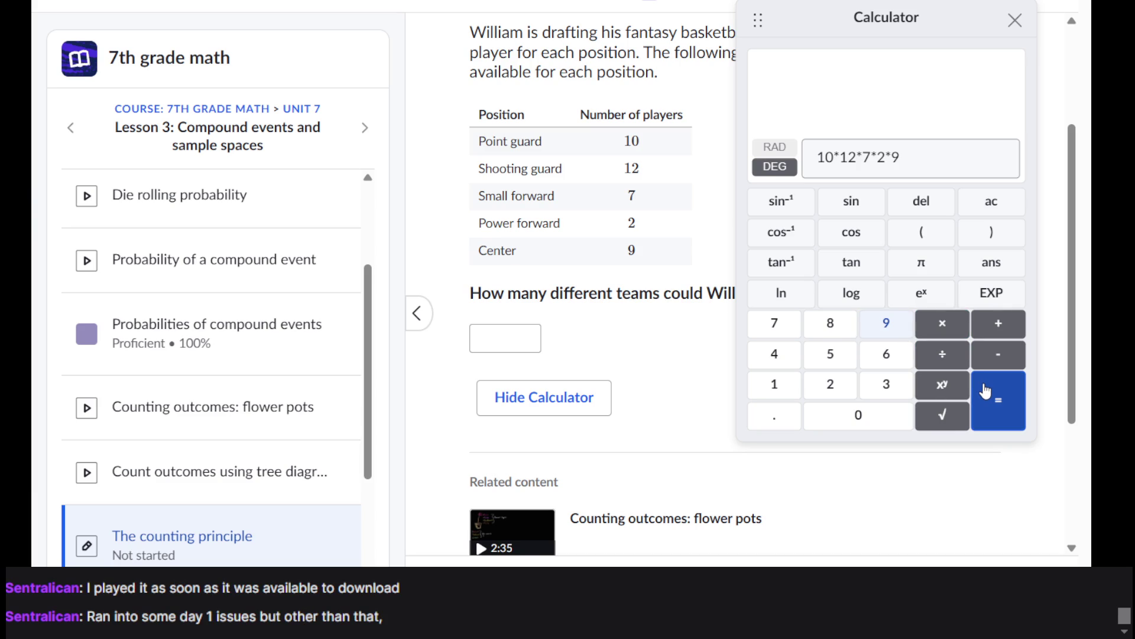
left_click(985, 390)
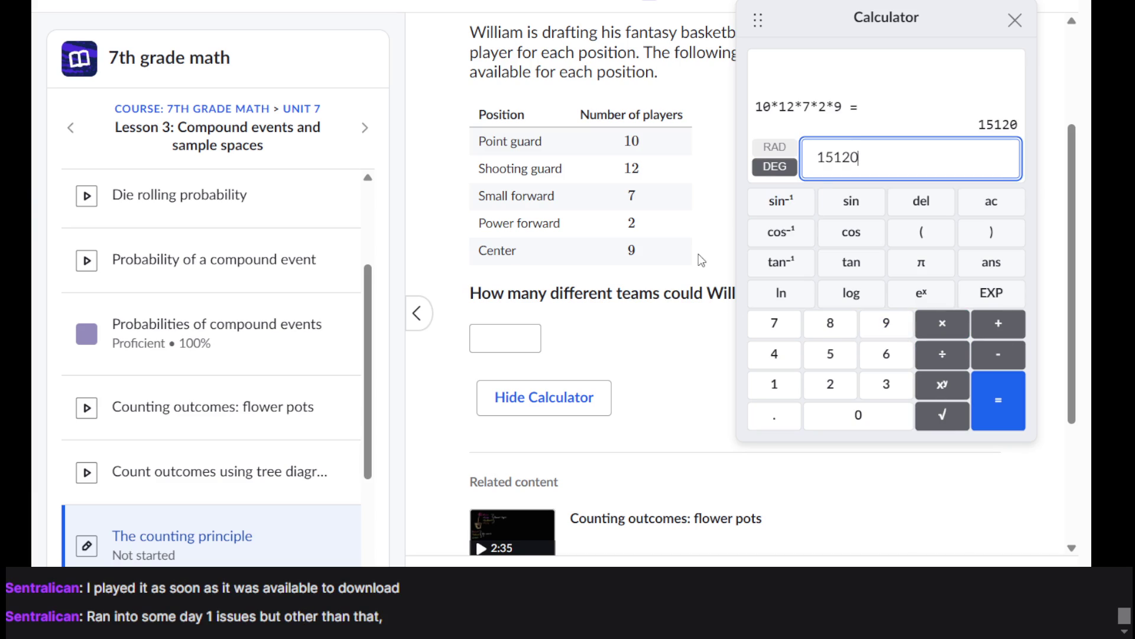
Step: Enter 15120 as the number of possible teams, check it, and continue
left_click(503, 349)
type("15123")
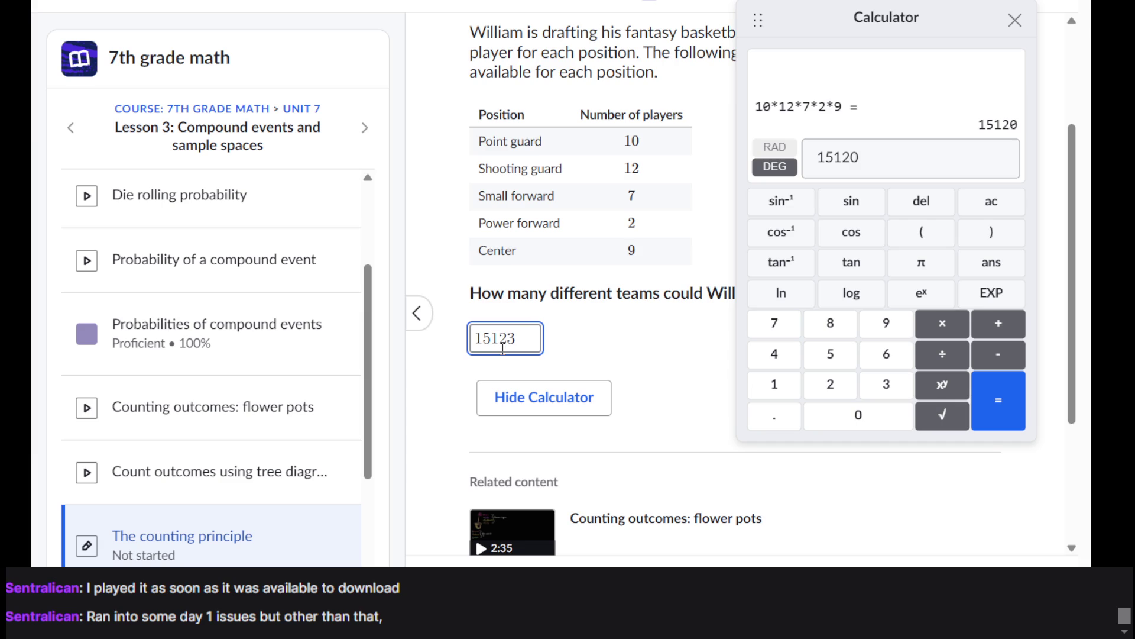
key("BackSpace")
type("0")
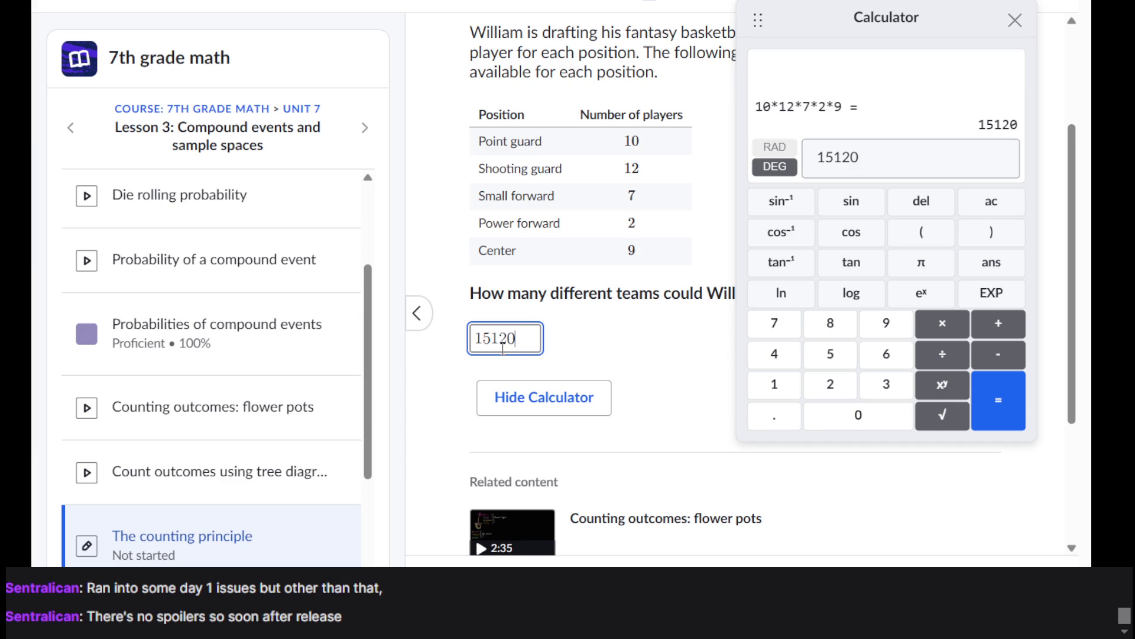
key("Return")
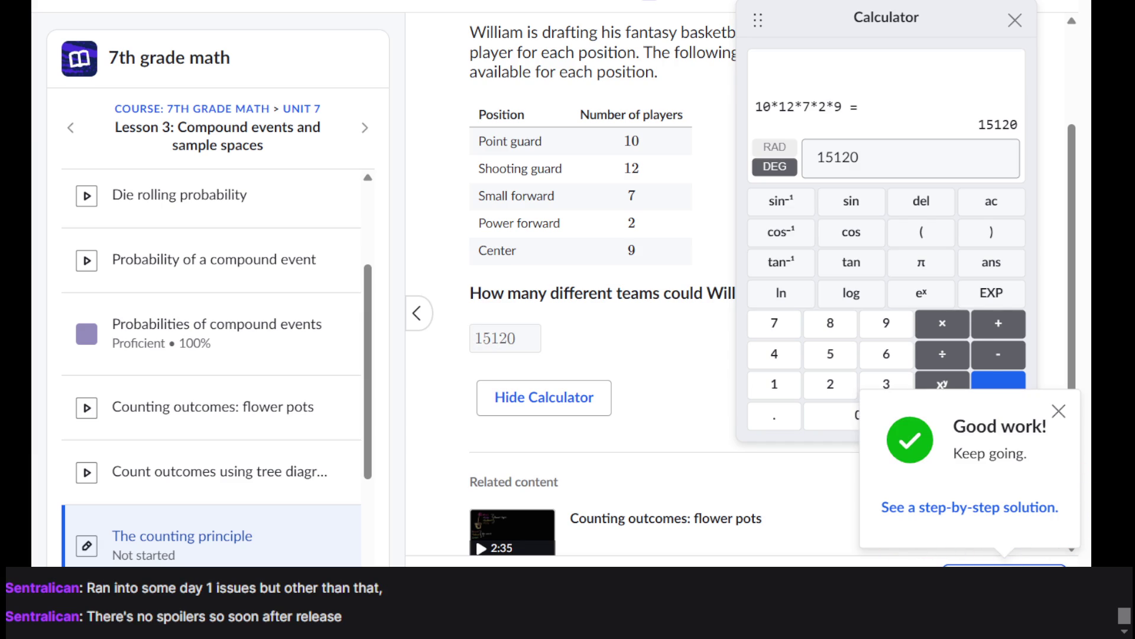
key("Return")
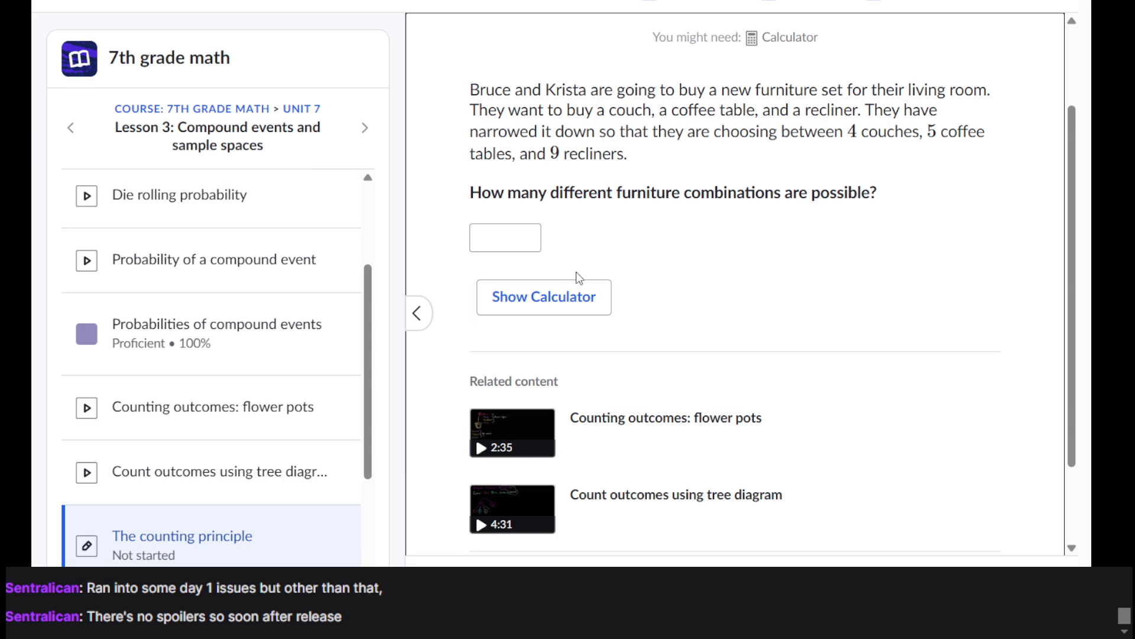
Step: Compute 20 × 9 = 180 in the on-page calculator, then close it
left_click(536, 298)
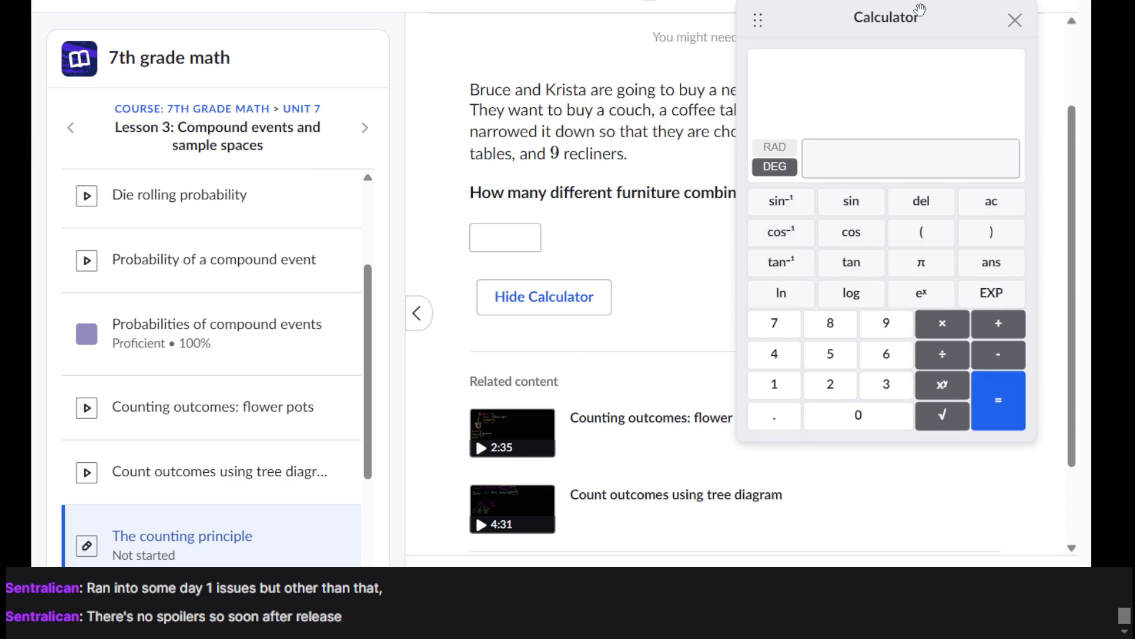
mouse_move(921, 15)
left_mouse_down()
mouse_move(971, 190)
mouse_move(887, 241)
mouse_move(903, 231)
mouse_move(873, 183)
mouse_move(901, 169)
left_mouse_up()
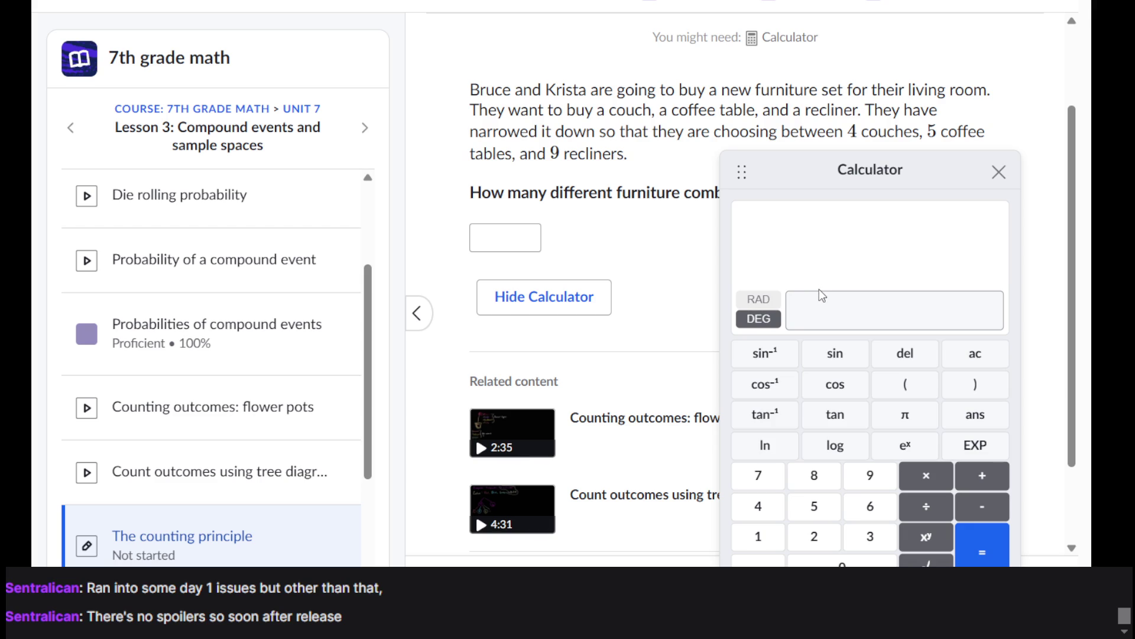
left_click(829, 323)
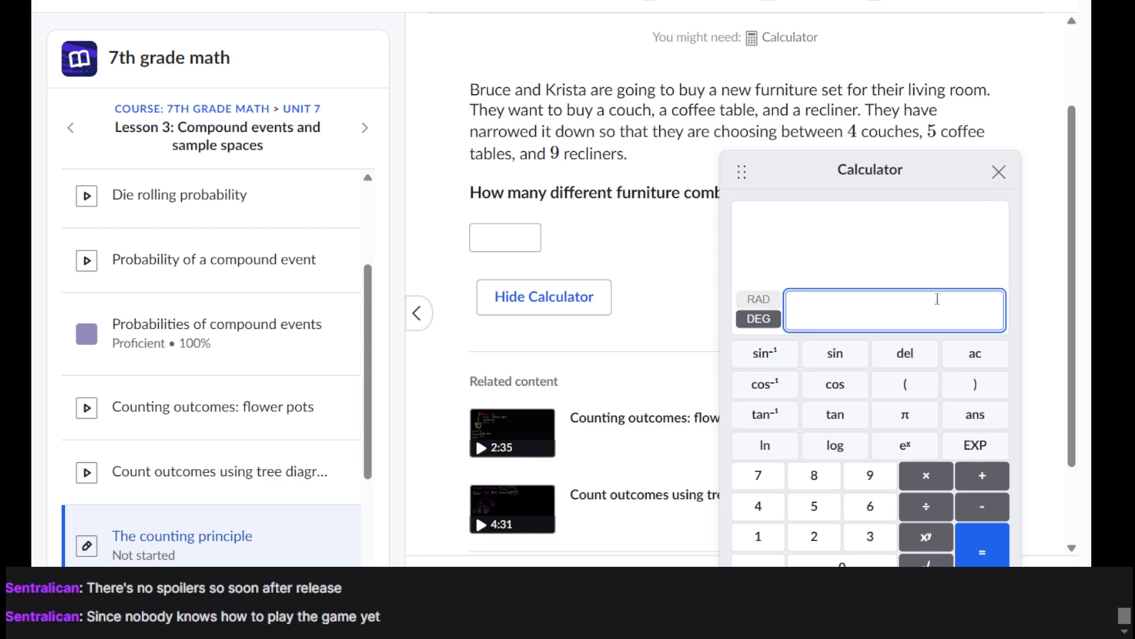
type("20")
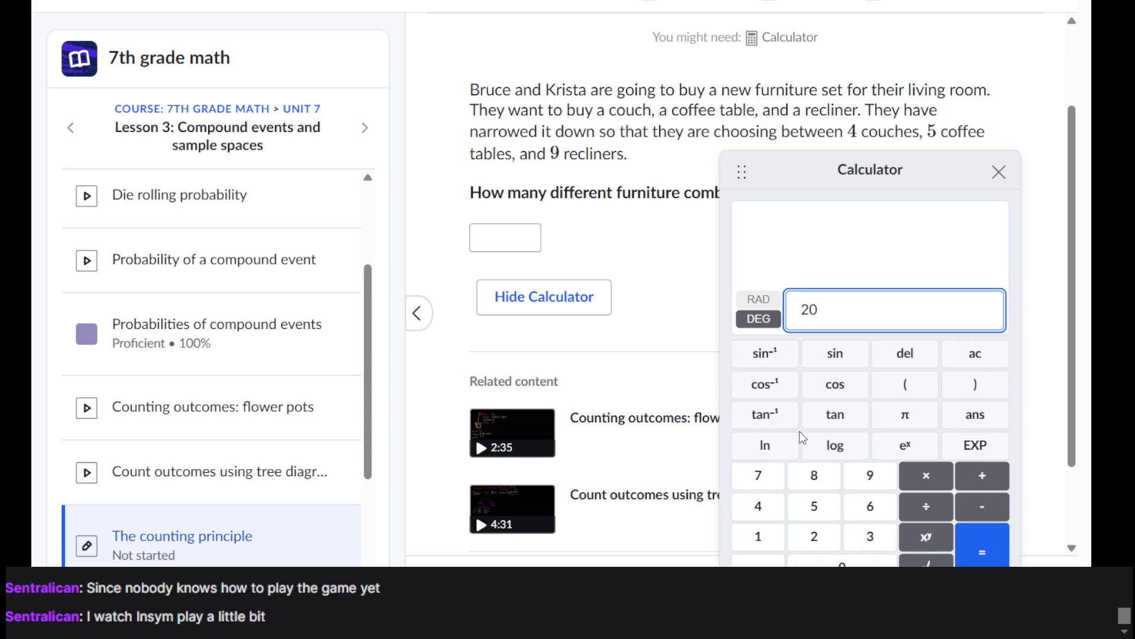
mouse_move(929, 178)
left_mouse_down()
mouse_move(927, 168)
mouse_move(875, 267)
mouse_move(883, 71)
left_mouse_up()
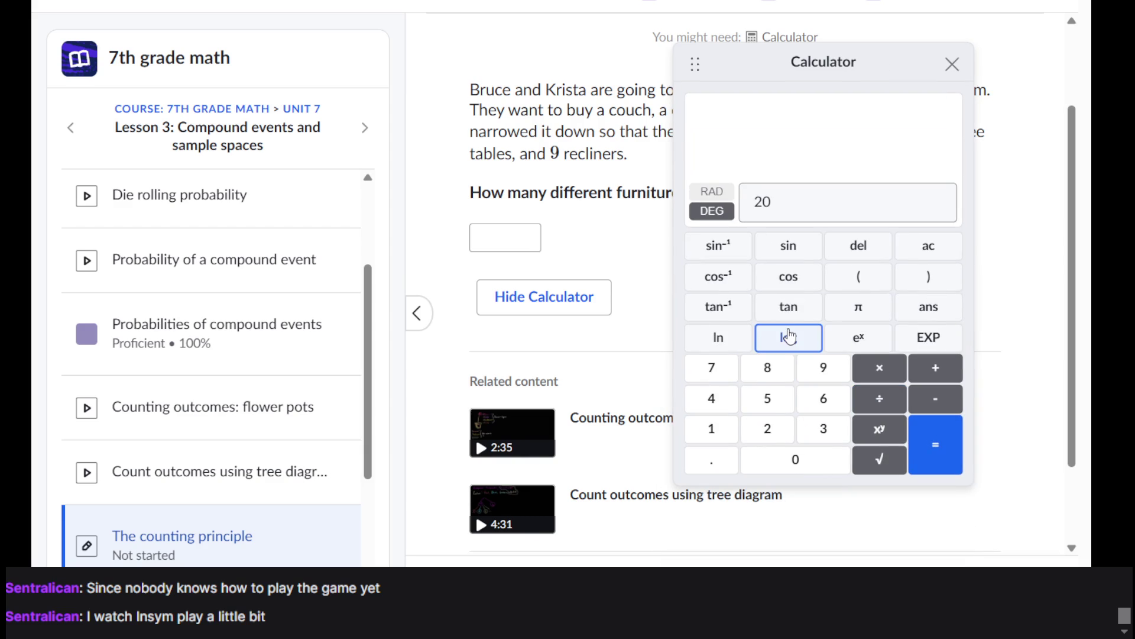
left_click(936, 368)
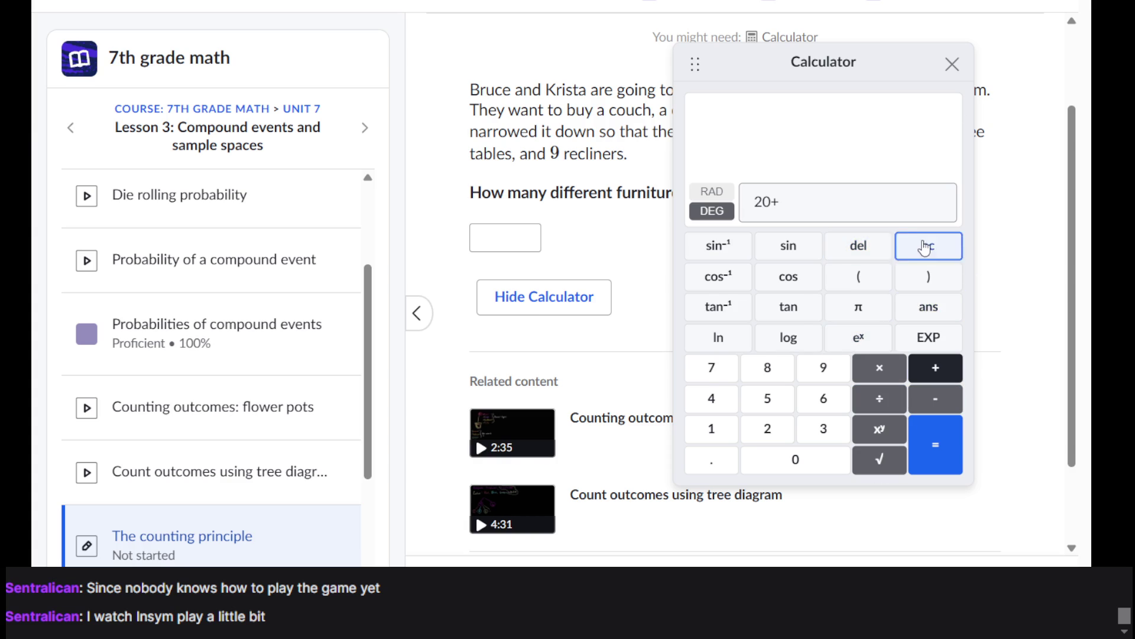
left_click(870, 201)
key("BackSpace")
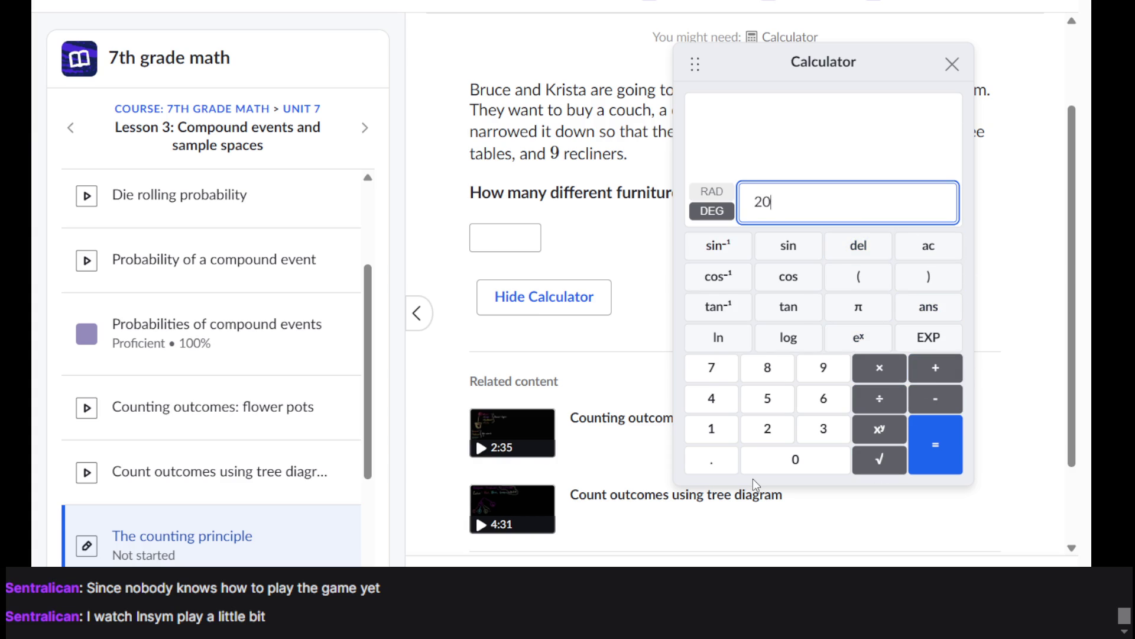
left_click(879, 383)
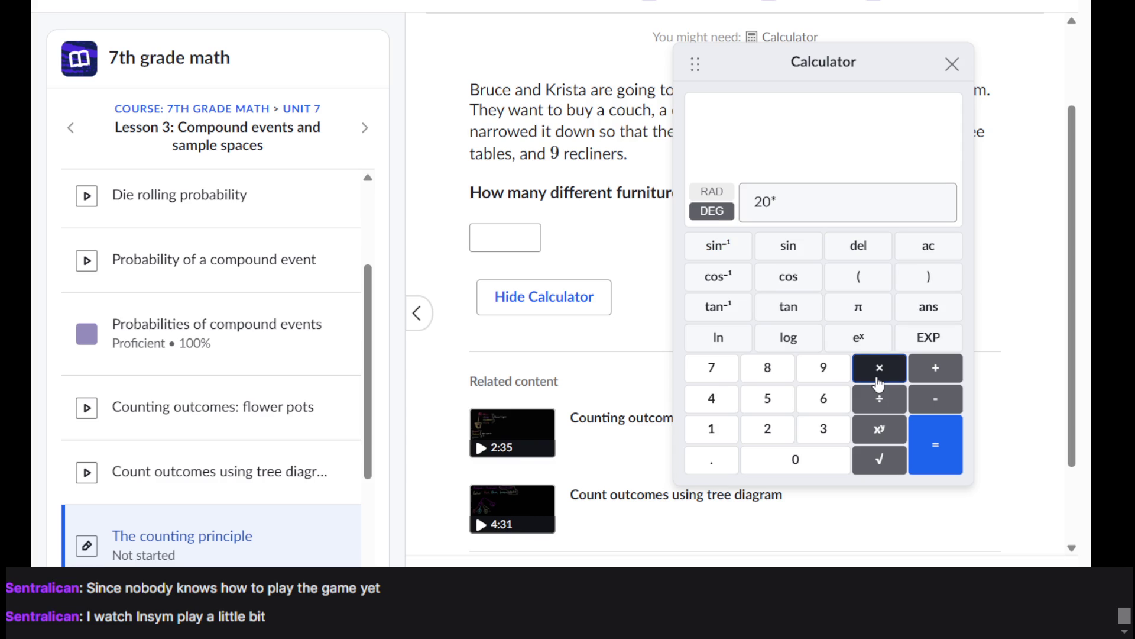
left_click(834, 374)
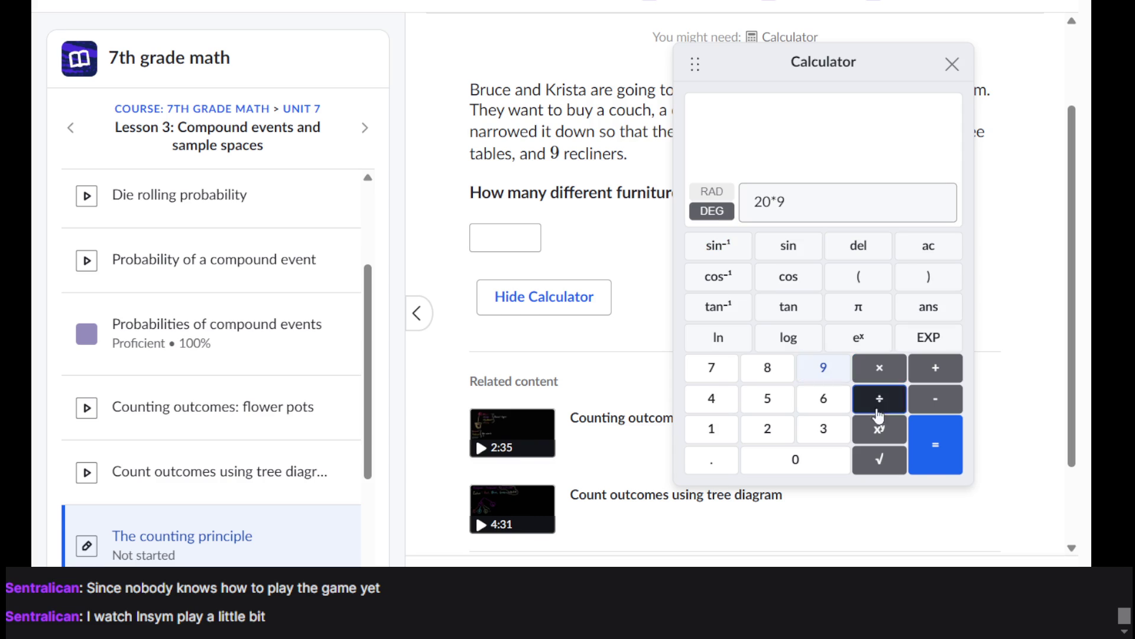
left_click(935, 447)
left_click(957, 60)
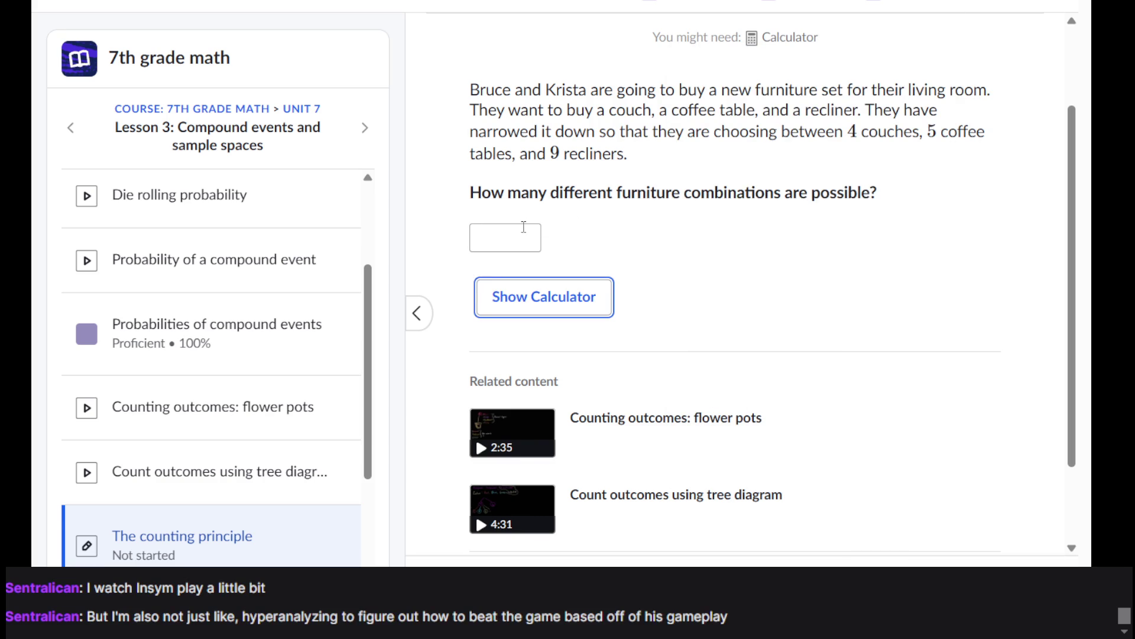
Step: Enter 180 for the furniture combinations question, check it, and continue
left_click(524, 227)
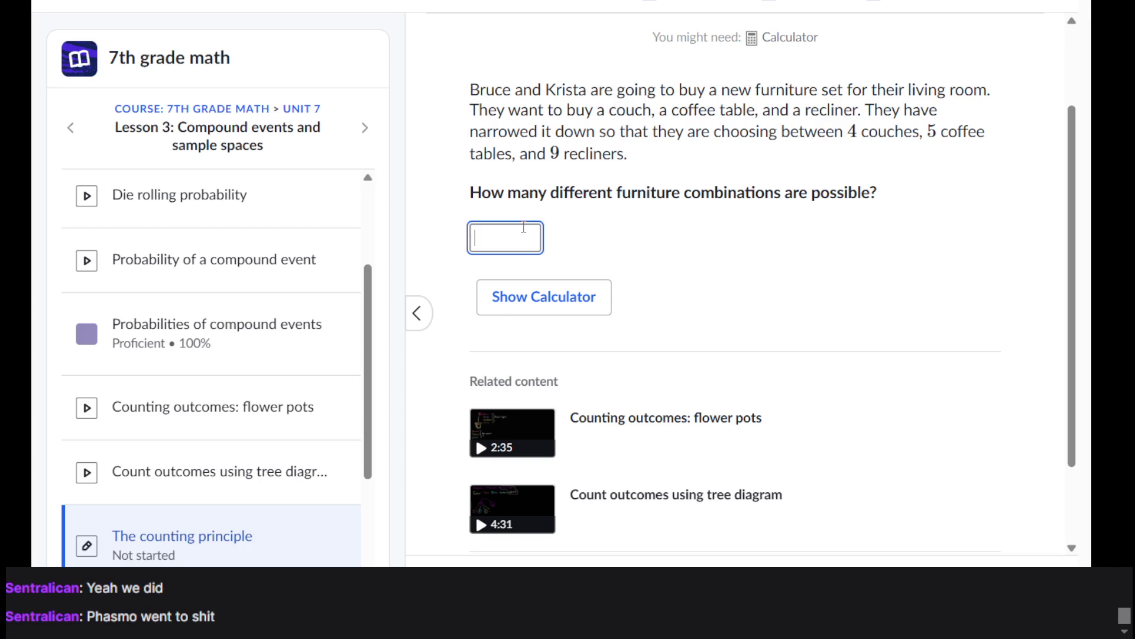
type("180")
scroll(934, 286, "down", 1)
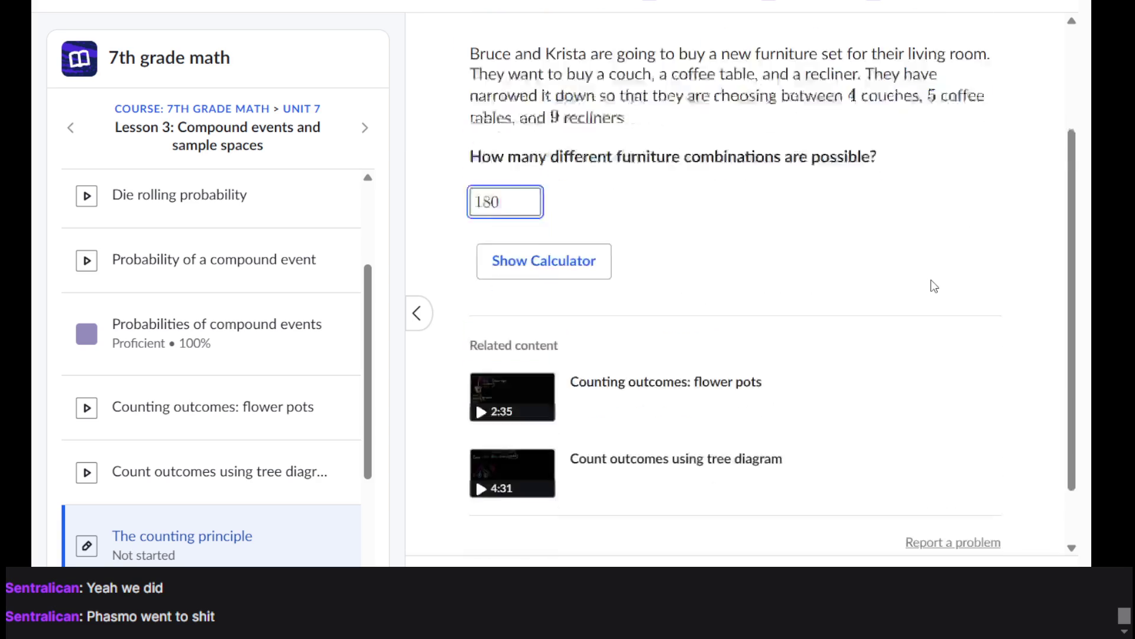
scroll(934, 286, "up", 3)
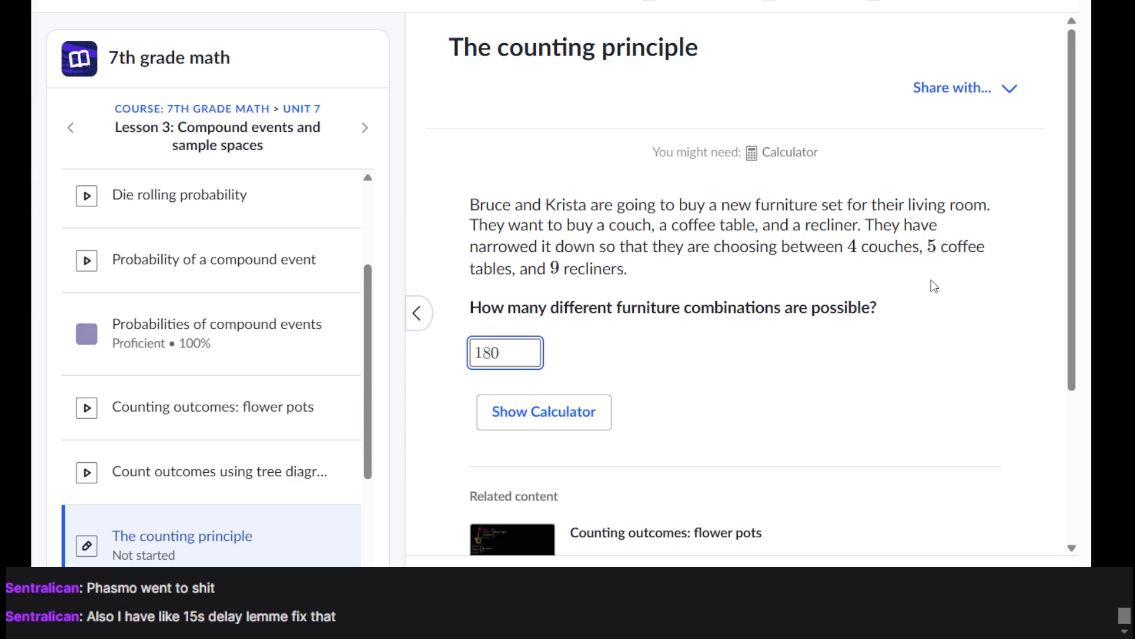
scroll(934, 286, "down", 3)
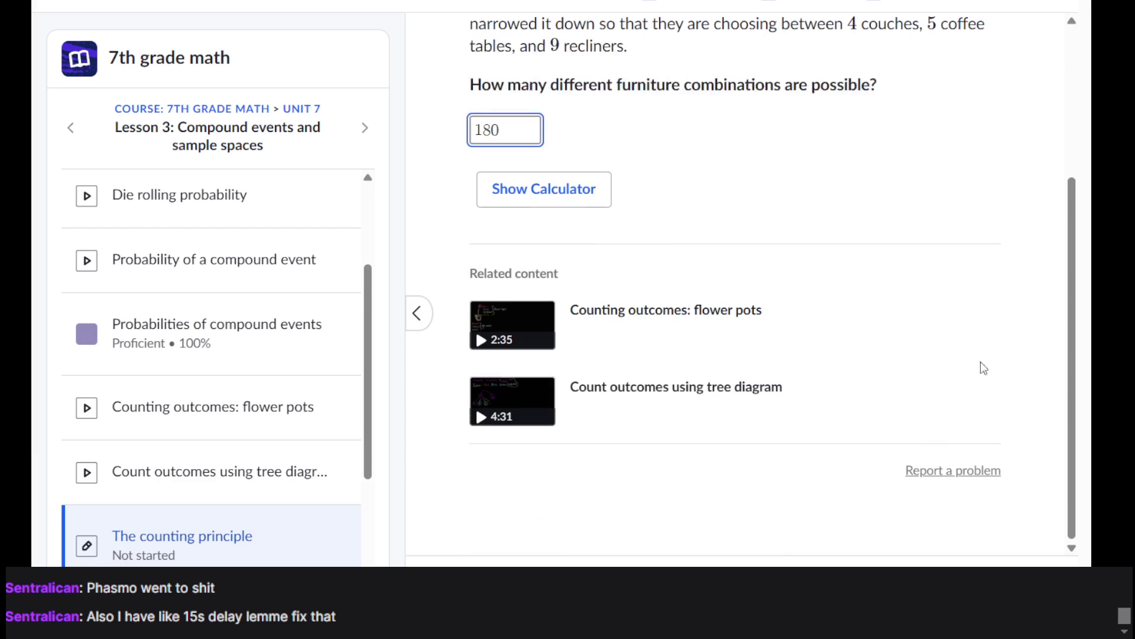
key("Return")
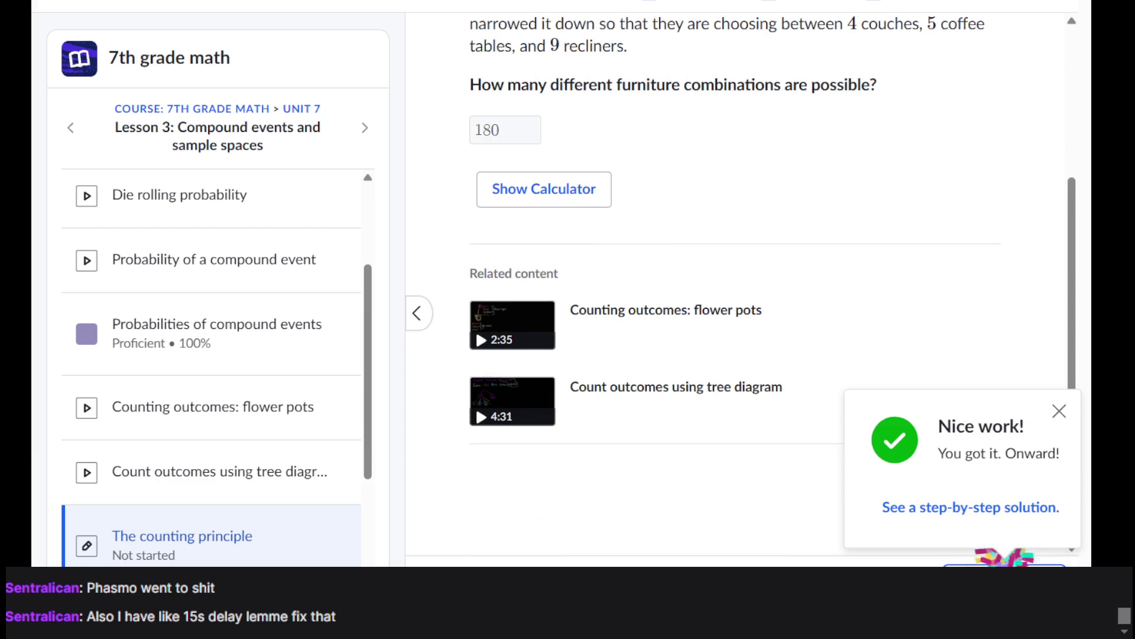
key("Return")
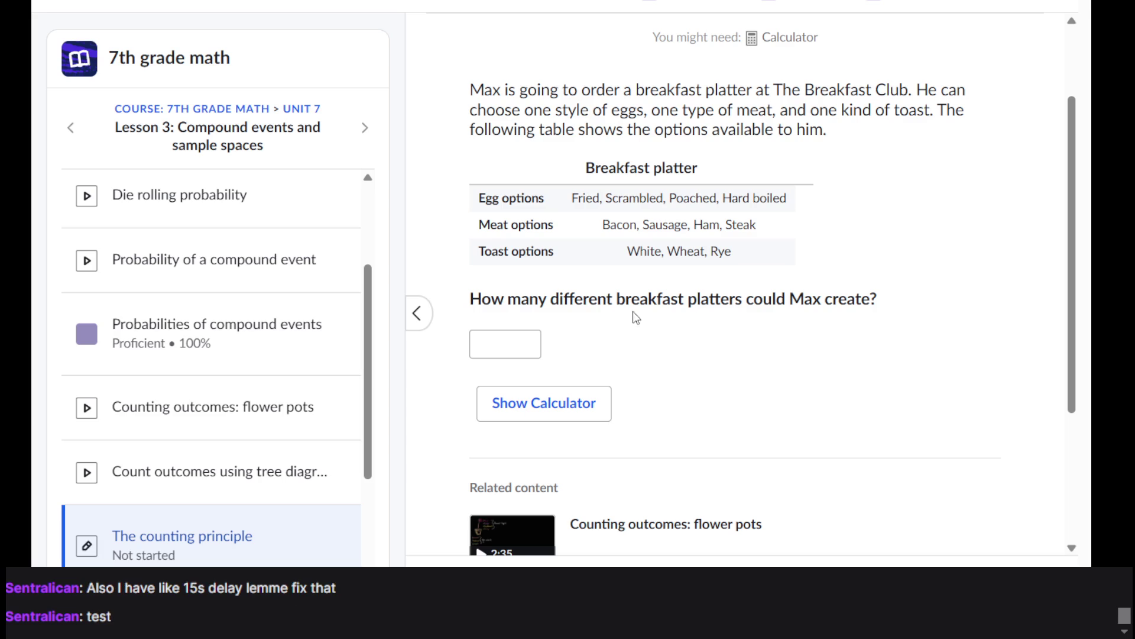
Step: Switch to the birthday paradox video results and open 'Simple Explanation of the Birthday Paradox'
left_click(504, 338)
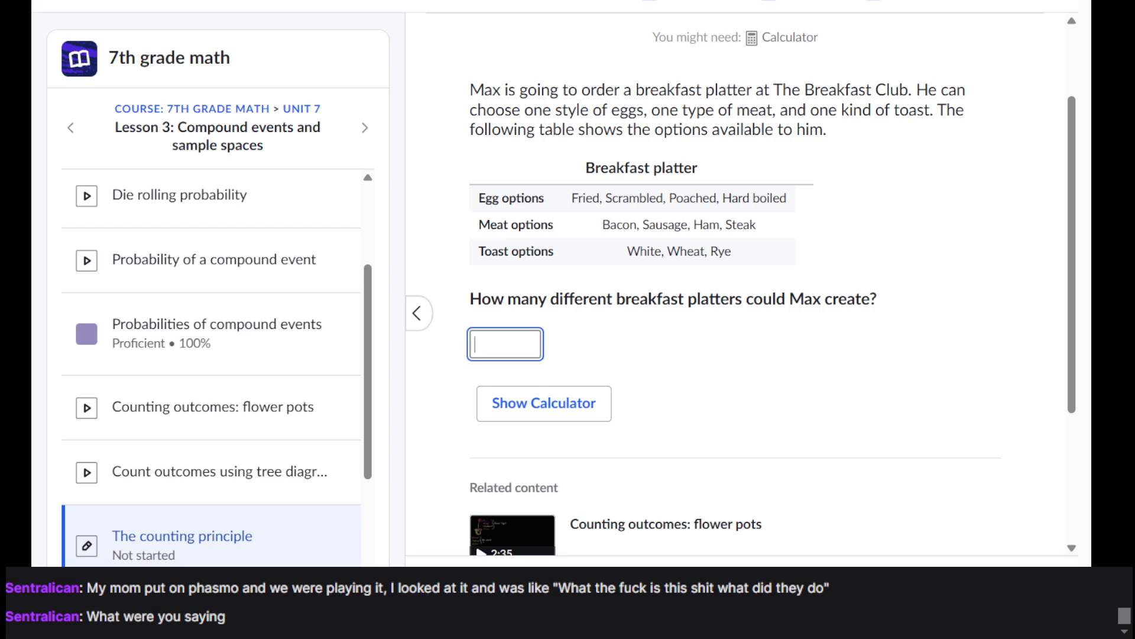
key("alt+Tab")
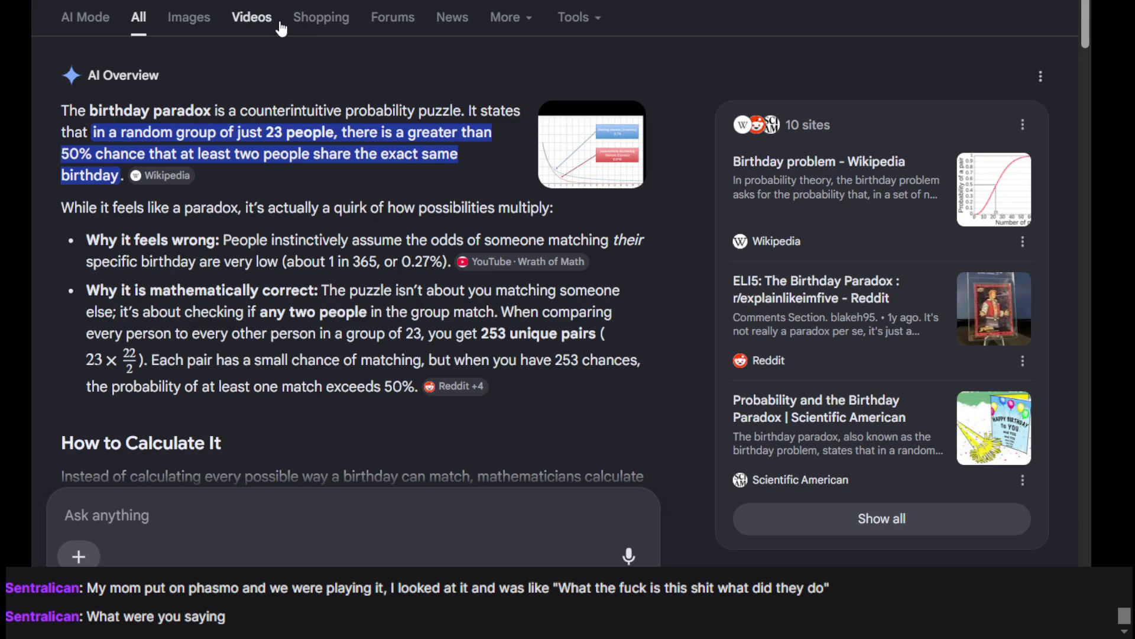
left_click(281, 22)
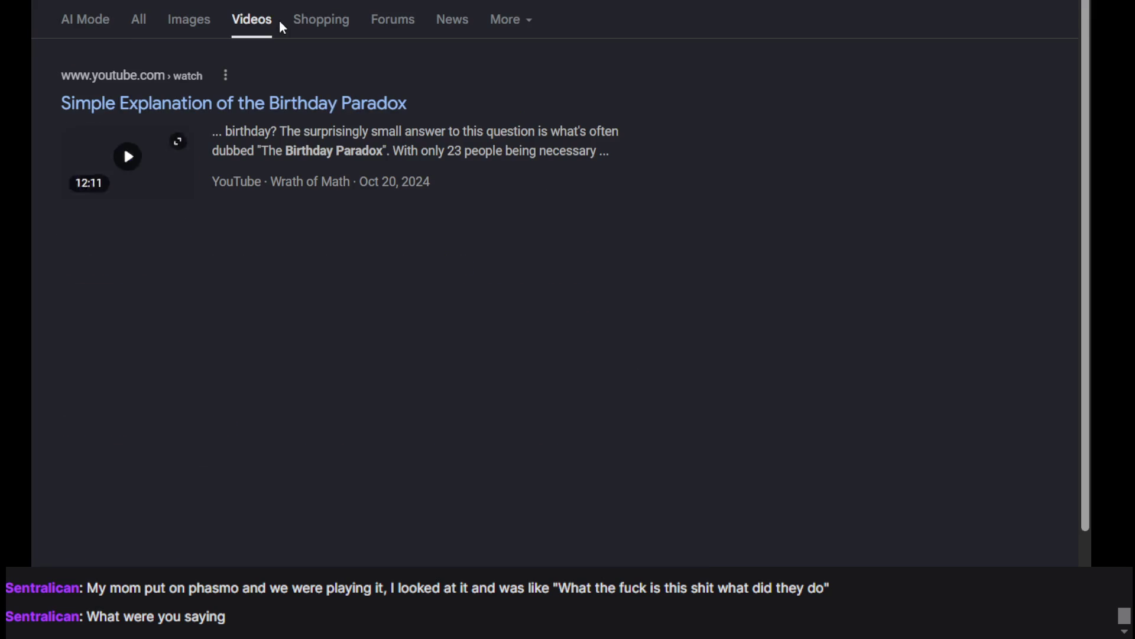
left_click(333, 115)
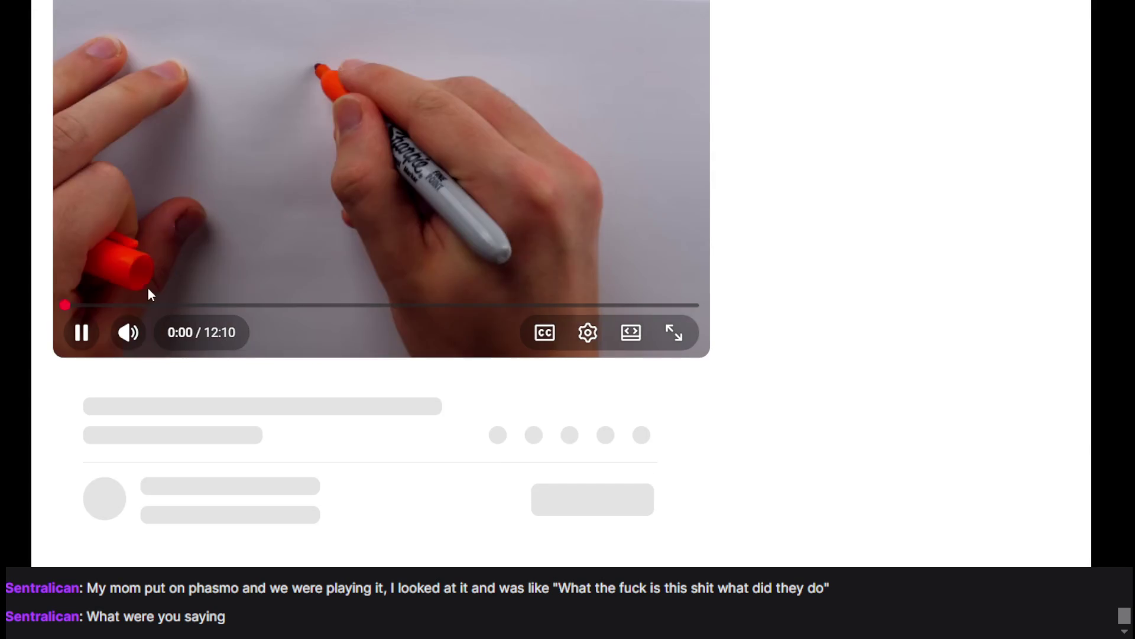
Step: Pause the YouTube ad that is playing
left_click(81, 319)
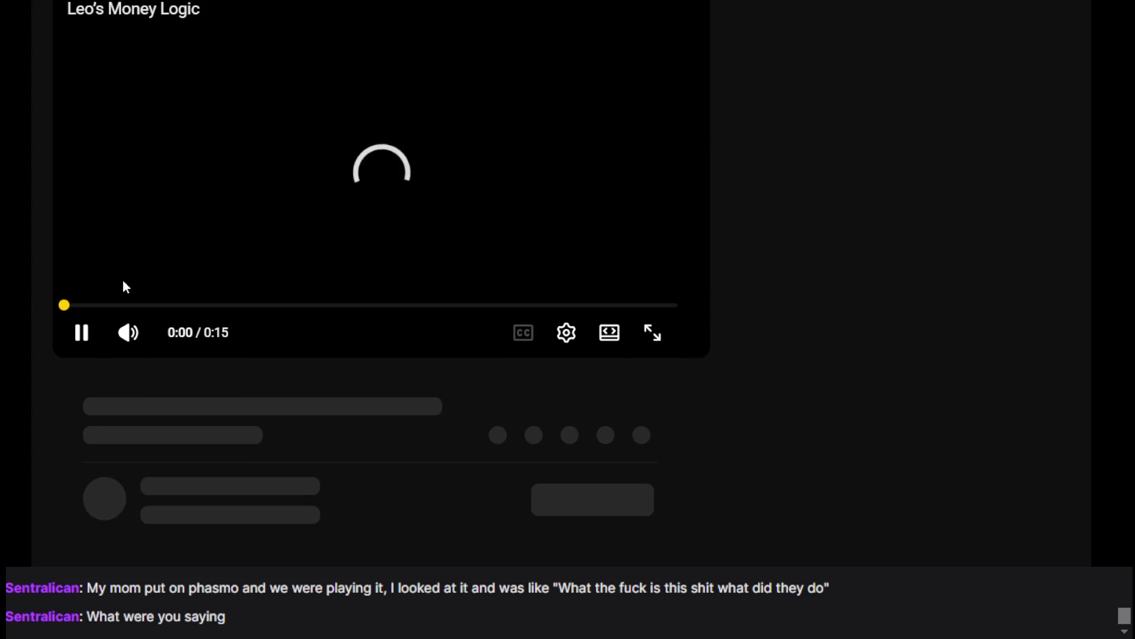
left_click(83, 334)
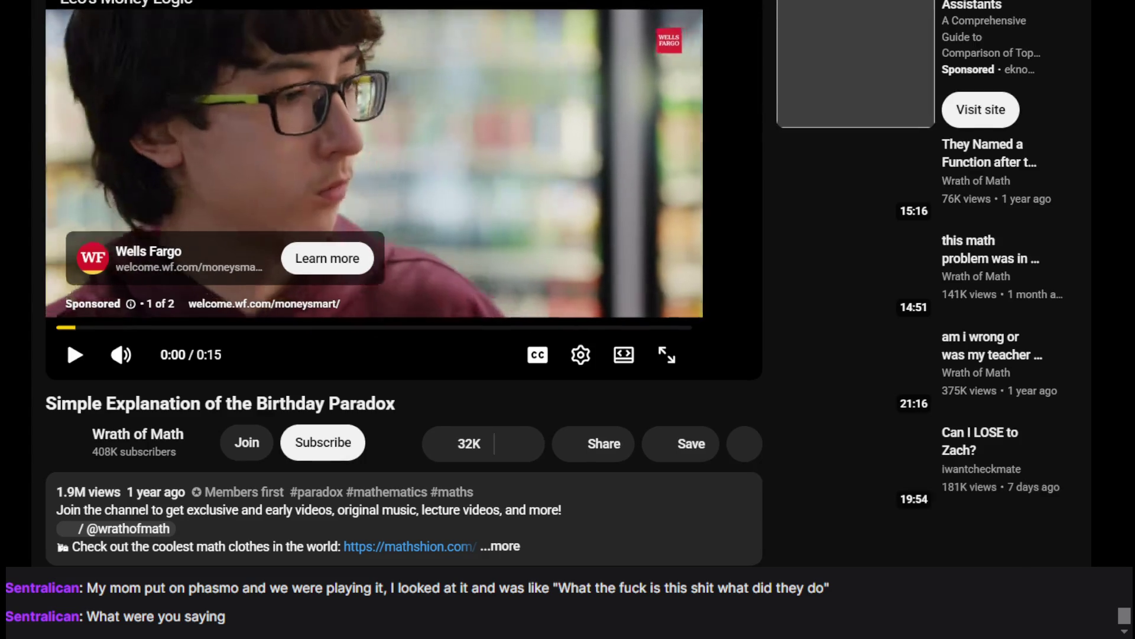
left_click(66, 346)
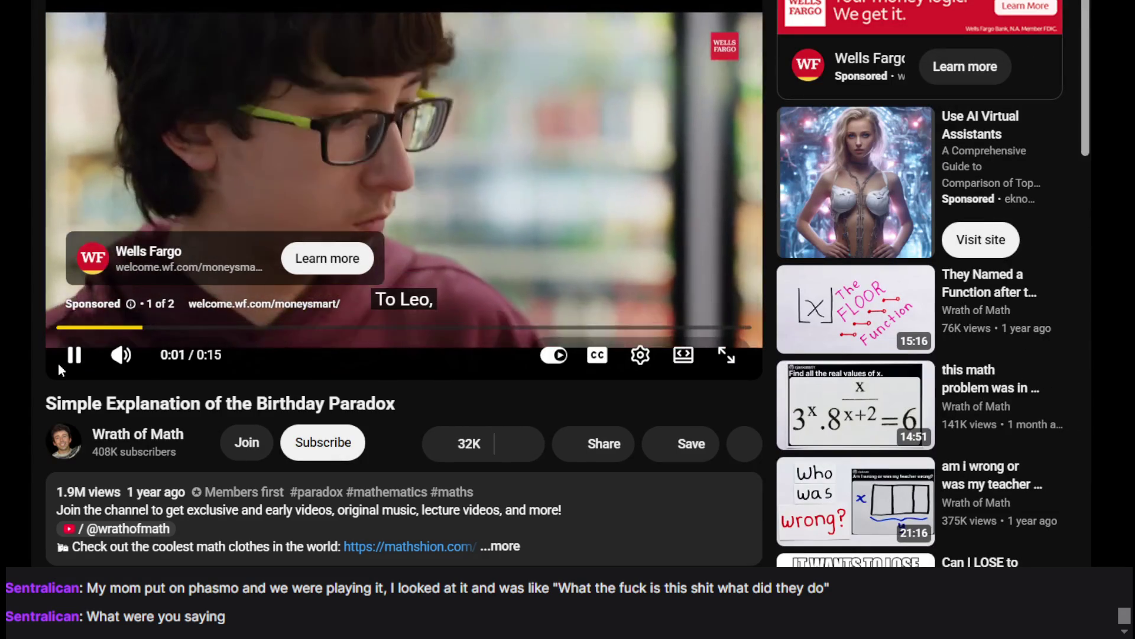
left_click(66, 339)
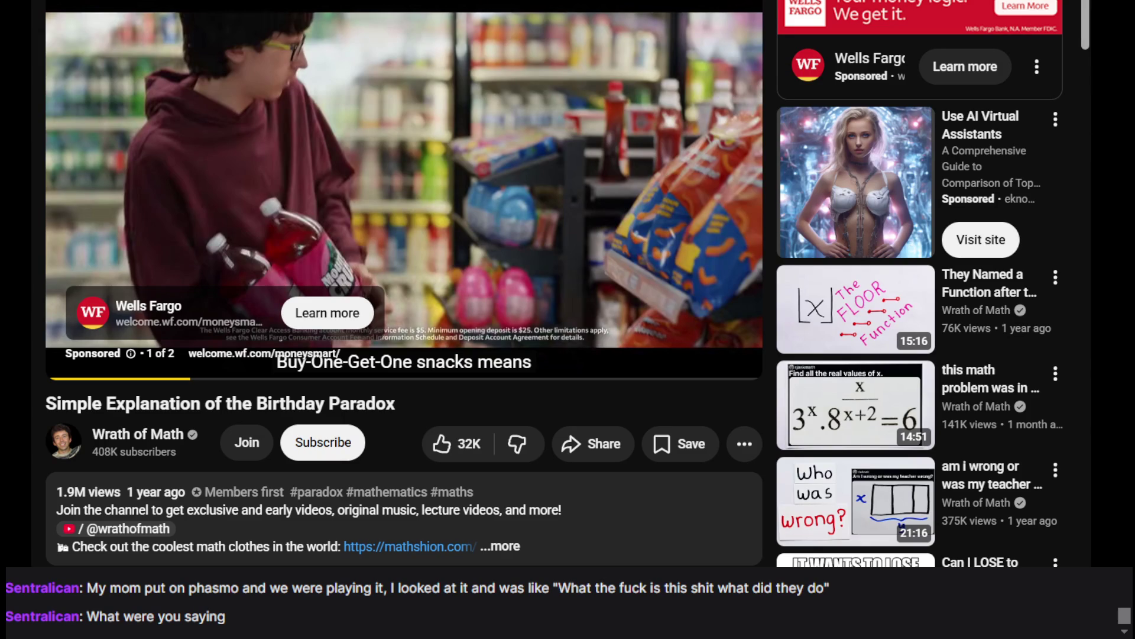
Step: Search 'the phasemophobia update is' and open 'The Phasmophobia Player Character Update IS BAD'
type("the phase")
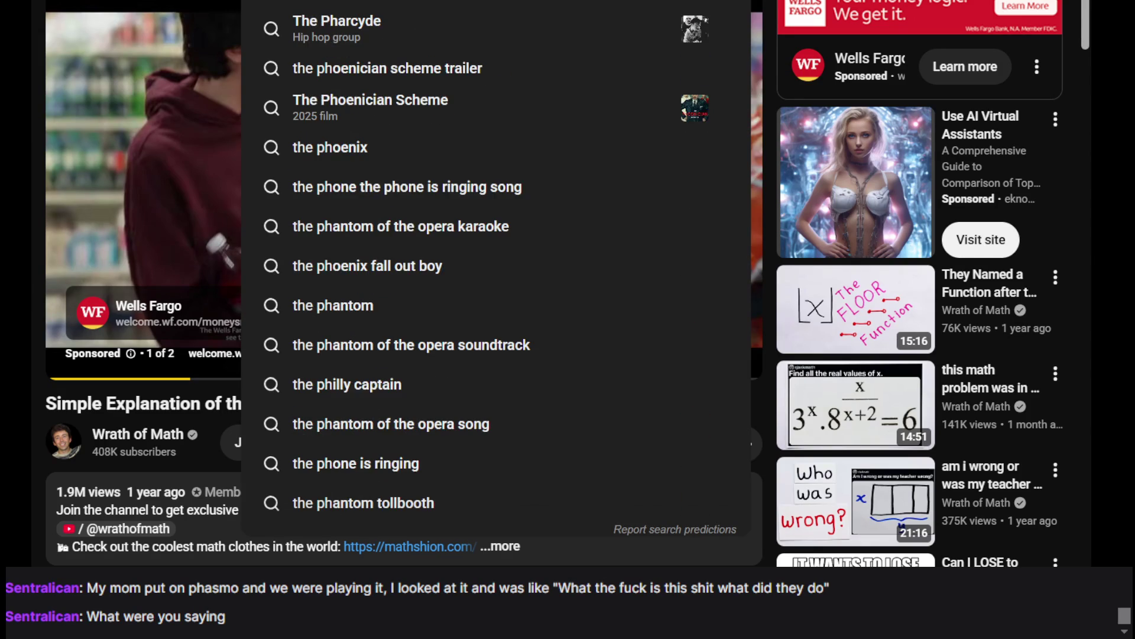
type("mo")
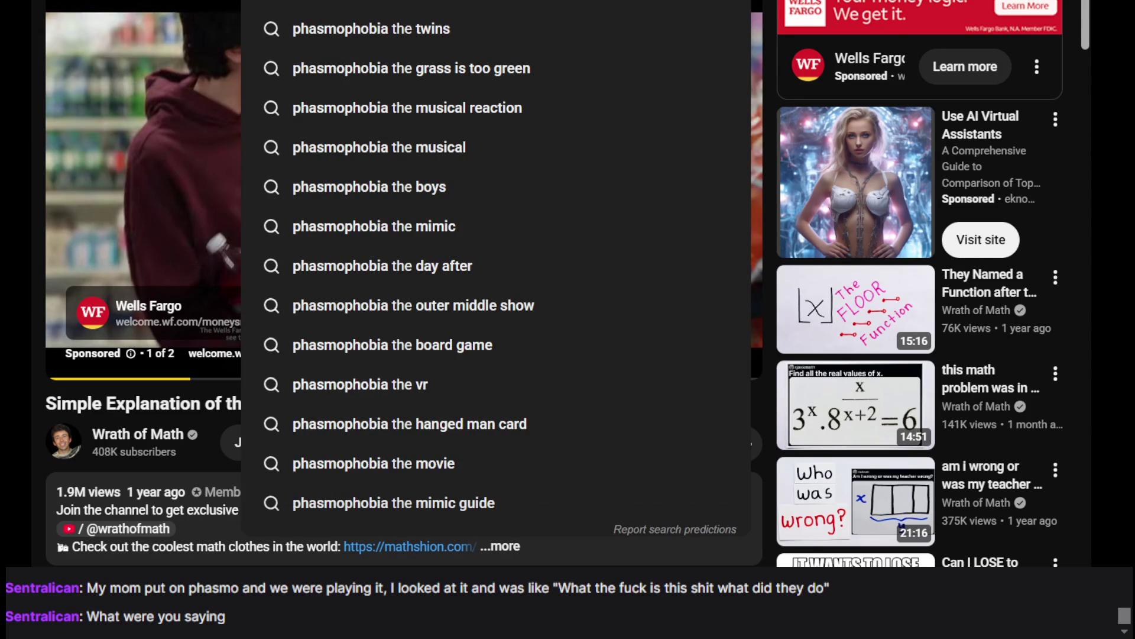
type("phobia up")
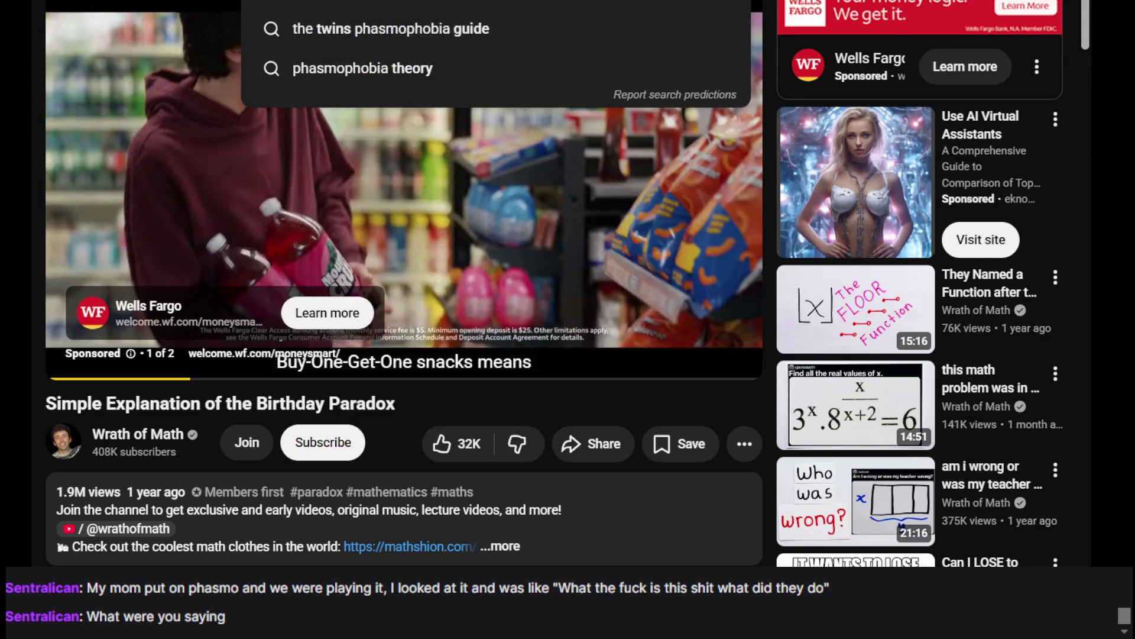
type("d")
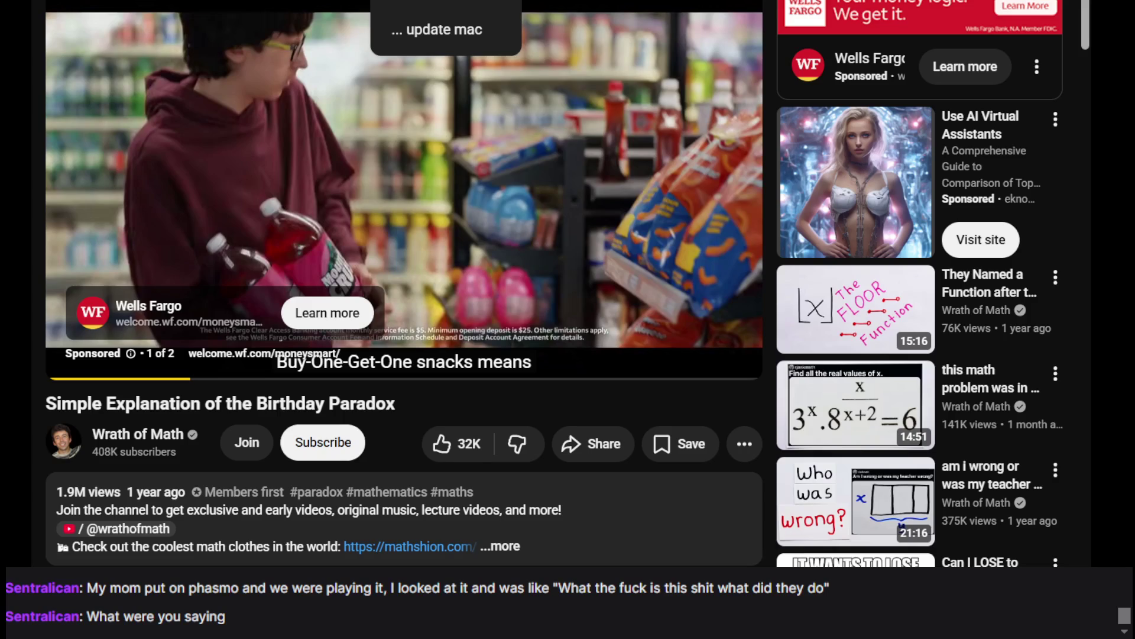
type("ate is")
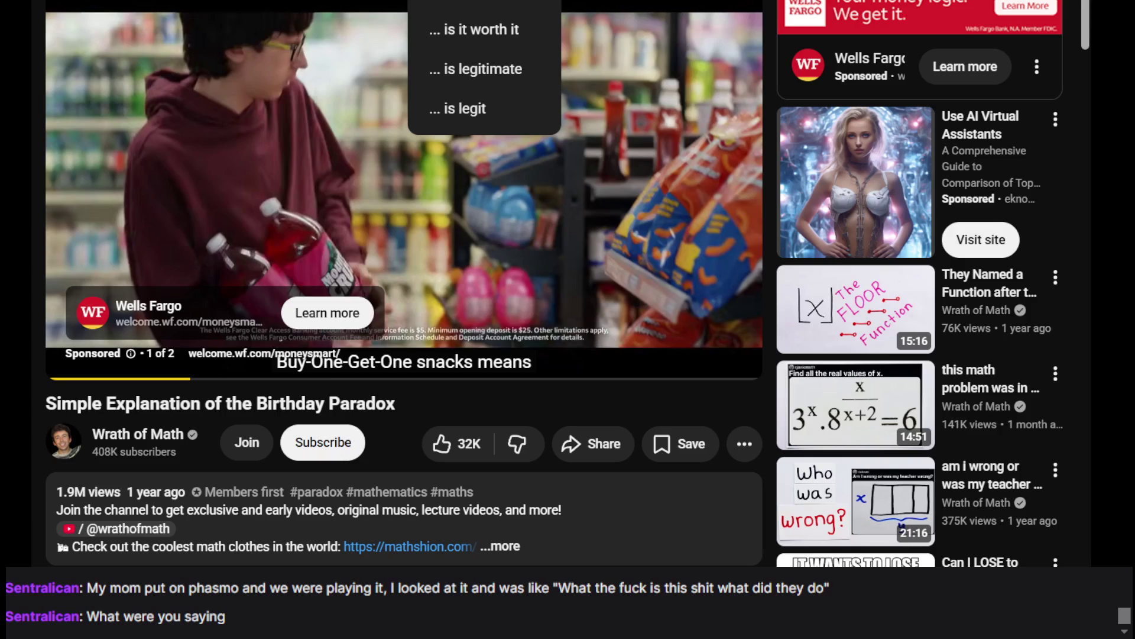
scroll(920, 284, "down", 2)
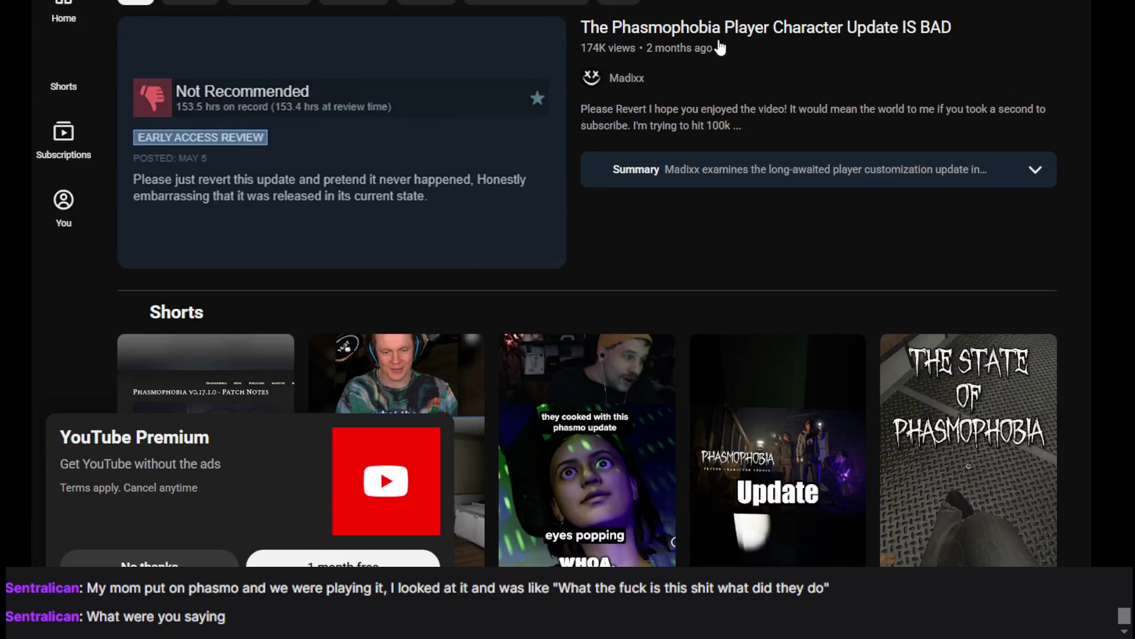
left_click(335, 204)
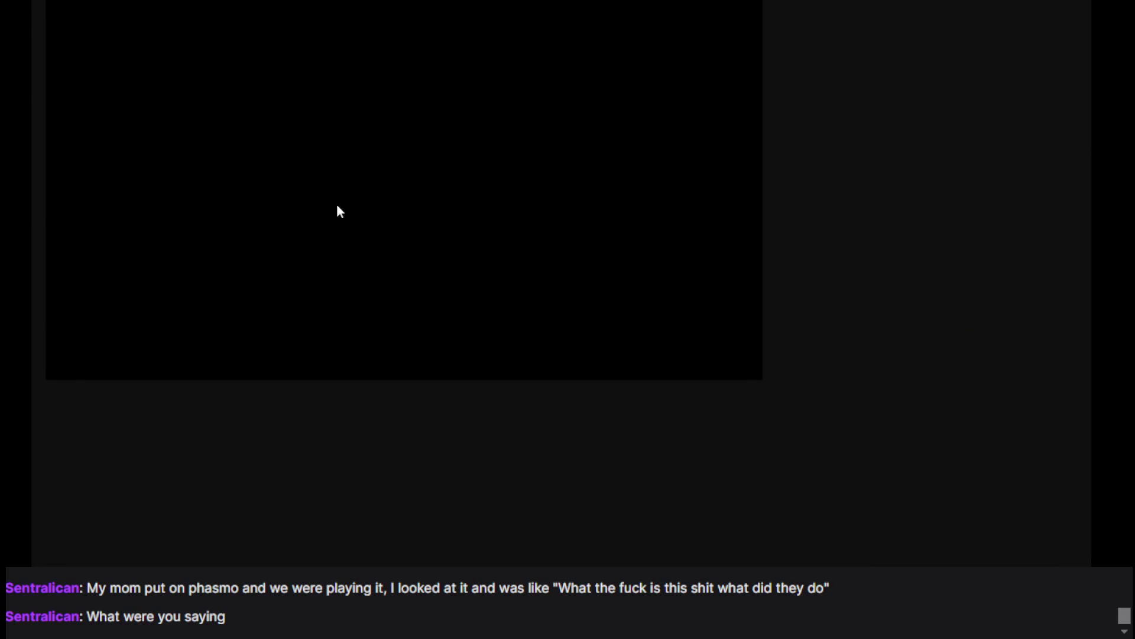
Step: Switch the Phasmophobia video to theater mode and resume its playback
left_click(703, 300)
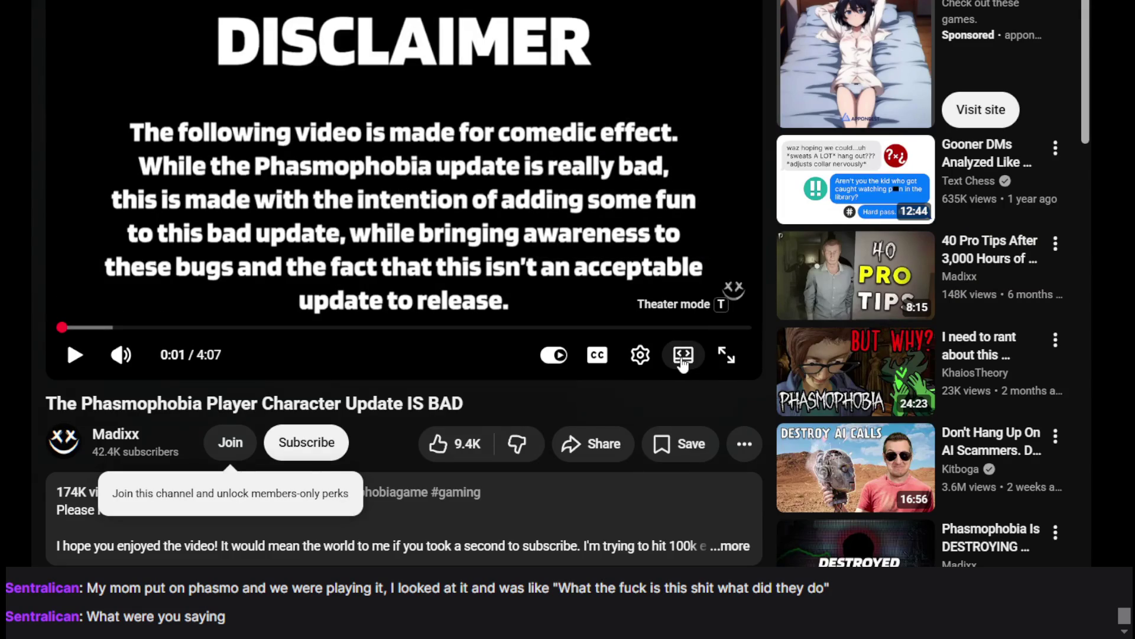
left_click(683, 361)
left_click(338, 186)
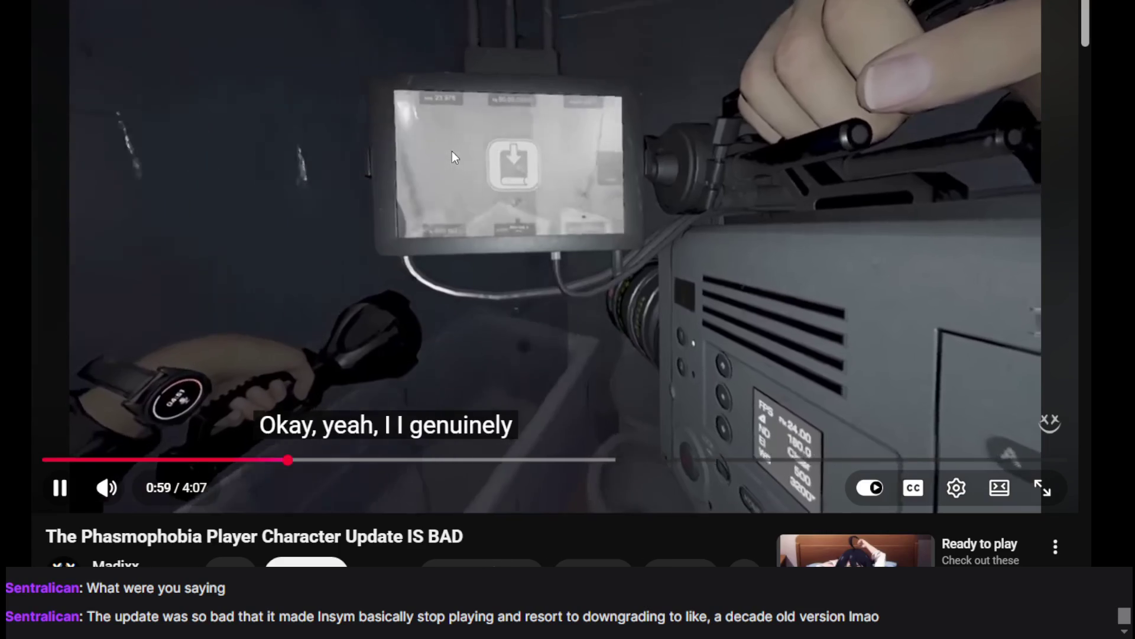
Step: Play the Phasmophobia video with a few pauses, stopping at 1:30 of 4:07
left_click(453, 152)
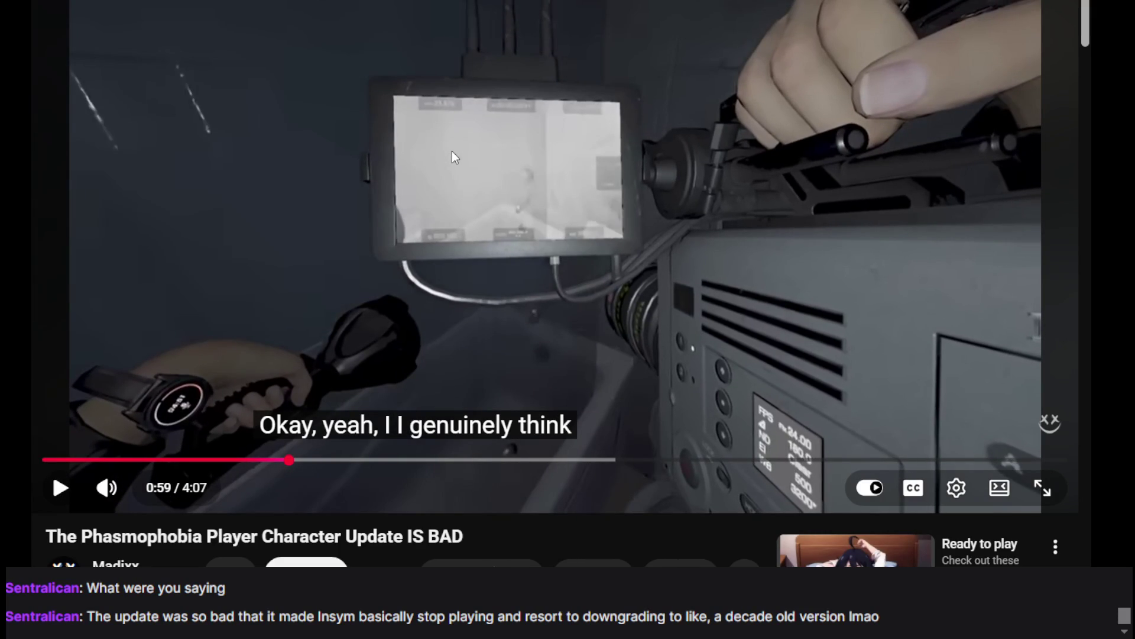
key("Left")
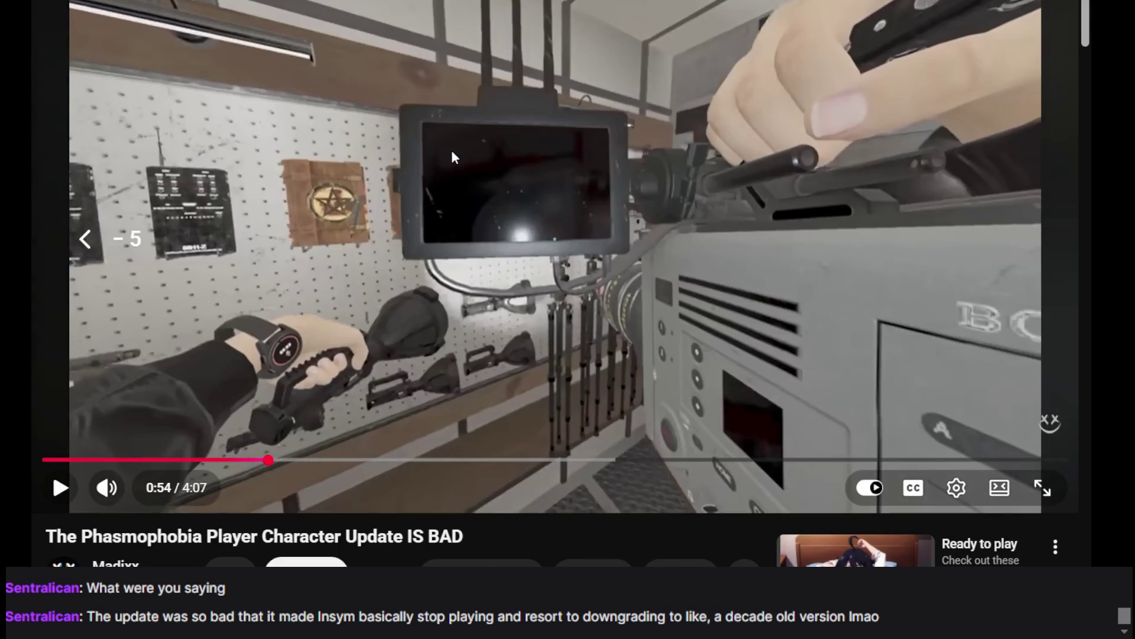
key("space")
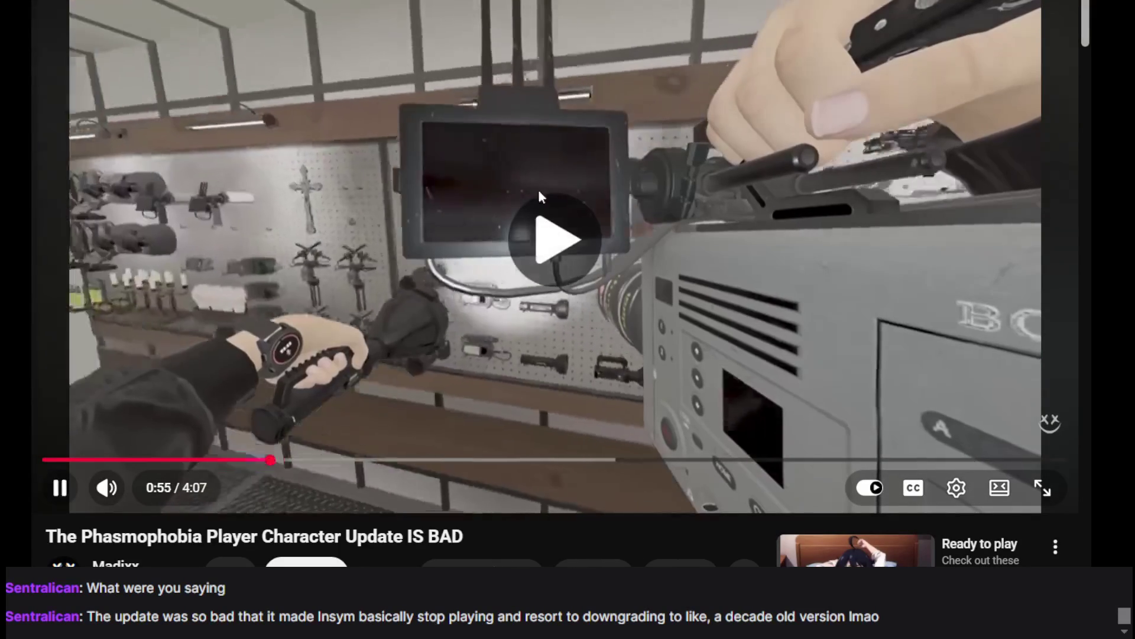
key("space")
key("space")
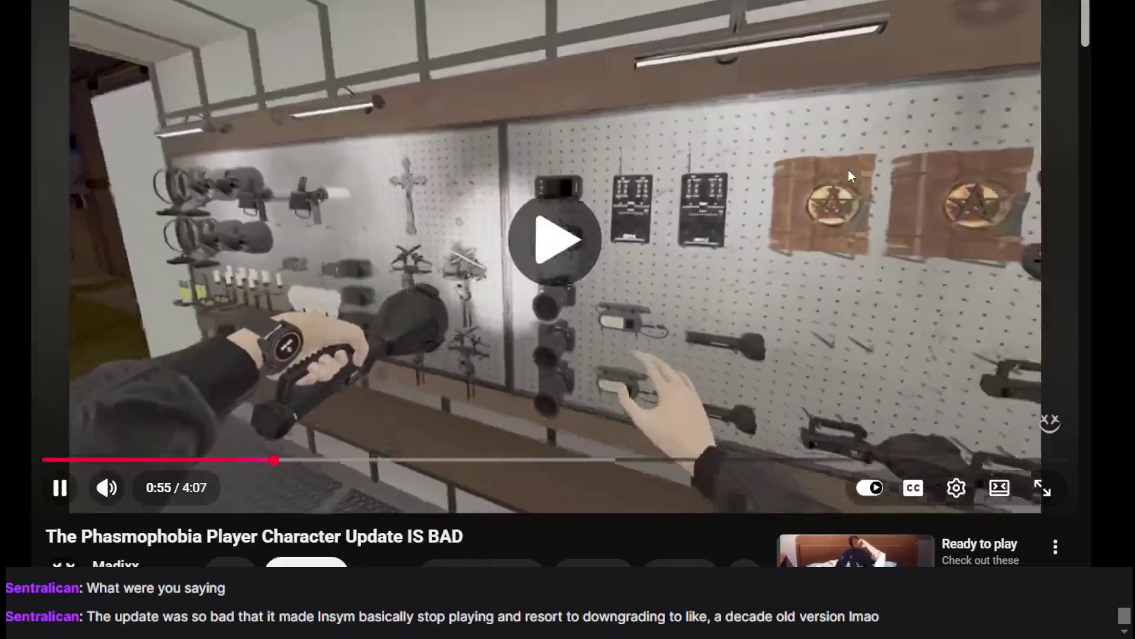
key("space")
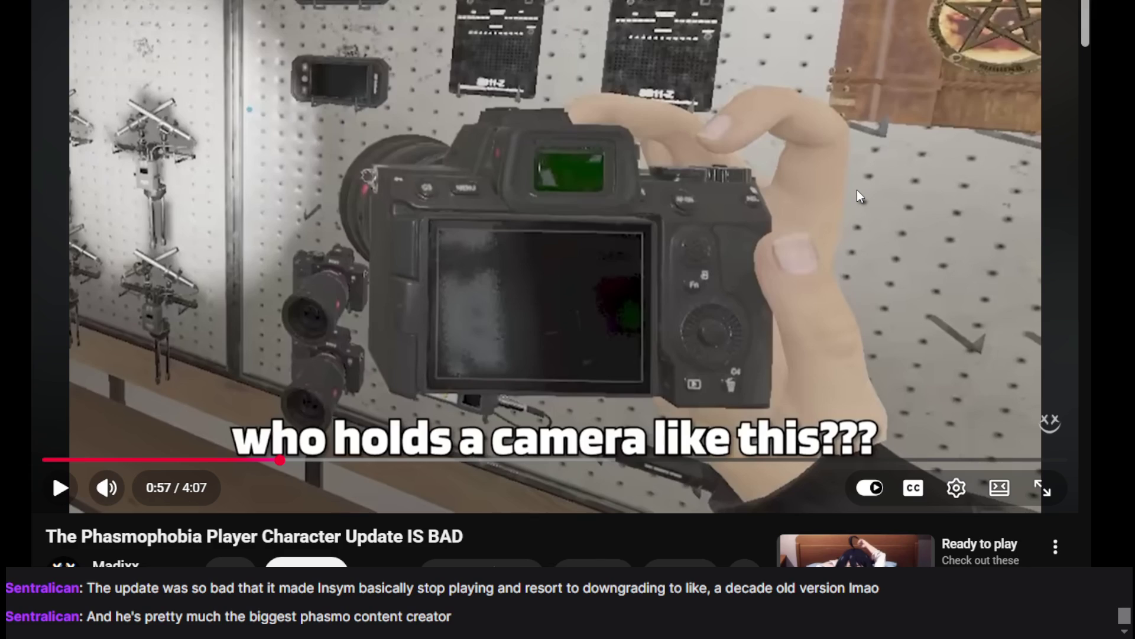
key("space")
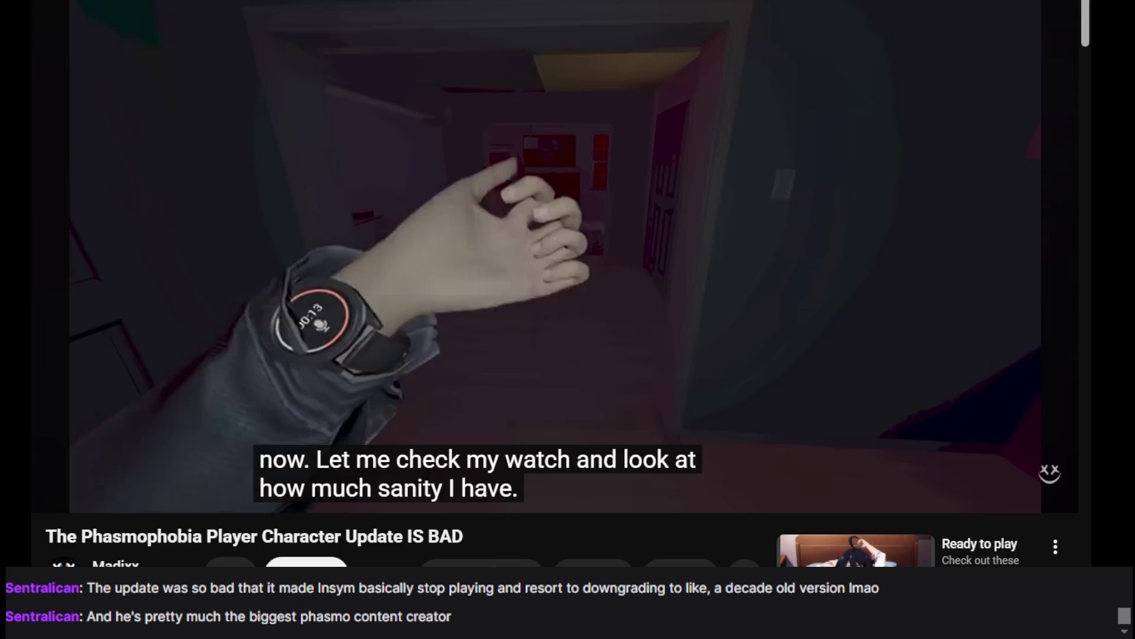
left_click(859, 195)
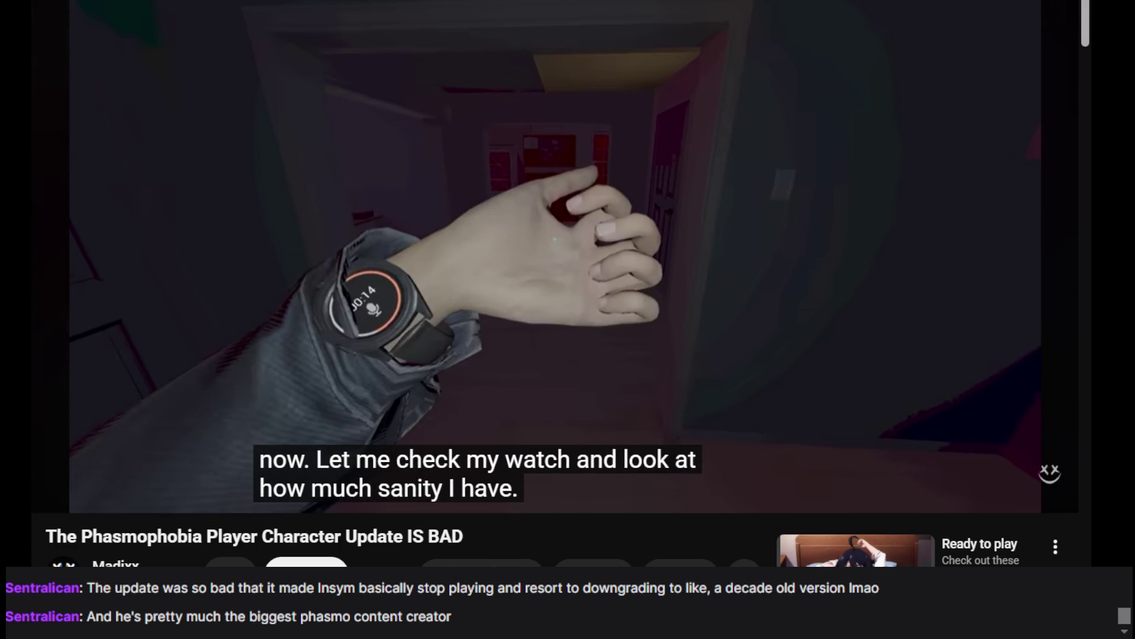
mouse_move(860, 196)
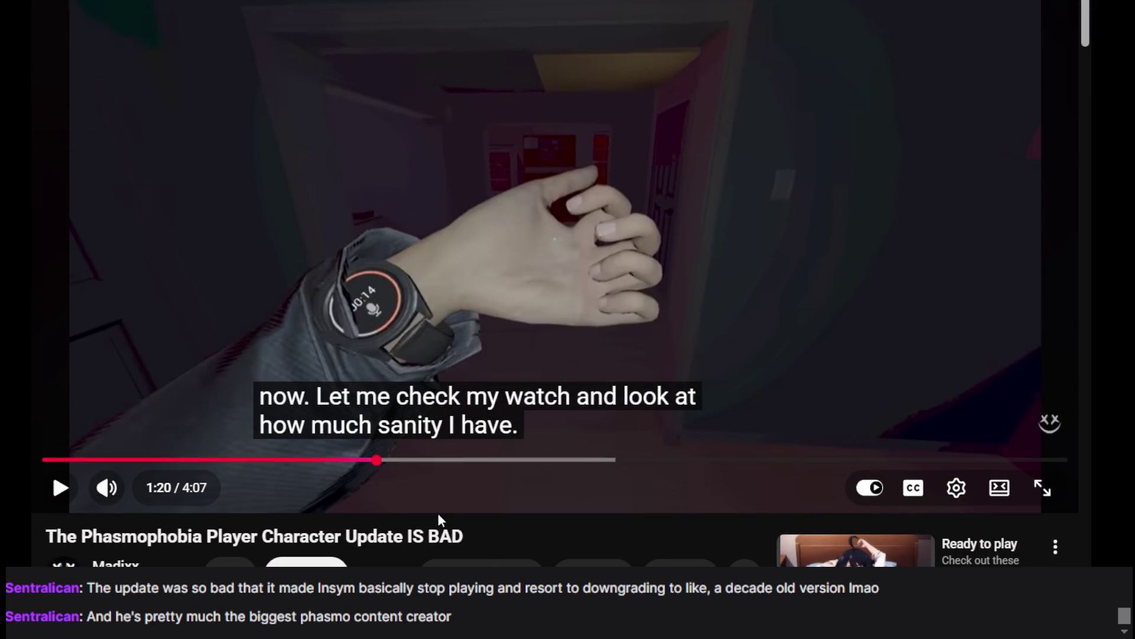
left_click(763, 254)
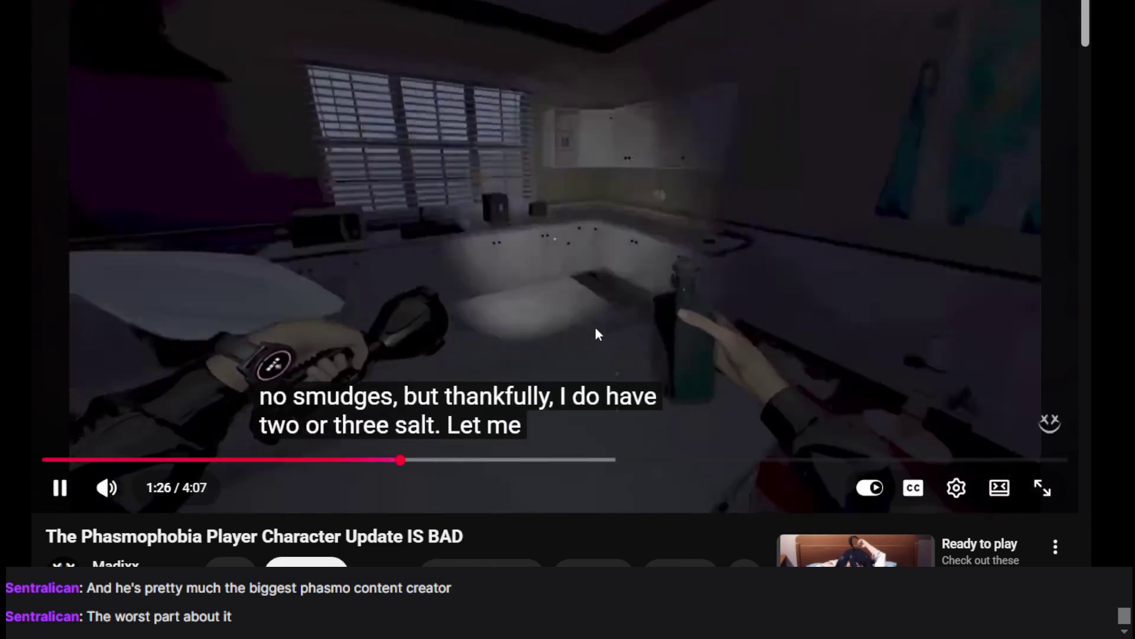
left_click(596, 332)
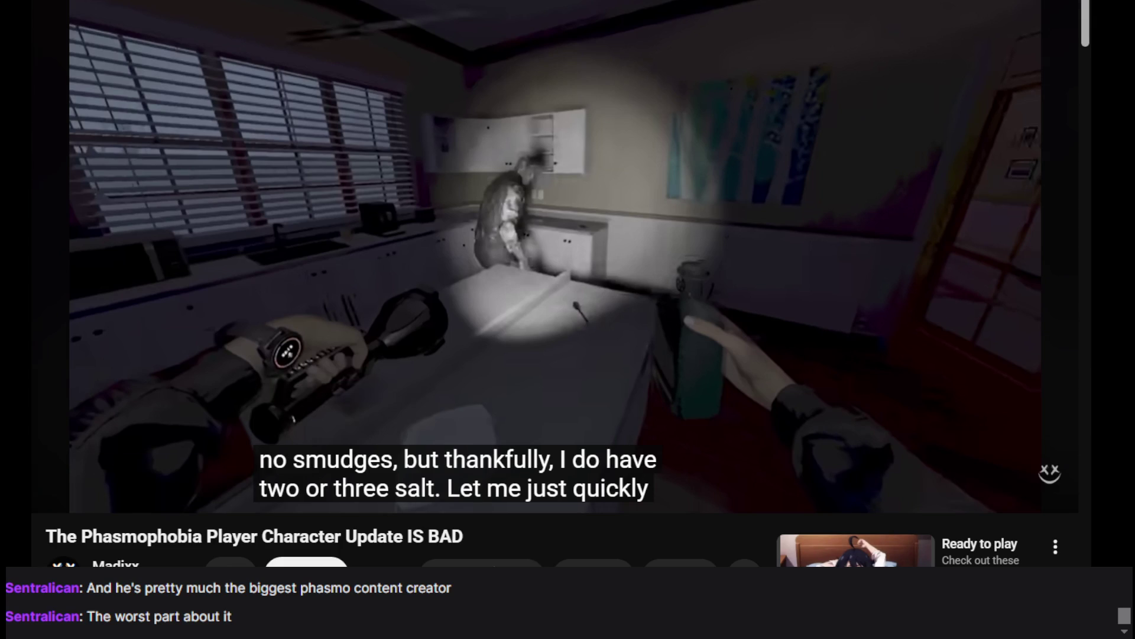
left_click(509, 282)
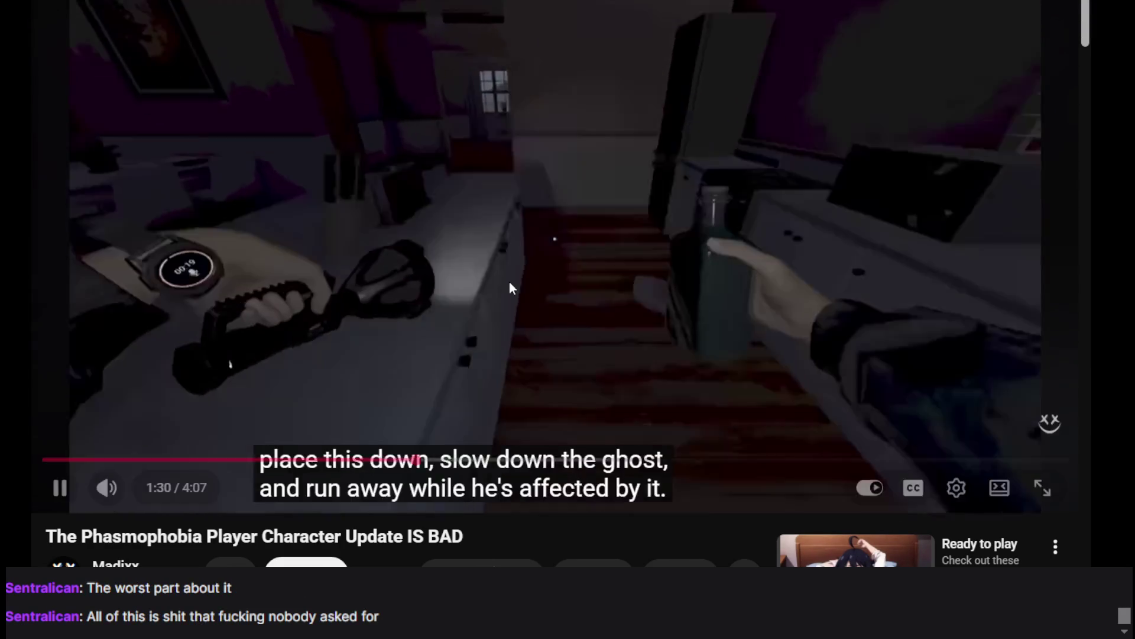
left_click(509, 282)
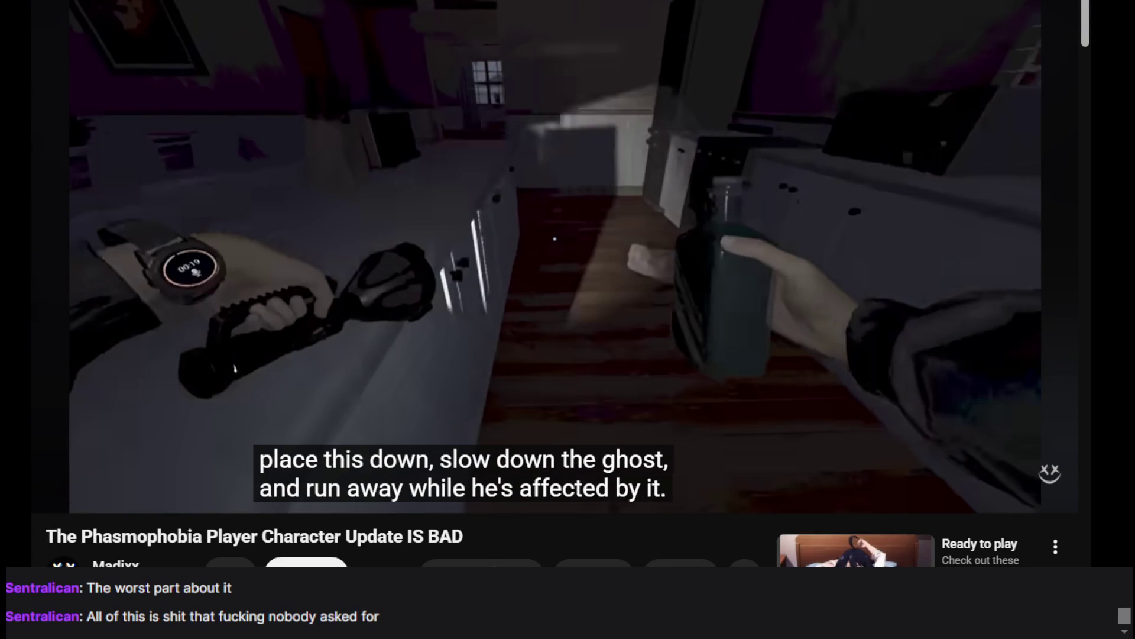
scroll(472, 531, "down", 5)
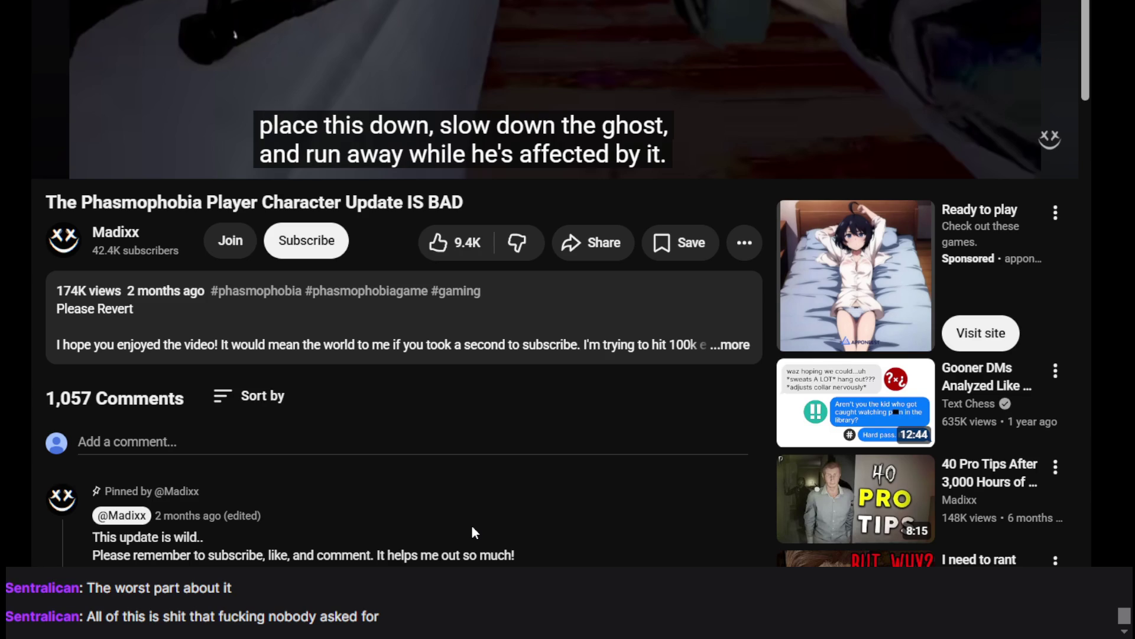
scroll(472, 531, "up", 5)
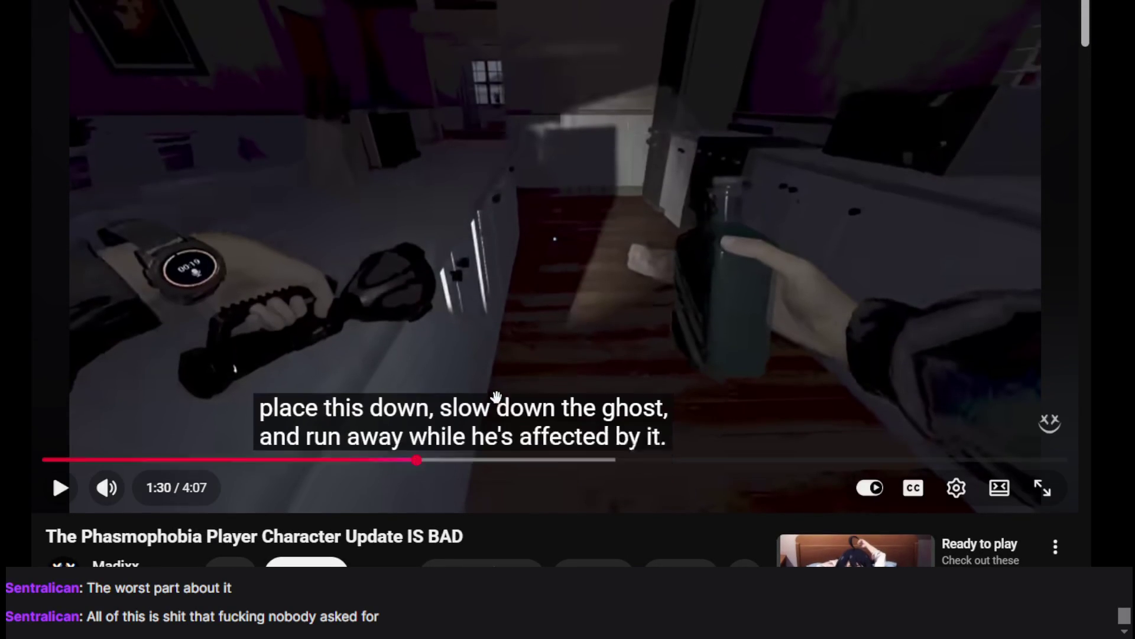
scroll(403, 454, "down", 8)
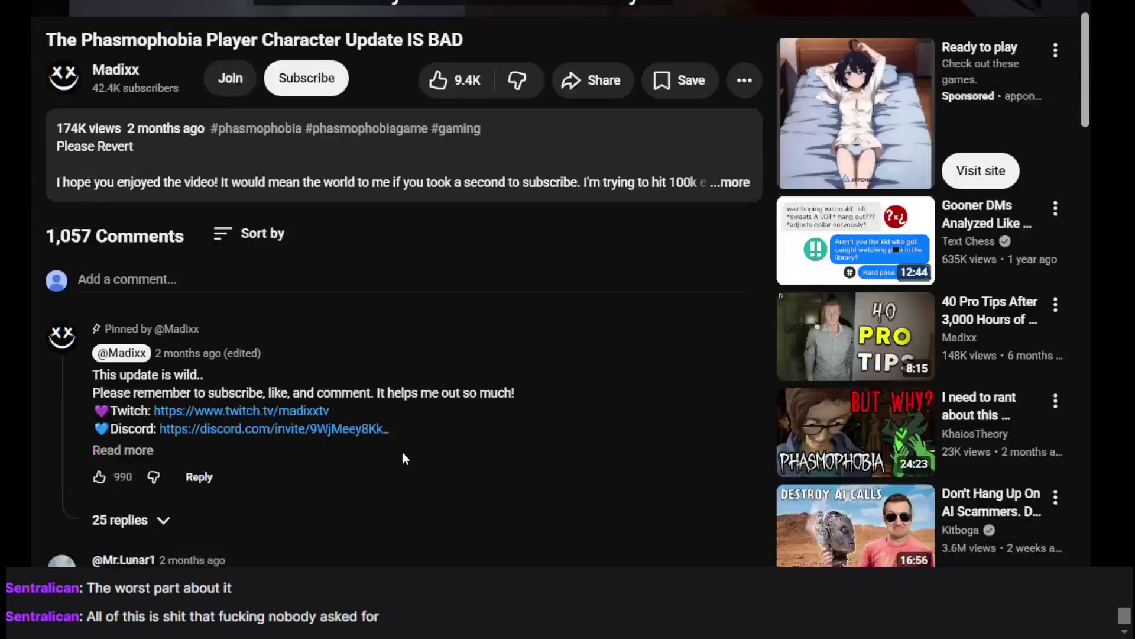
scroll(402, 453, "up", 8)
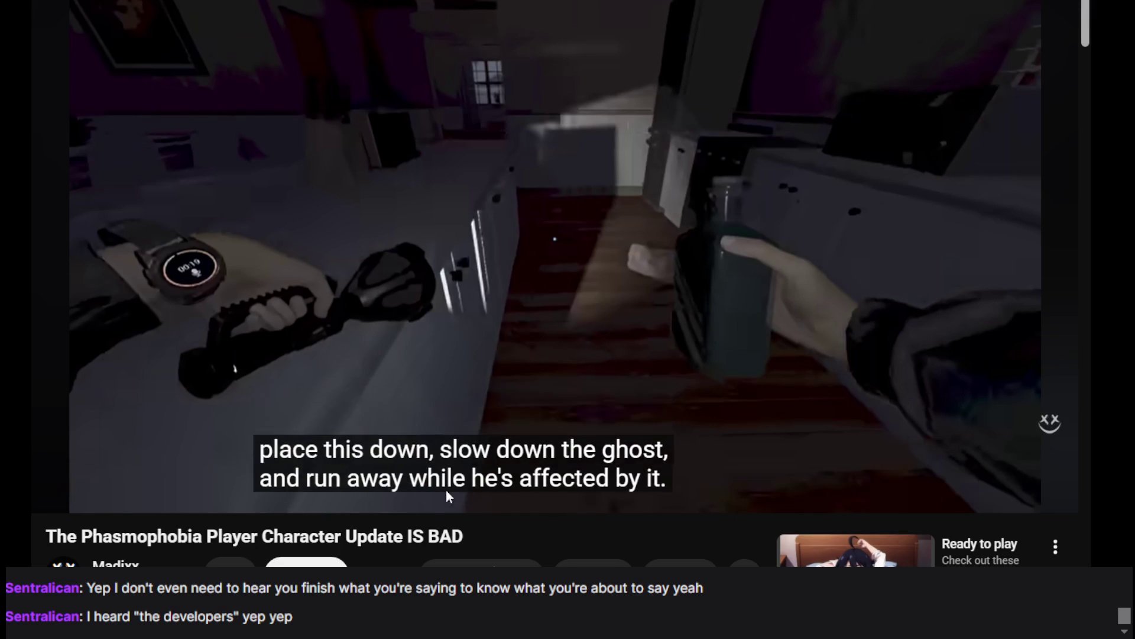
mouse_move(488, 303)
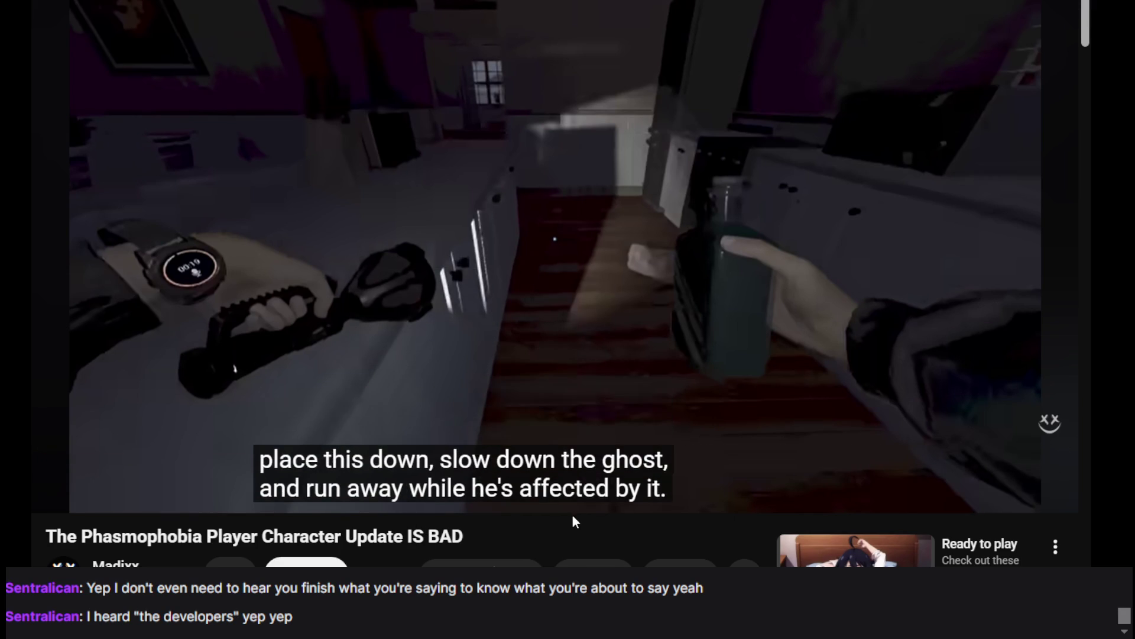
scroll(596, 358, "down", 5)
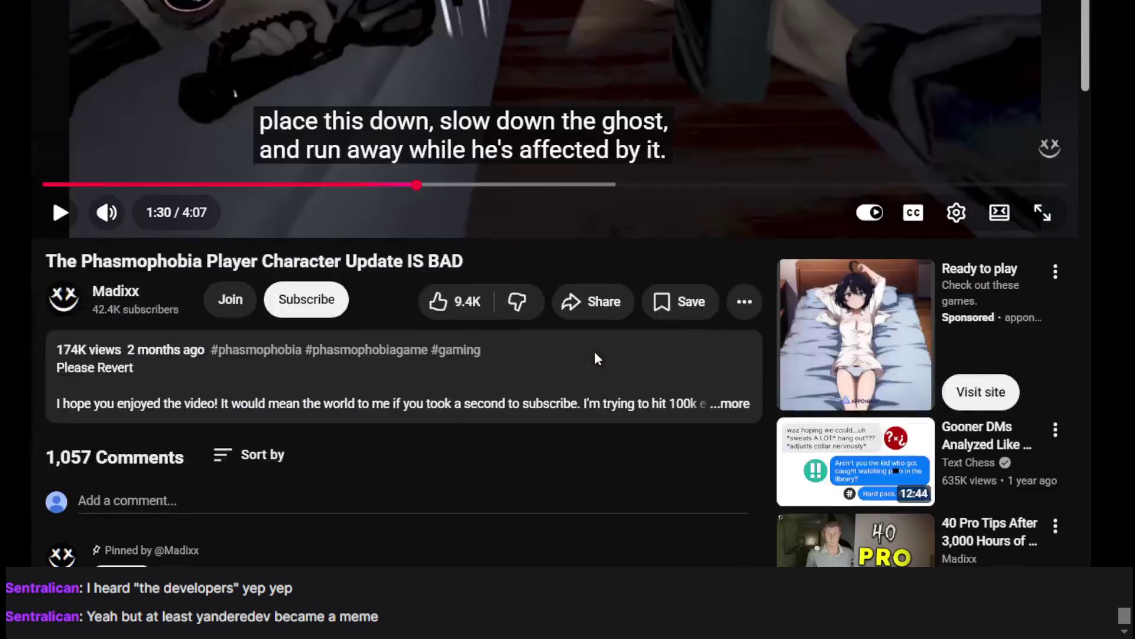
scroll(596, 358, "up", 5)
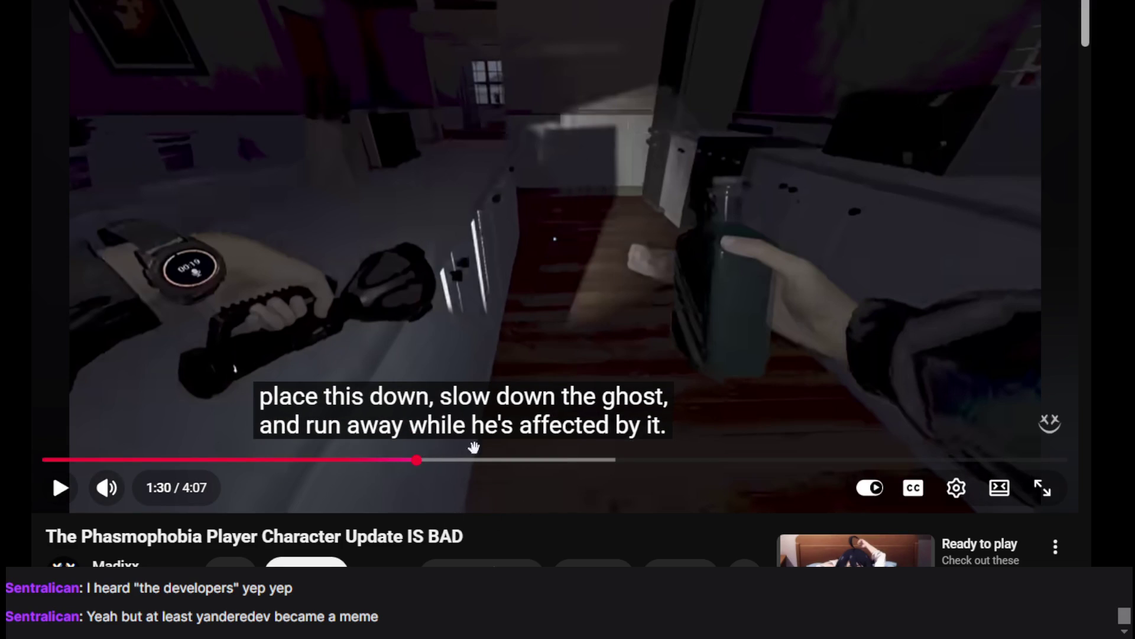
scroll(826, 352, "down", 1)
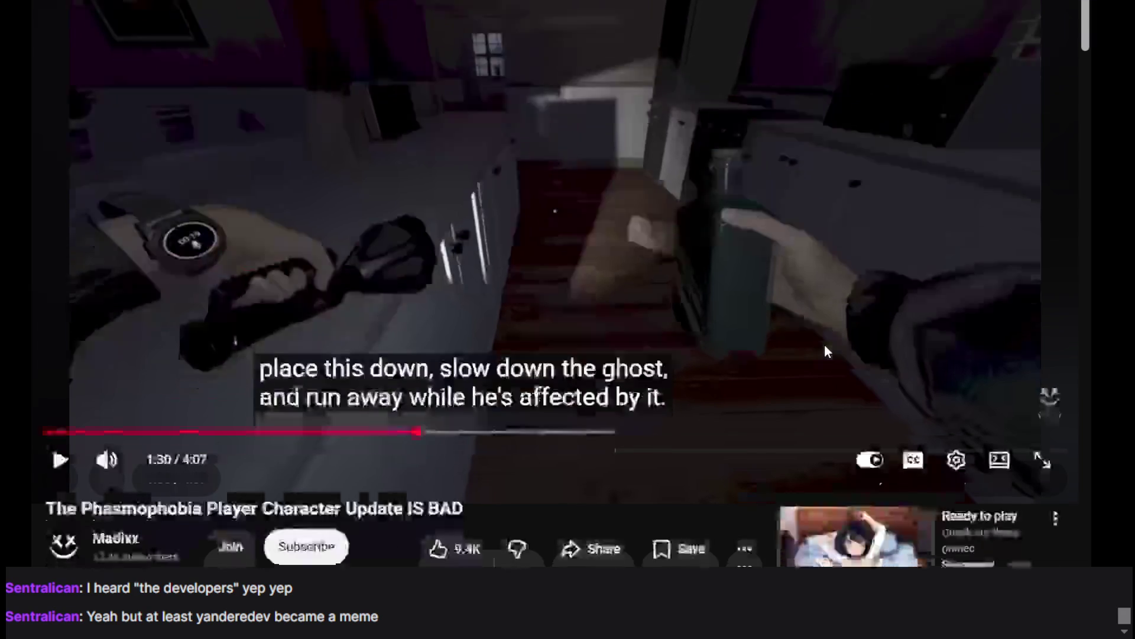
scroll(391, 243, "up", 3)
Step: Resume the Phasmophobia video from 1:30 and let it play past the developer's statement
left_click(536, 266)
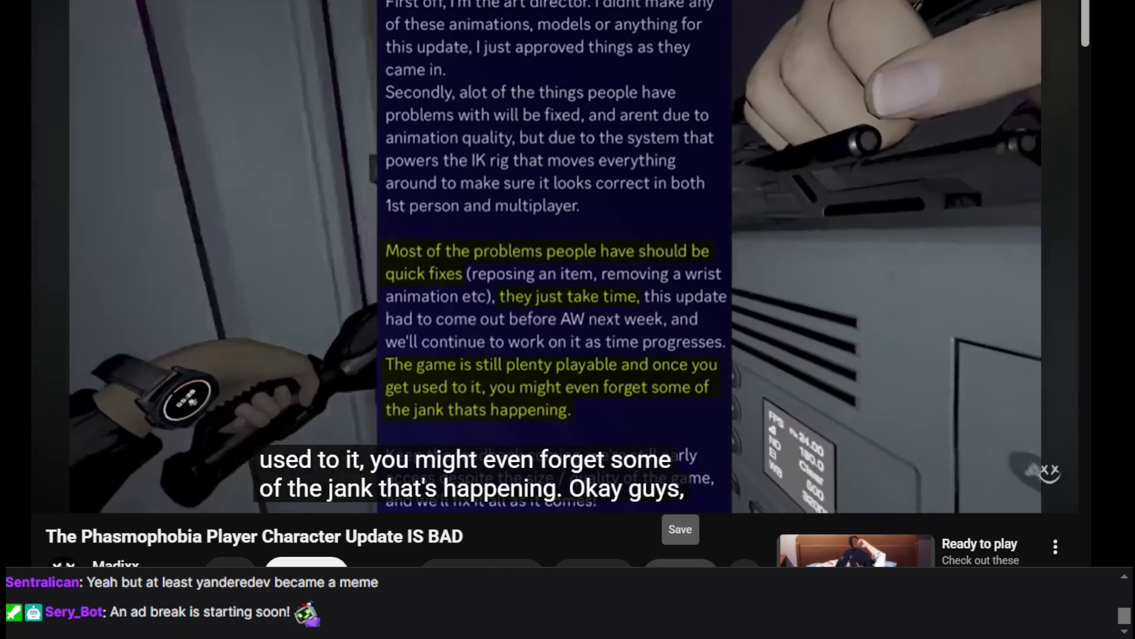
left_click(779, 253)
left_click(774, 316)
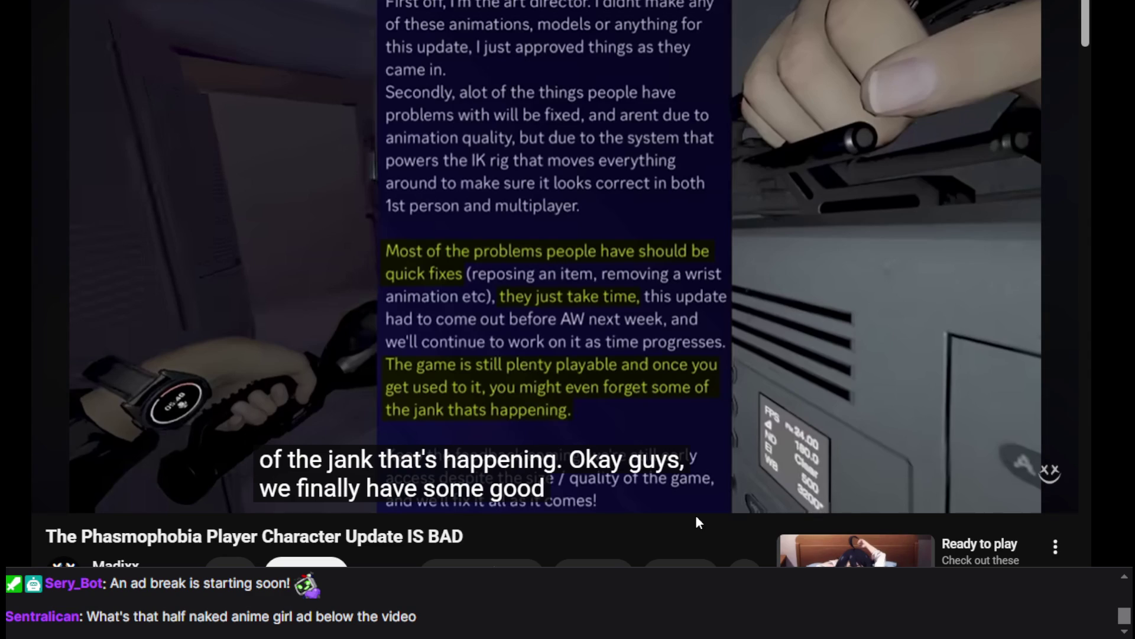
scroll(696, 518, "down", 3)
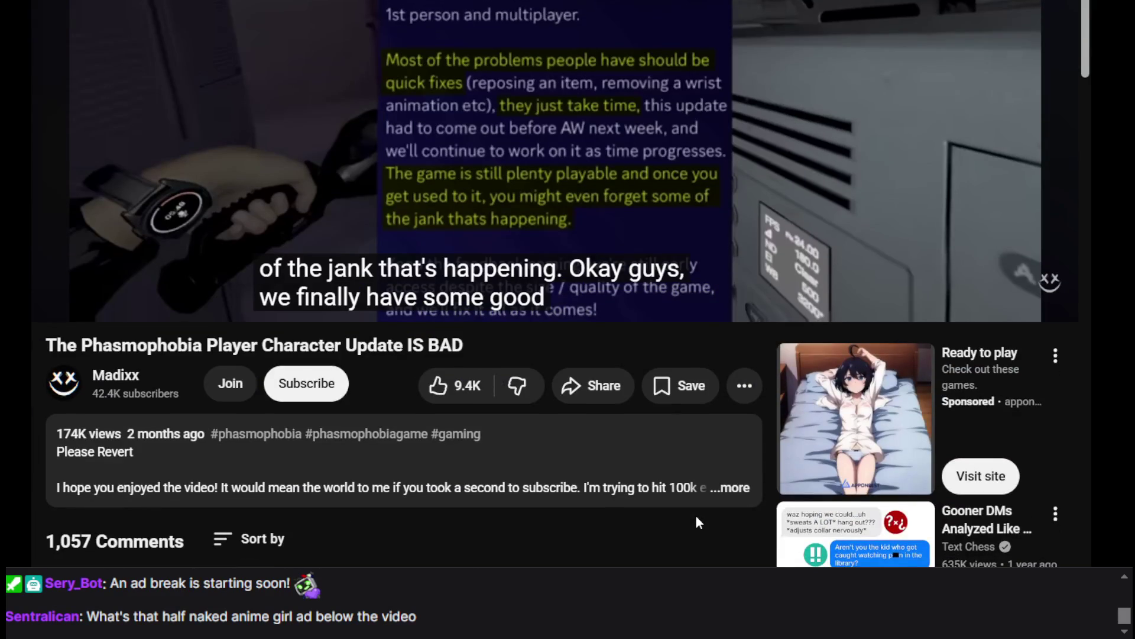
scroll(680, 515, "up", 3)
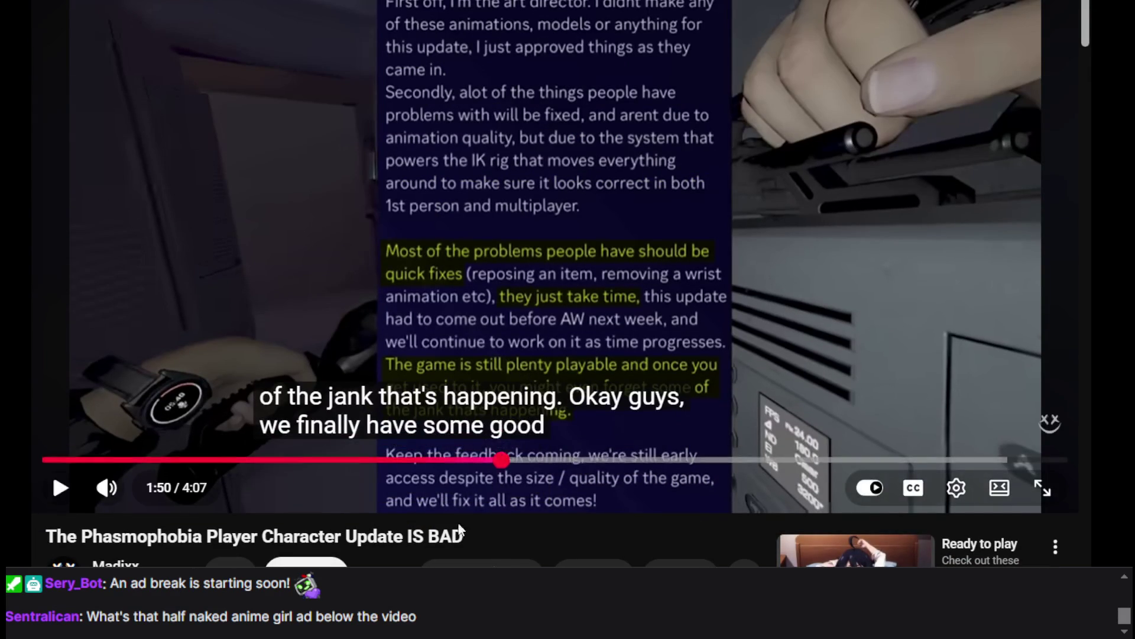
key("space")
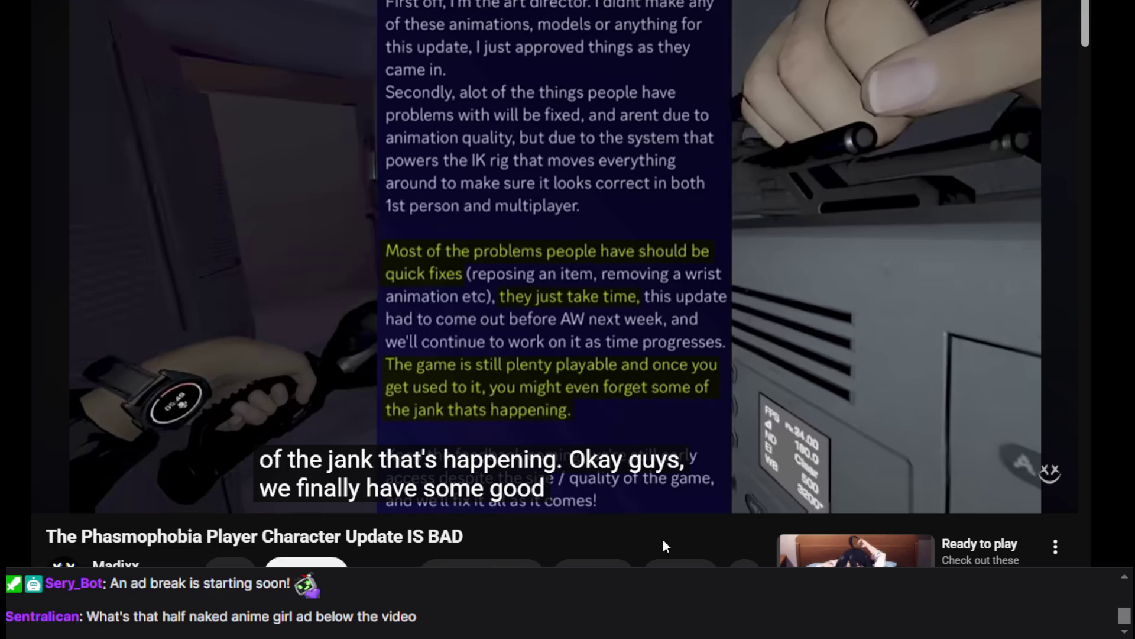
left_click(634, 309)
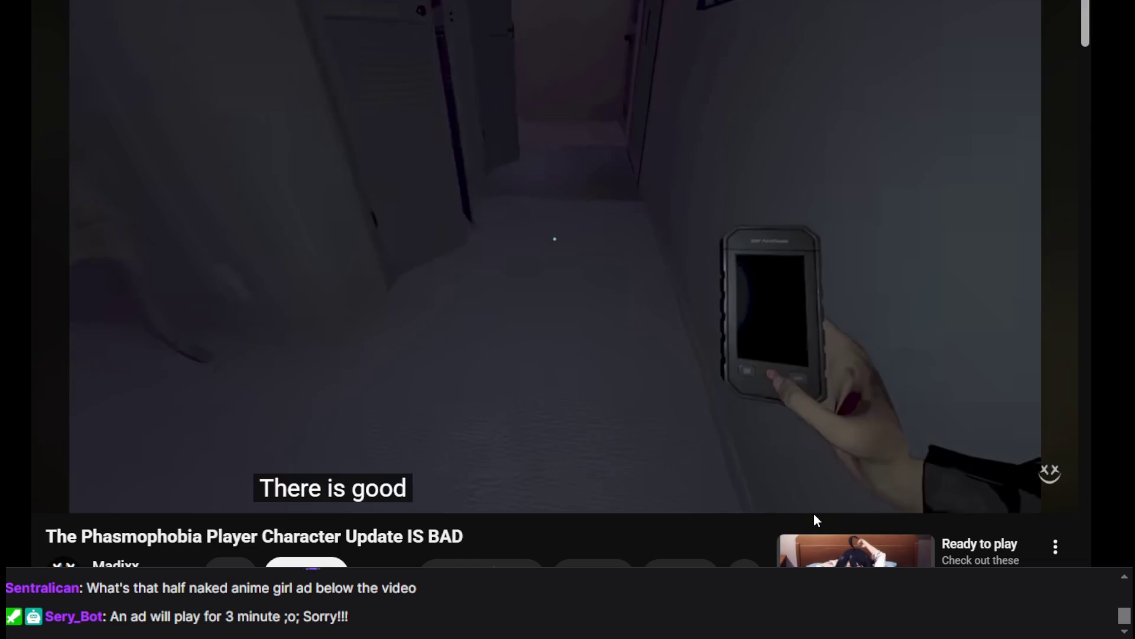
Step: Pause briefly at 2:53, then play on and pause on the Subscribe credits at 3:53
mouse_move(676, 387)
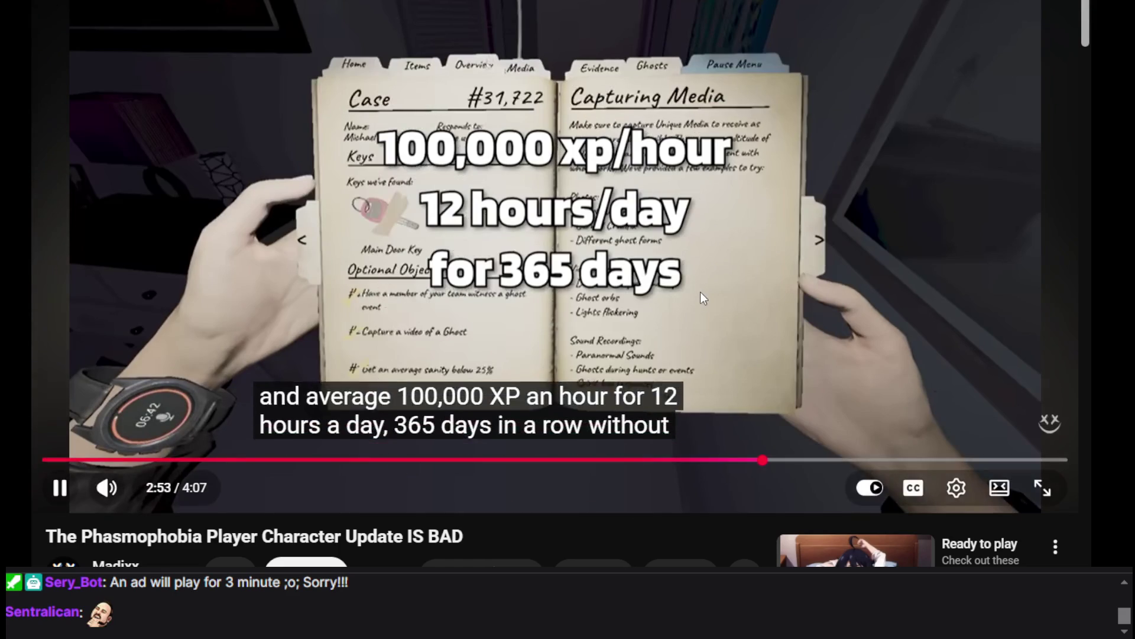
left_click(701, 296)
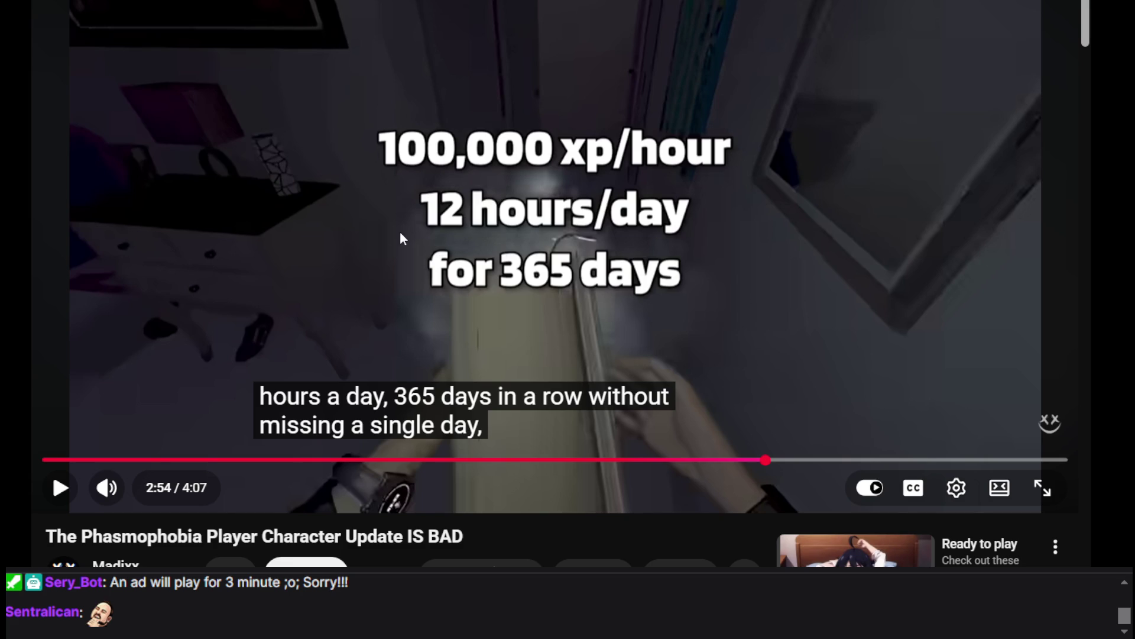
left_click(300, 279)
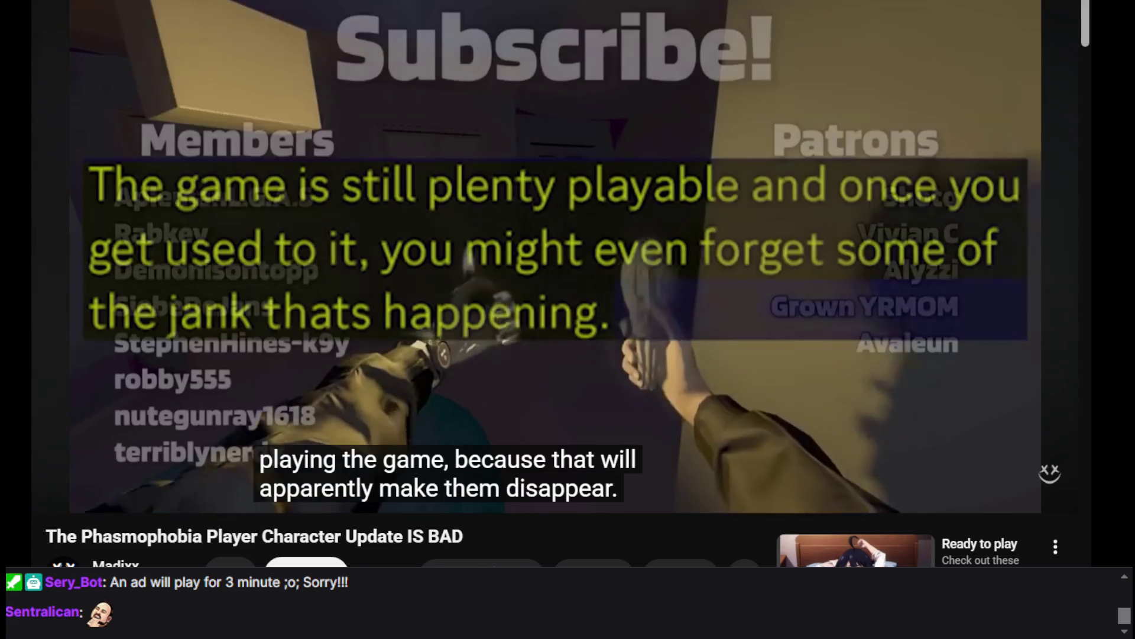
mouse_move(550, 378)
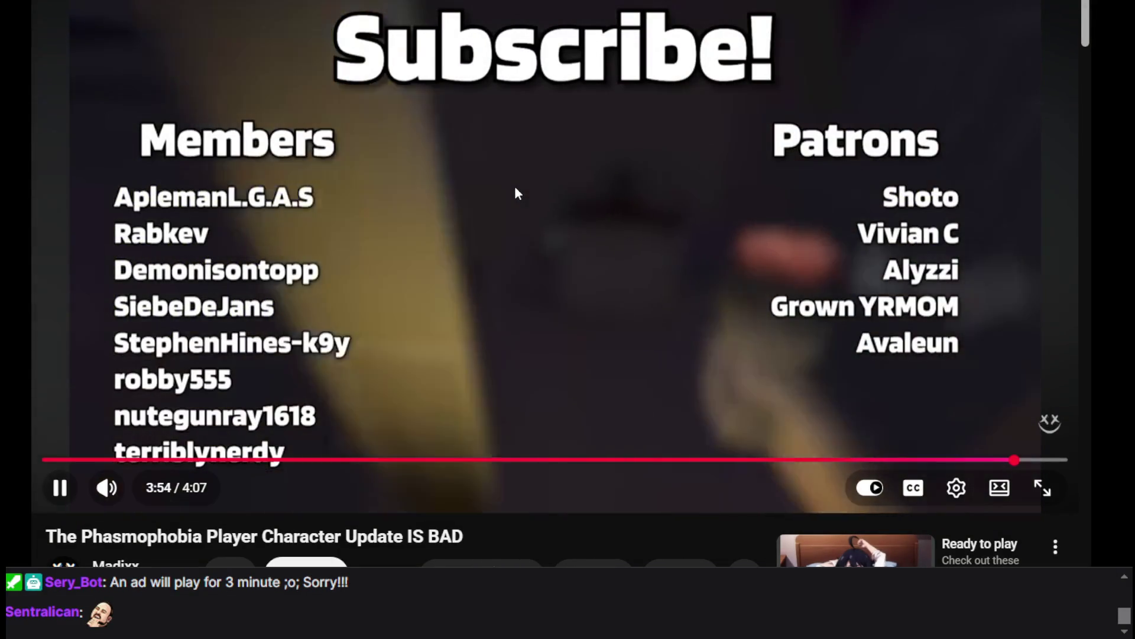
left_click(516, 190)
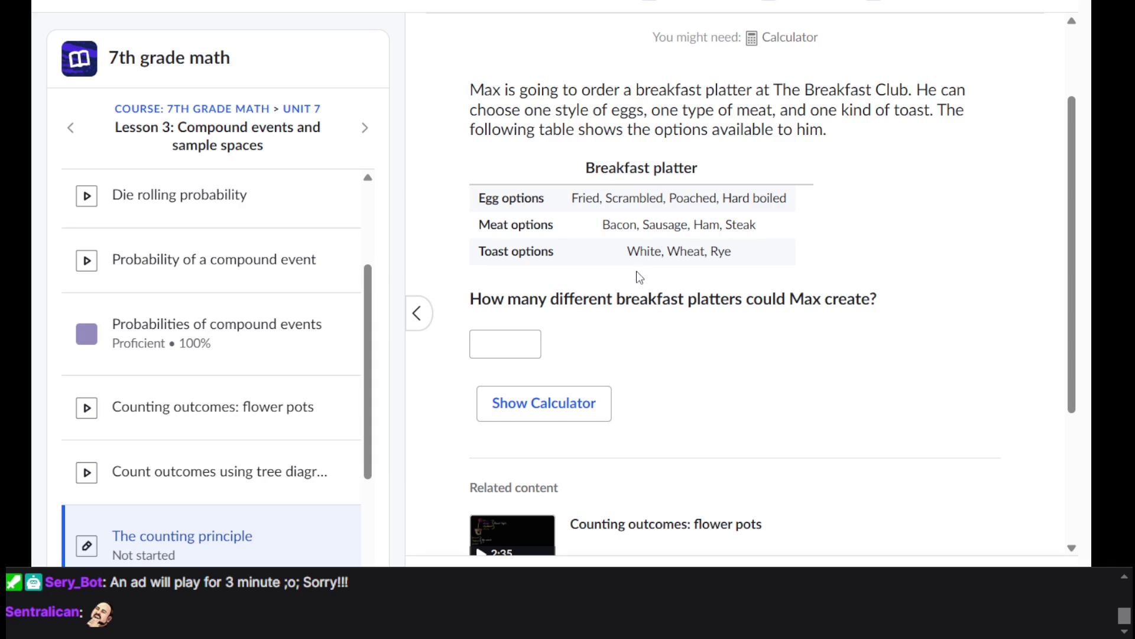
Step: Return to the breakfast-platter question with 4 egg, 4 meat and 3 toast options
triple_click(636, 271)
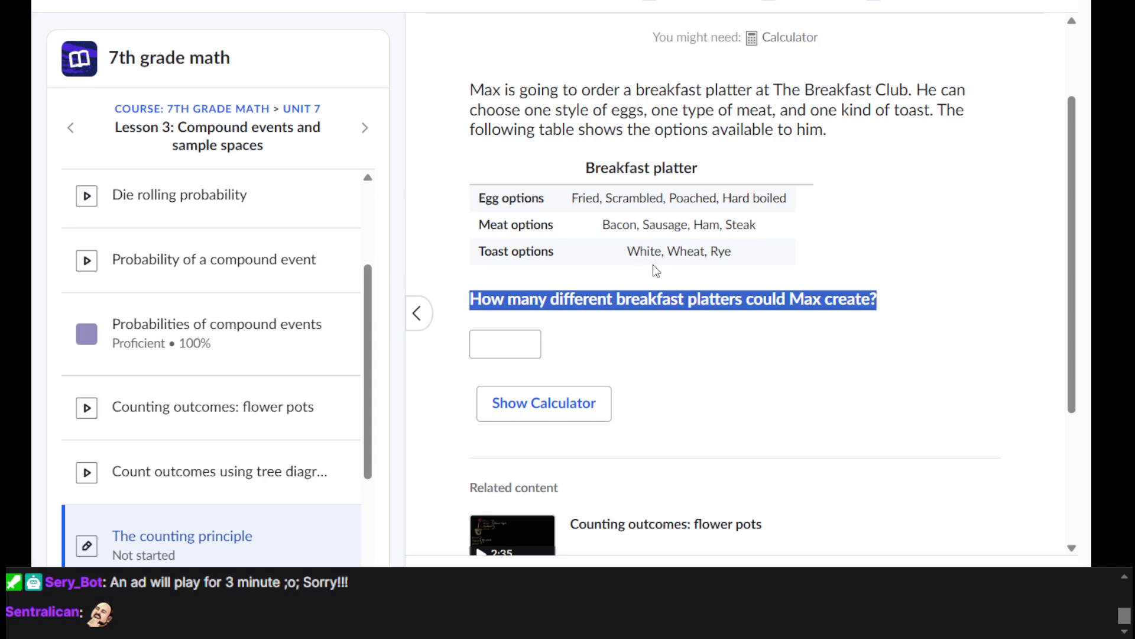
triple_click(710, 257)
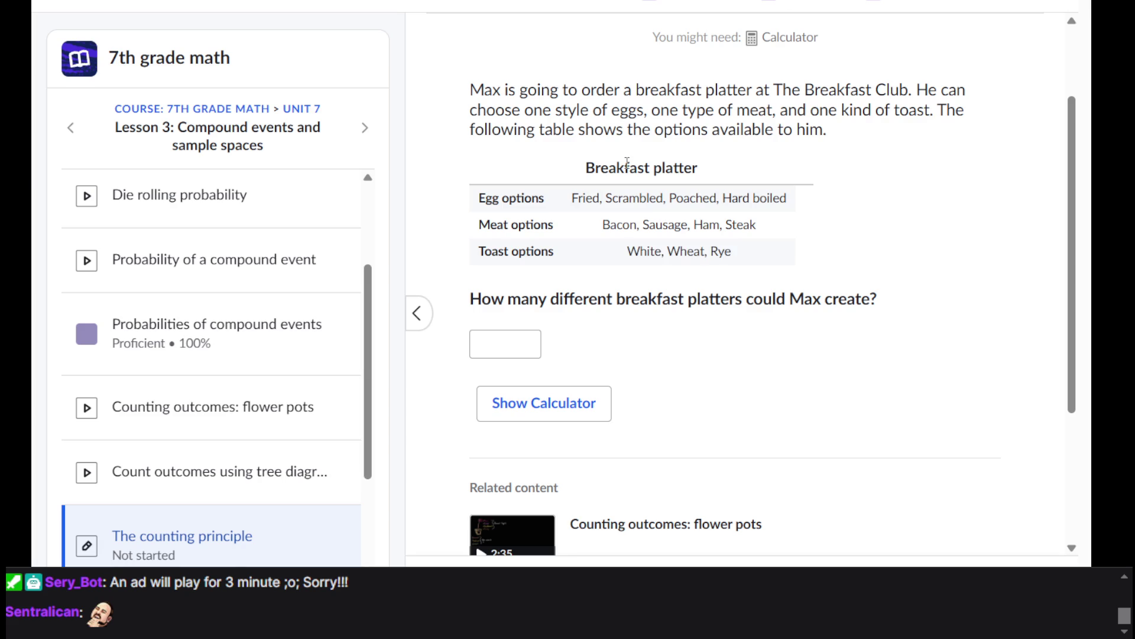
scroll(627, 165, "down", 3)
scroll(627, 166, "up", 5)
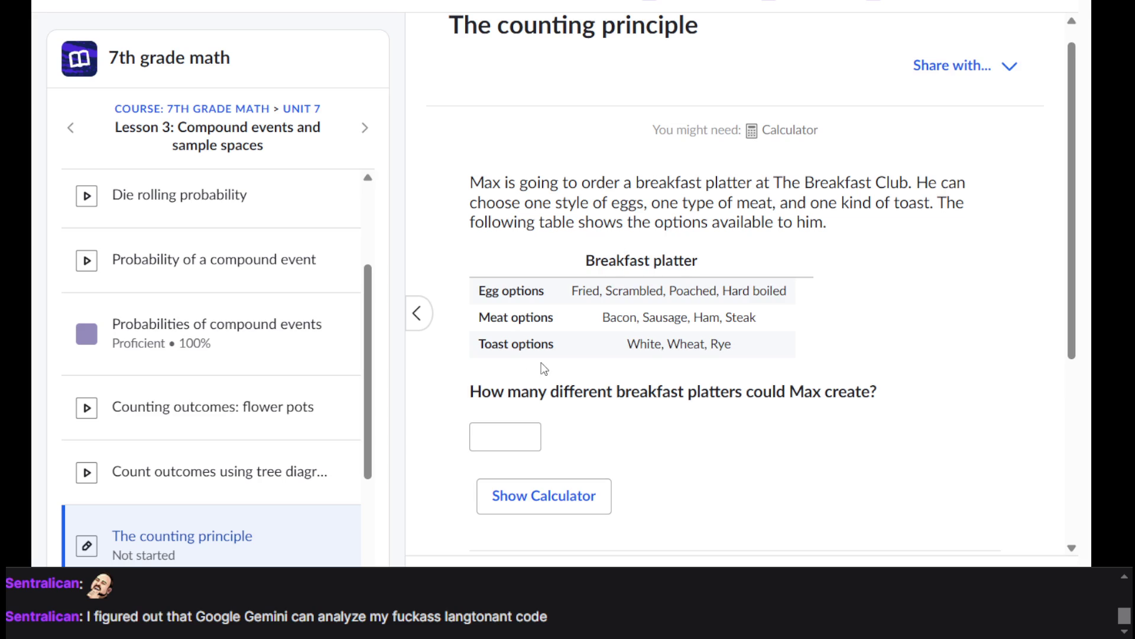
scroll(512, 414, "down", 2)
triple_click(600, 248)
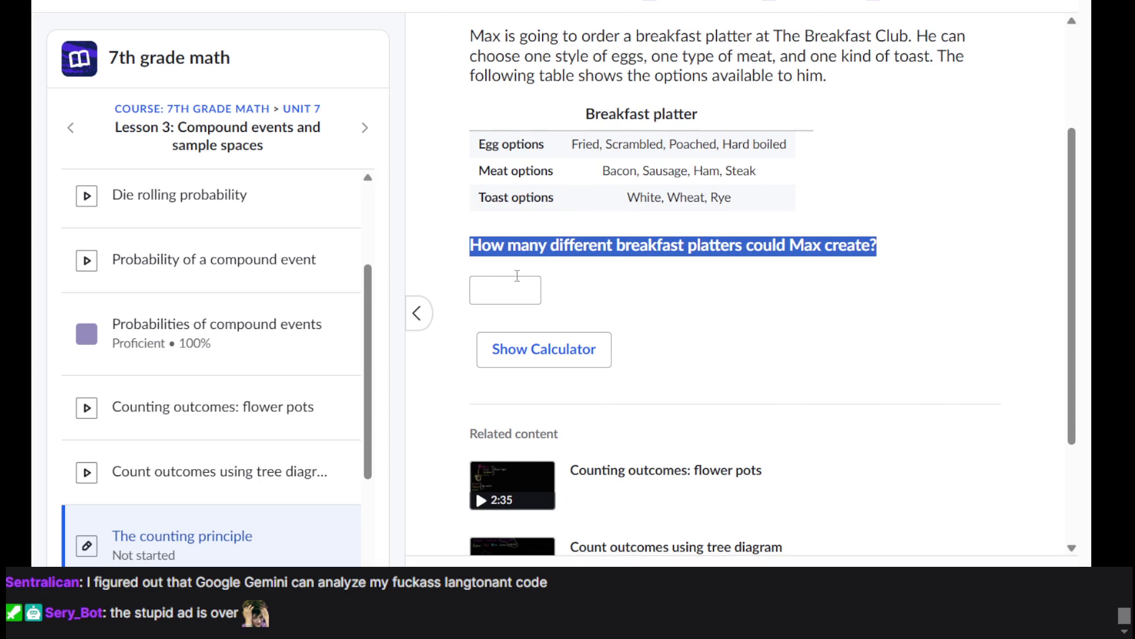
left_click(550, 263)
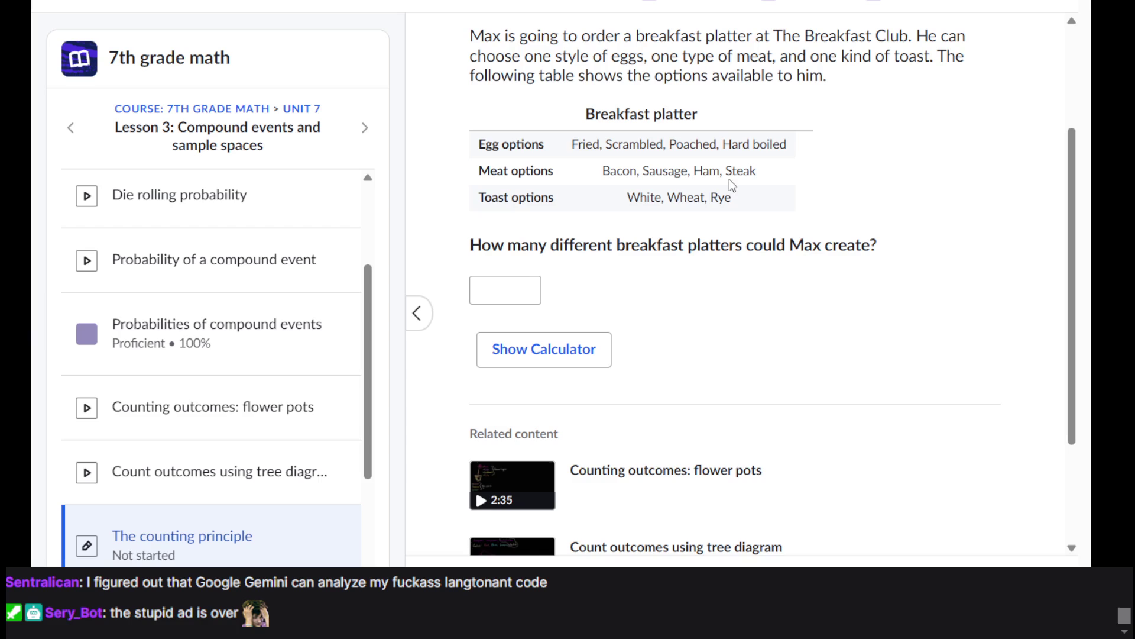
Step: Compute 16 × 3 on the on-page calculator
left_click(571, 368)
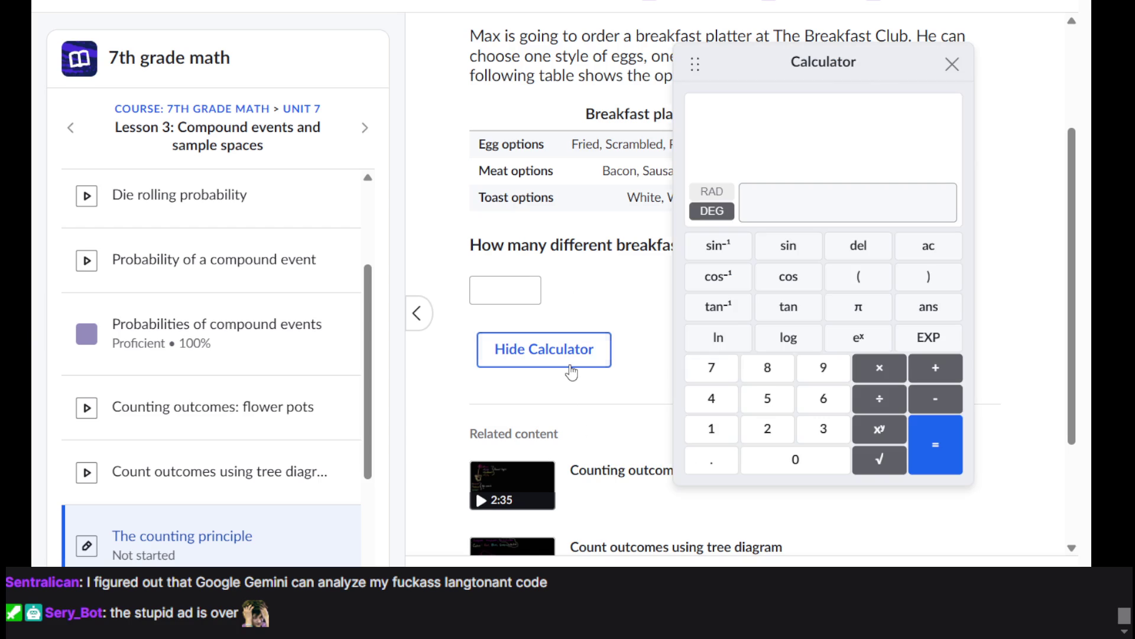
left_click(712, 428)
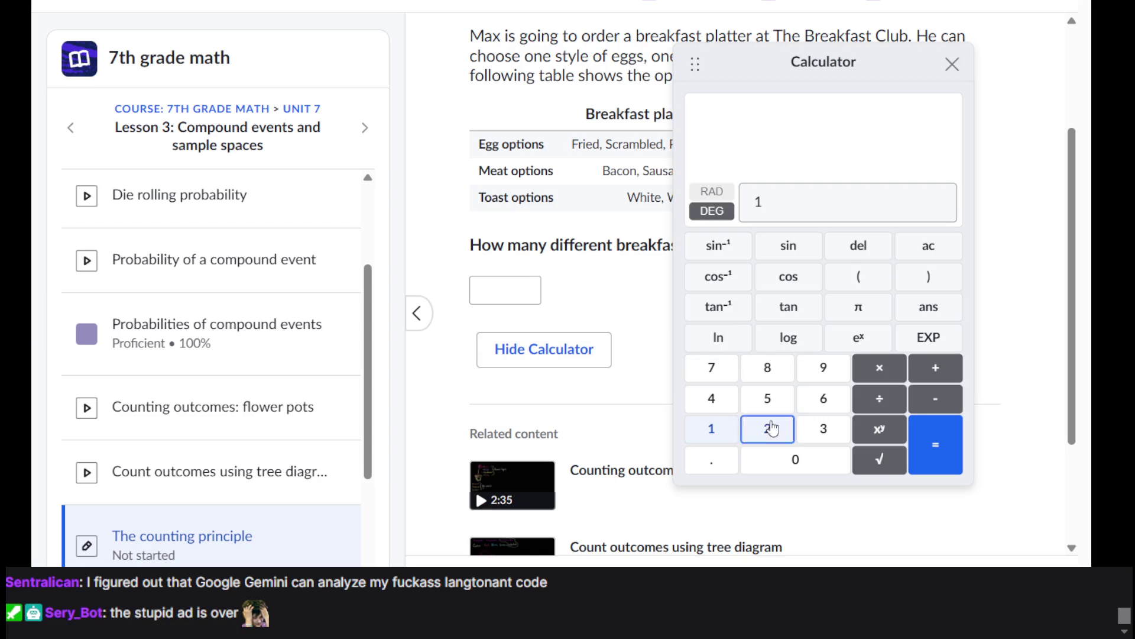
left_click(834, 408)
left_click(880, 368)
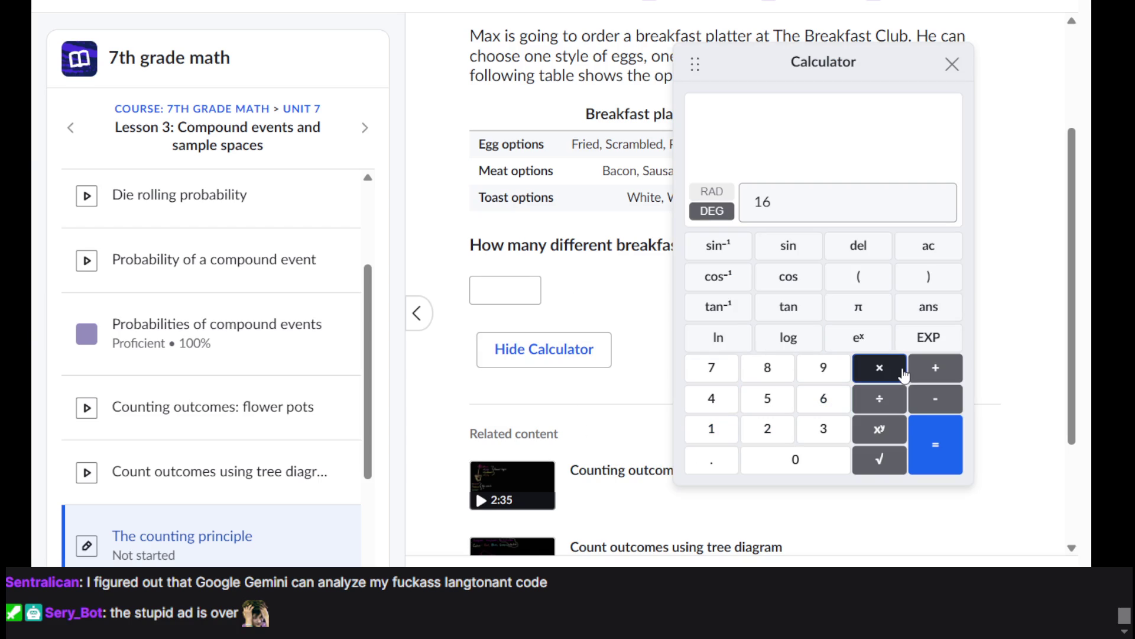
left_click(834, 435)
left_click(929, 445)
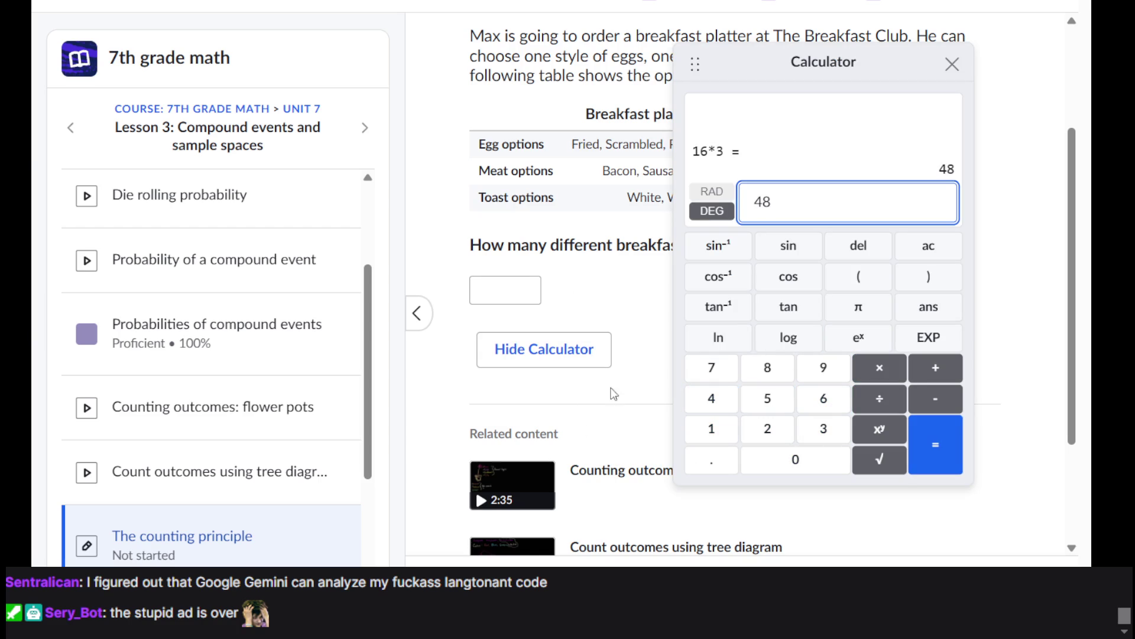
Step: Enter 48 as the breakfast-platter answer, check it, and continue to the next question
left_click(502, 298)
type("48")
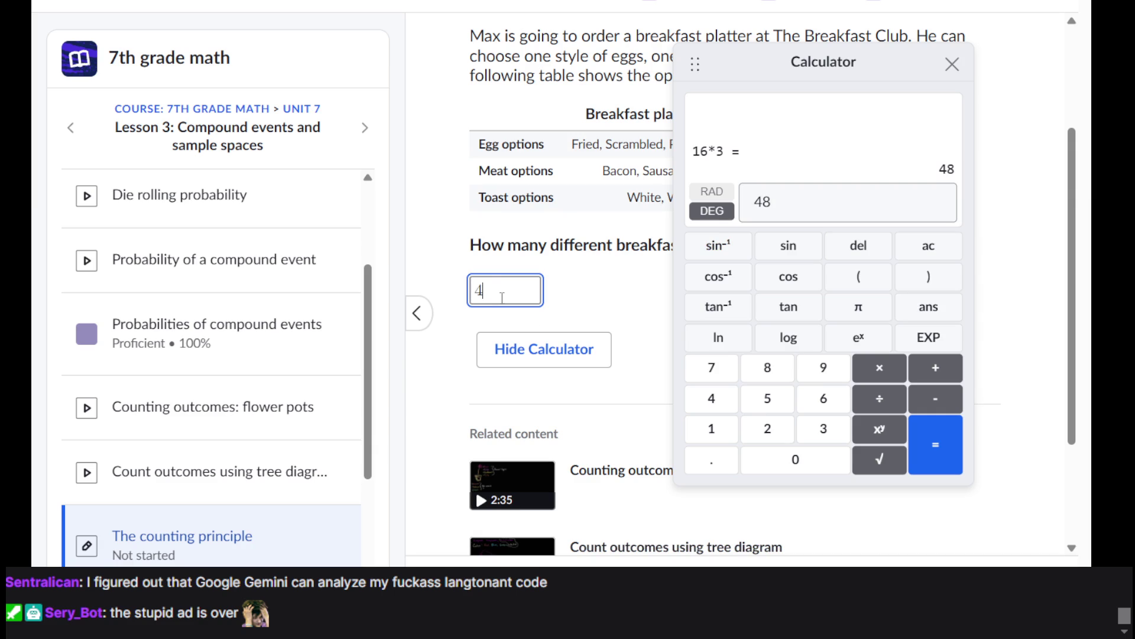
key("Return")
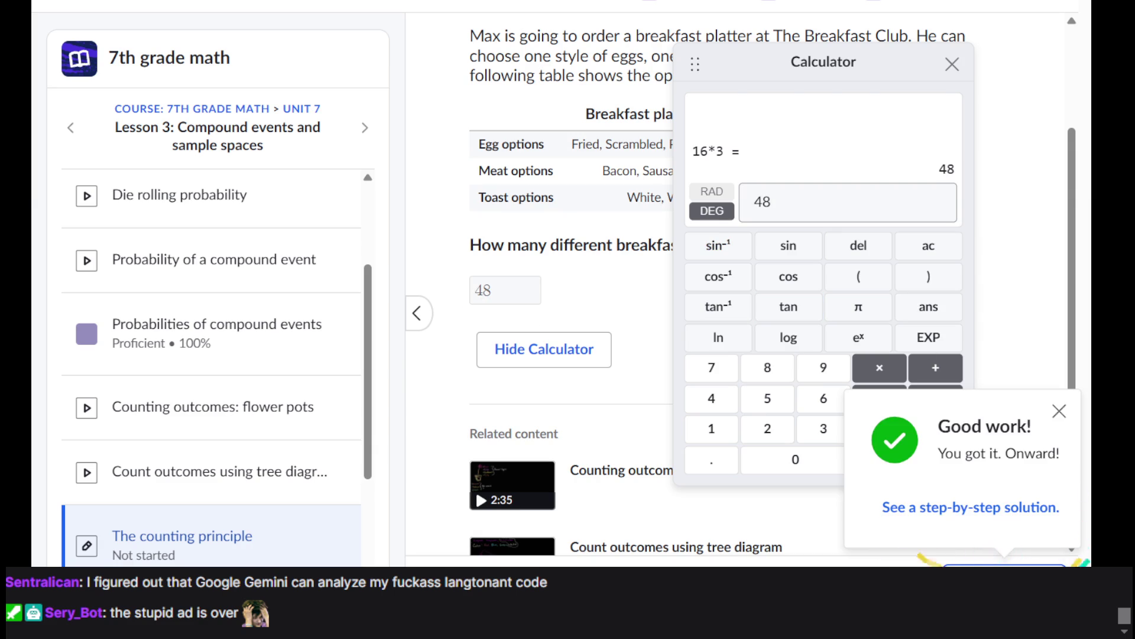
key("Return")
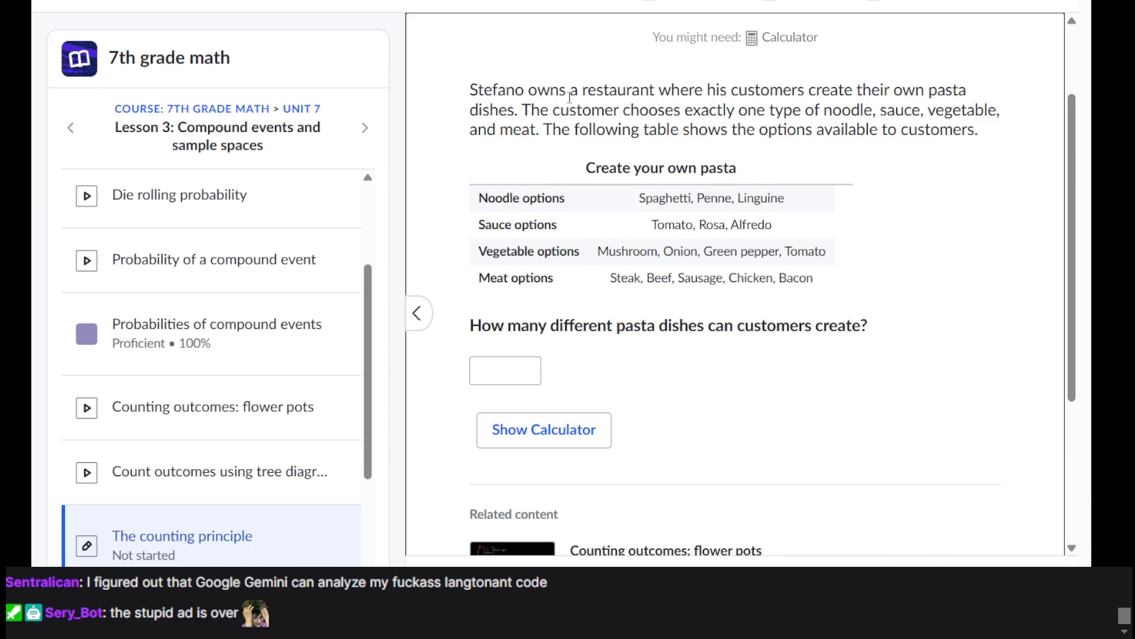
Step: Review the pasta-dishes question and dismiss the don't-give-up dialog
scroll(569, 97, "up", 1)
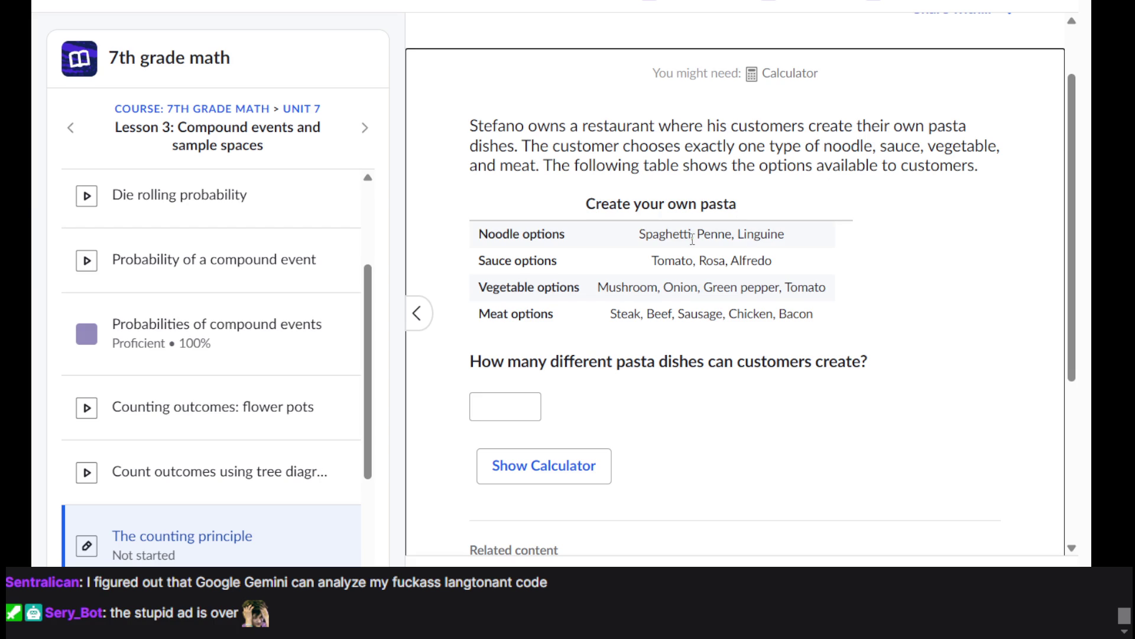
scroll(692, 241, "down", 1)
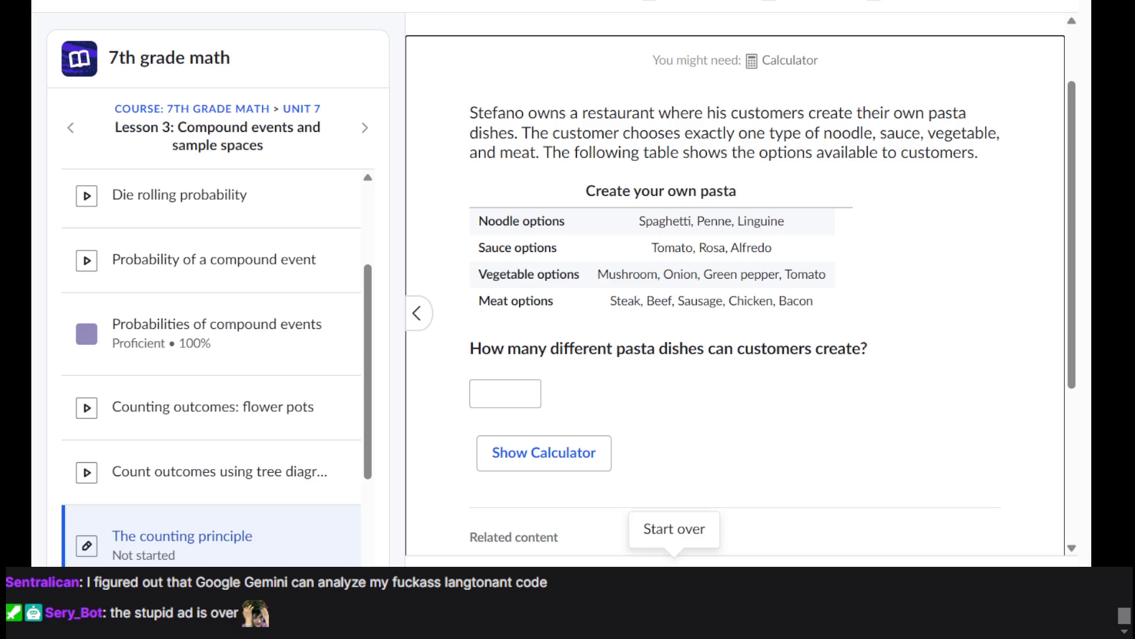
left_click(674, 565)
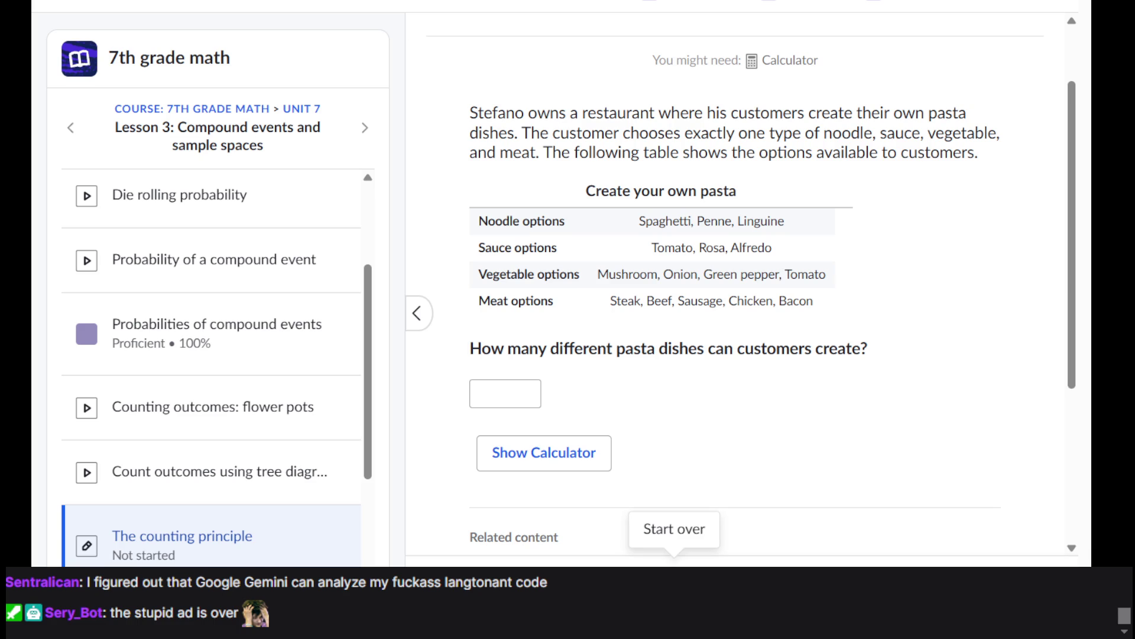
left_click(766, 187)
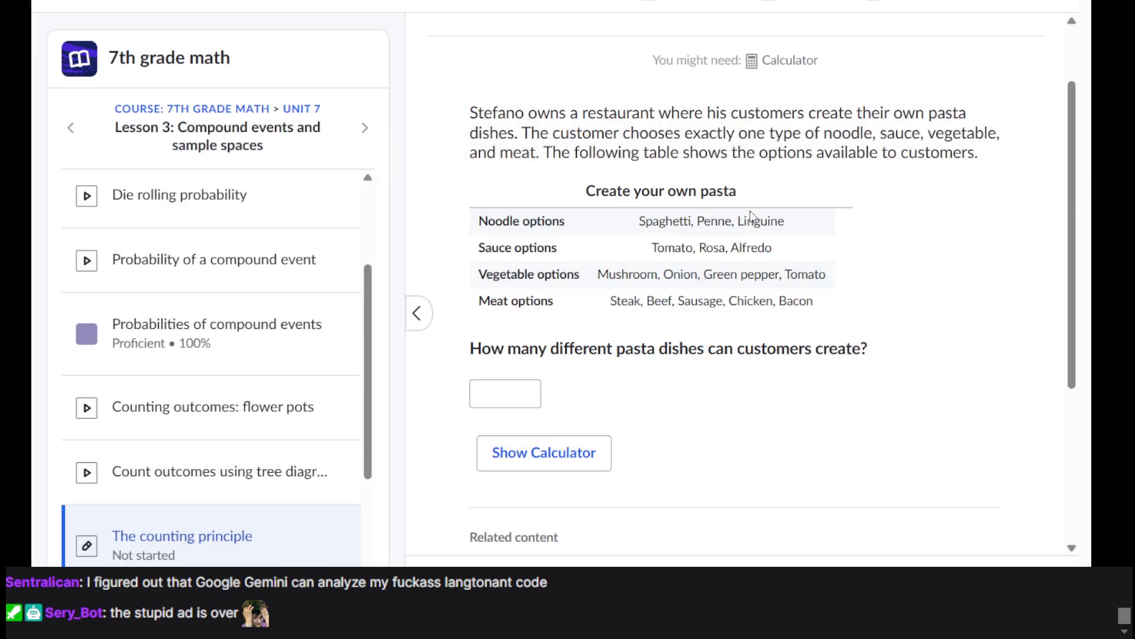
Step: Compute 36 × 5 on the on-page calculator, then close it
left_click(582, 455)
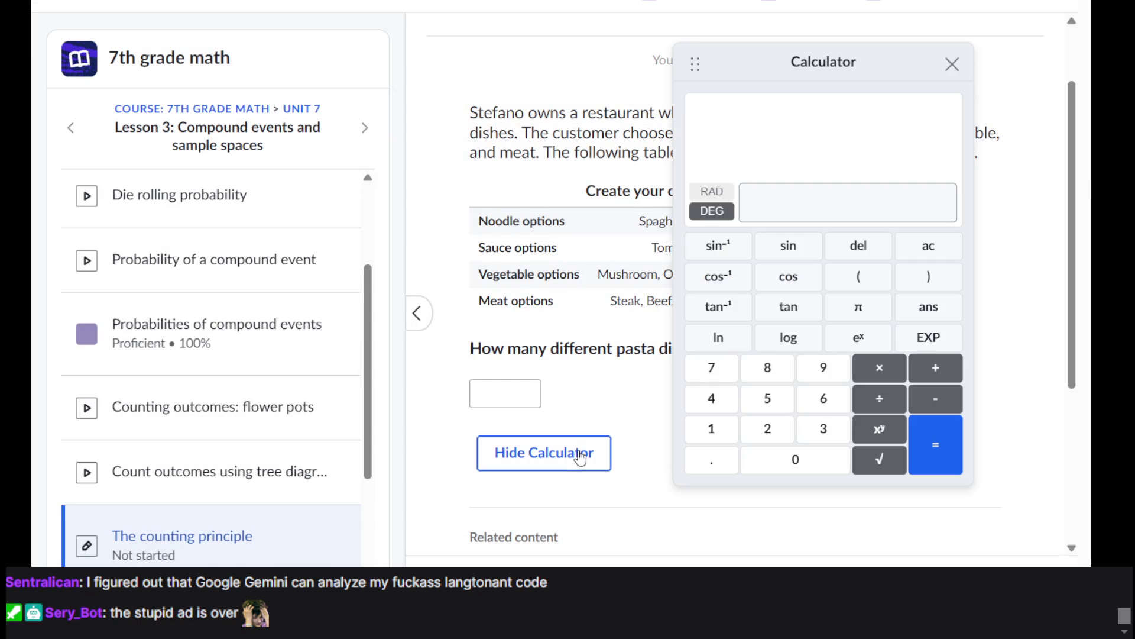
left_click(828, 427)
left_click(834, 405)
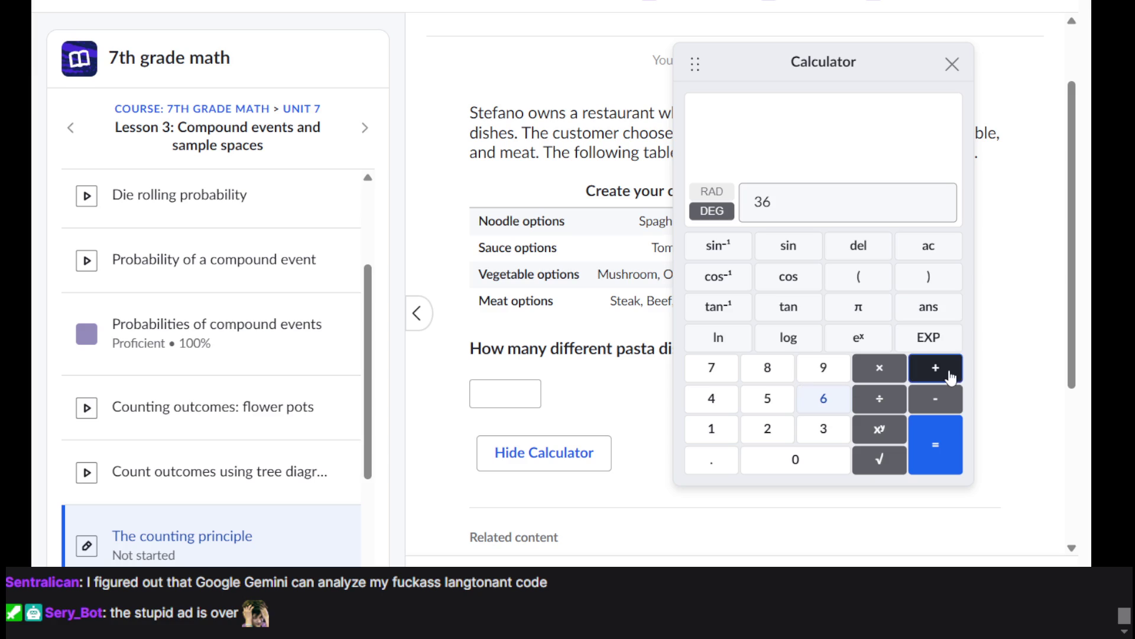
left_click(881, 372)
left_click(767, 408)
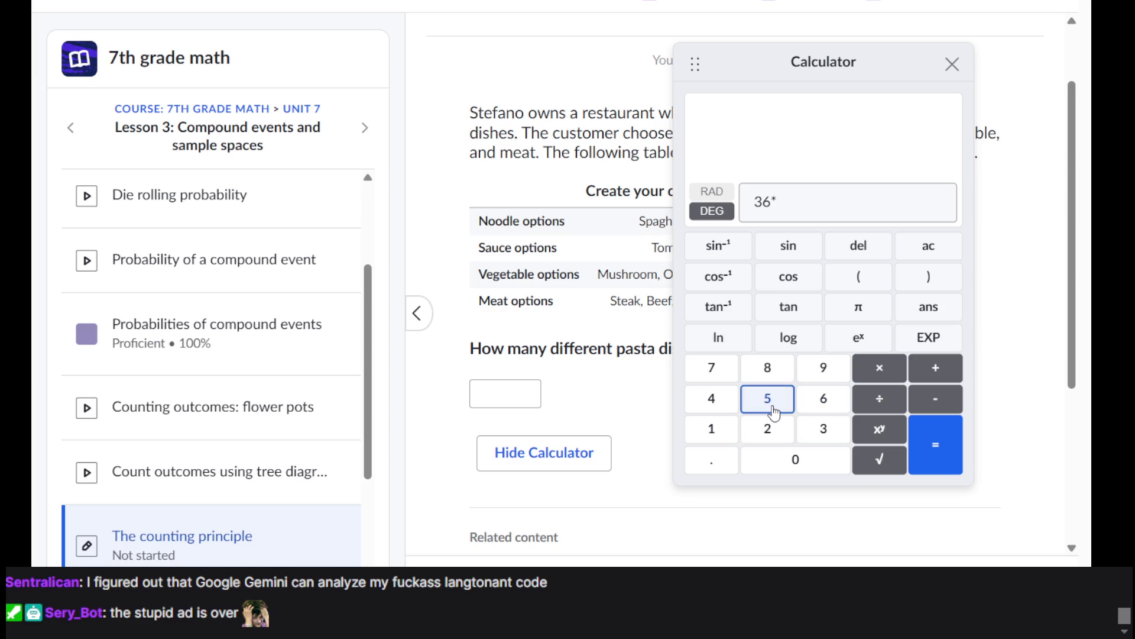
left_click(926, 456)
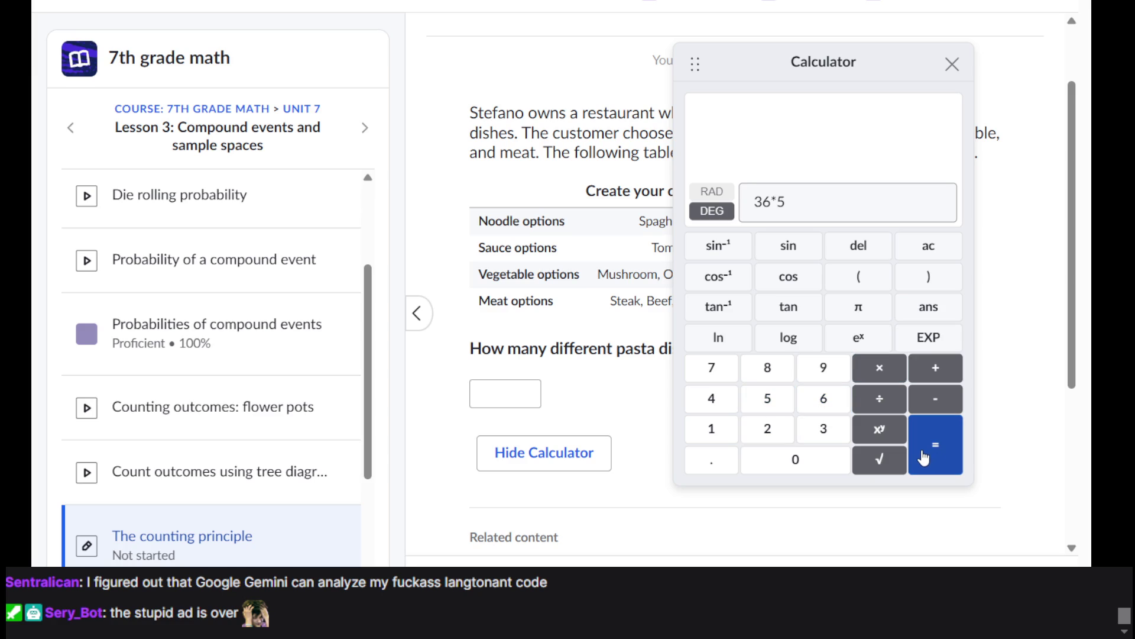
left_click(953, 64)
Step: Enter 180 as the pasta-dishes answer, check it, and finish with 4/4 correct
left_click(495, 401)
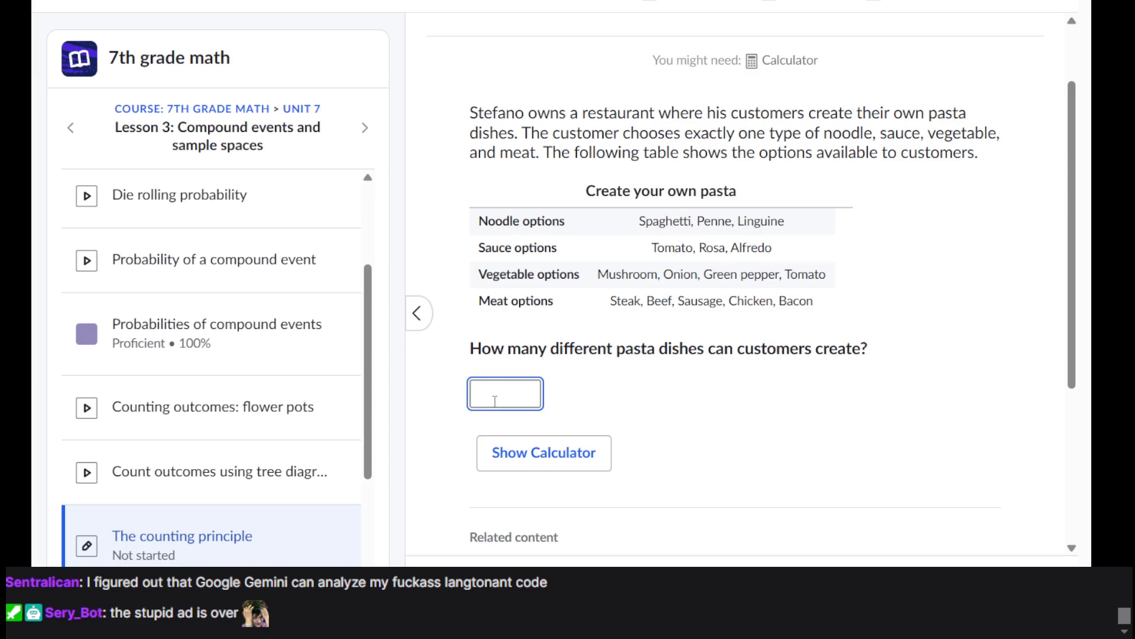
type("180")
key("Return")
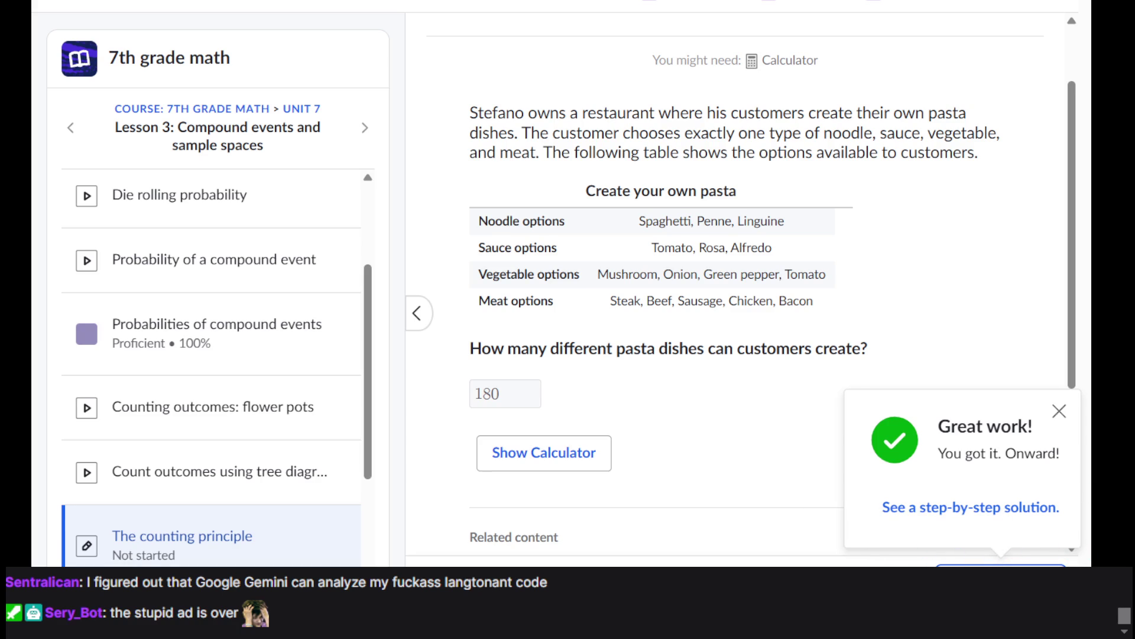
key("Return")
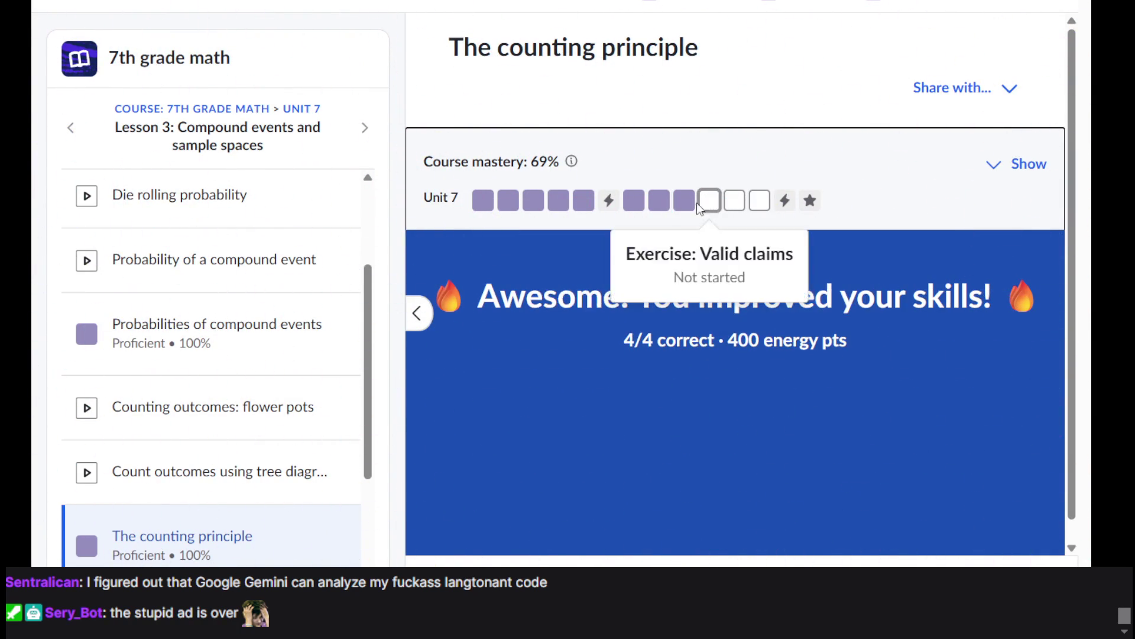
Step: Open Valid claims from the Unit 7 mastery bar, start it, and read the Jonas question
left_click(709, 203)
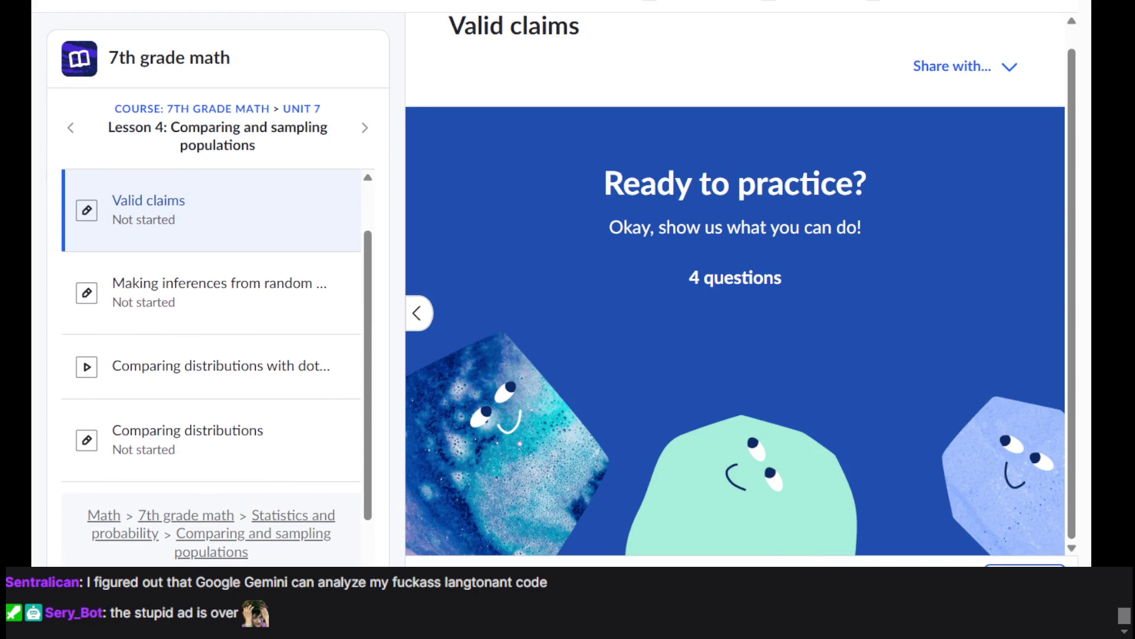
left_click(1025, 565)
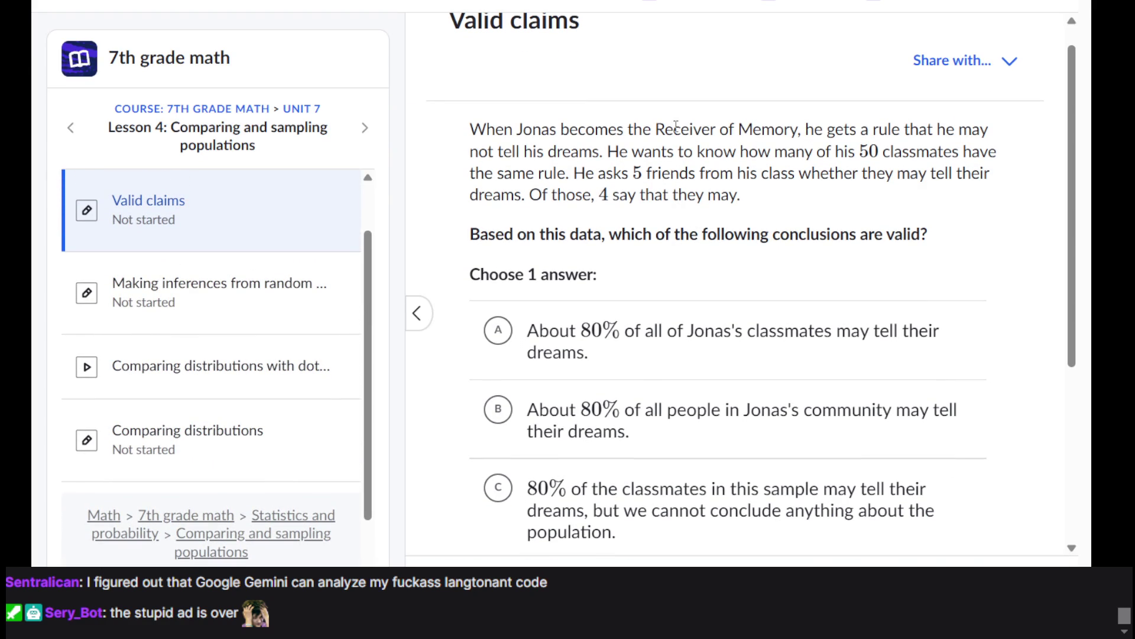
mouse_move(673, 131)
left_mouse_down()
mouse_move(837, 173)
mouse_move(888, 233)
mouse_move(776, 330)
mouse_move(780, 399)
mouse_move(777, 374)
left_mouse_up()
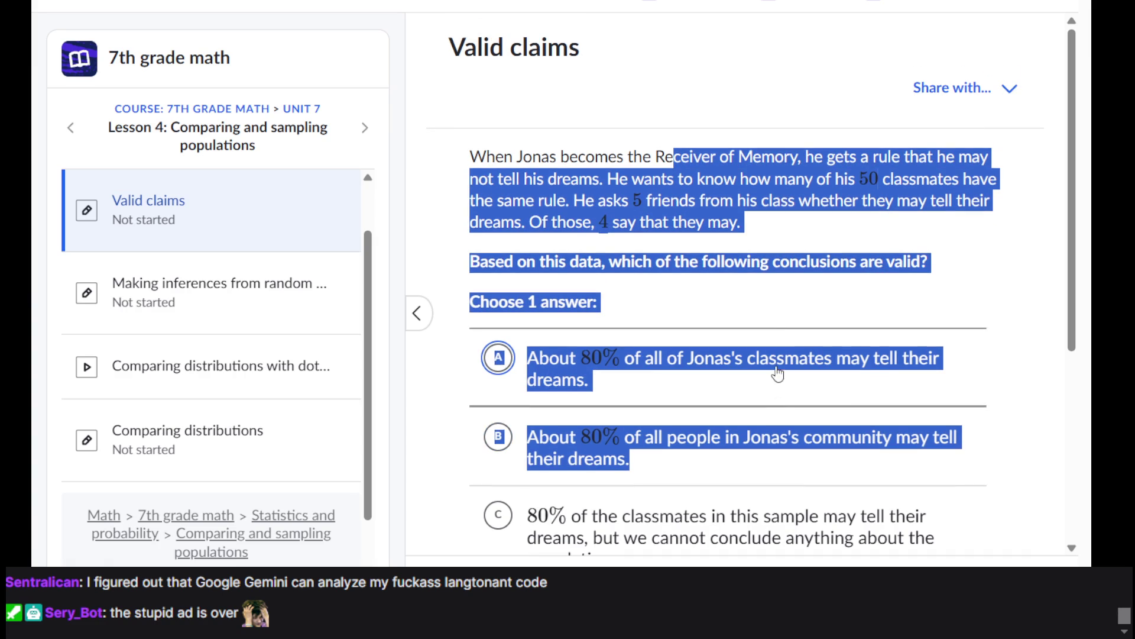
left_click(813, 197)
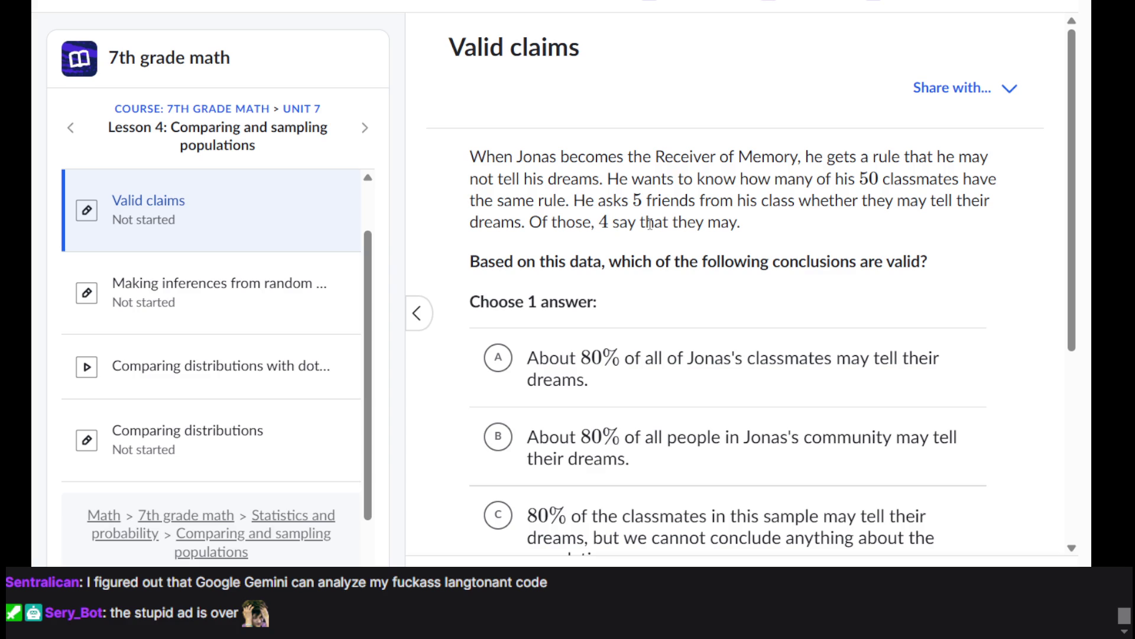
scroll(650, 223, "down", 2)
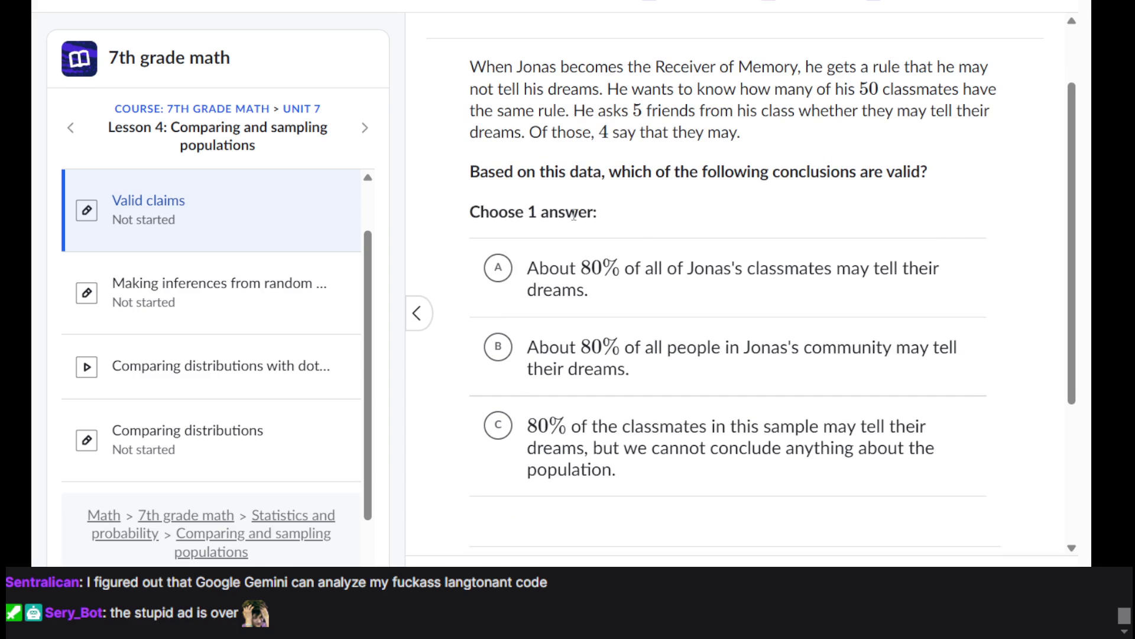
scroll(575, 217, "up", 1)
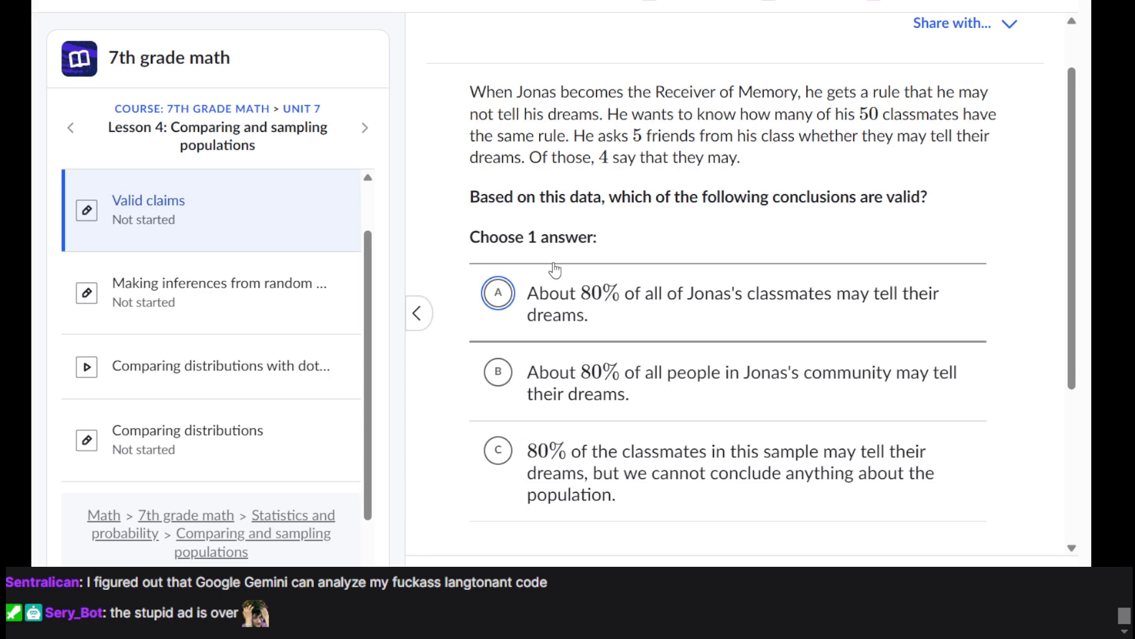
Step: Submit choice A (about 80% of all classmates) and close the 'Not quite!' feedback
left_click(644, 286)
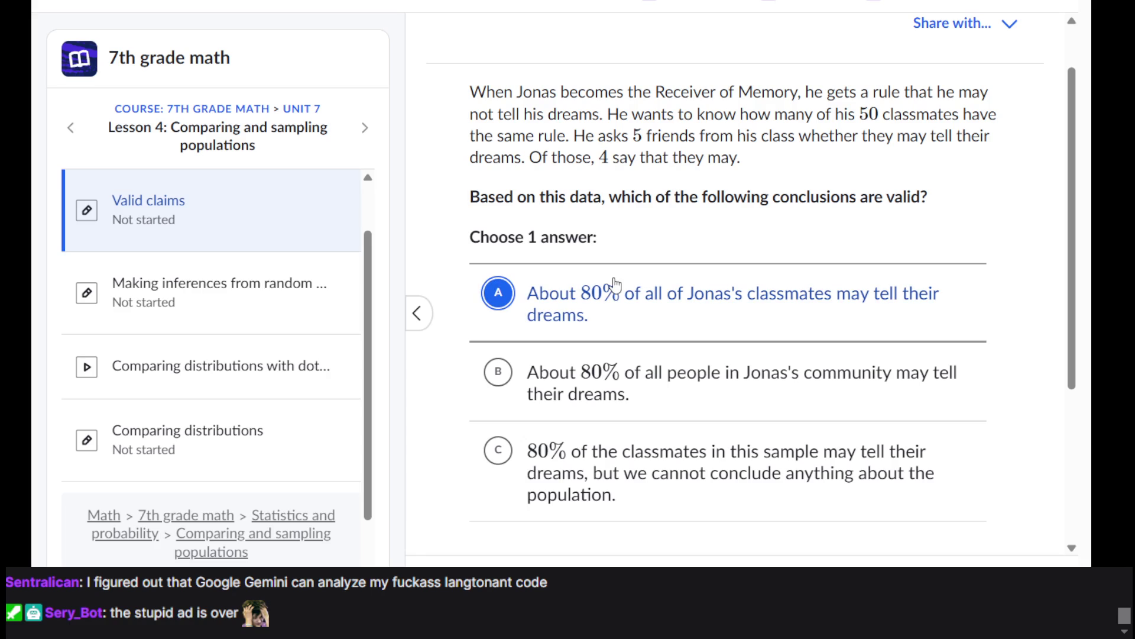
scroll(786, 458, "down", 1)
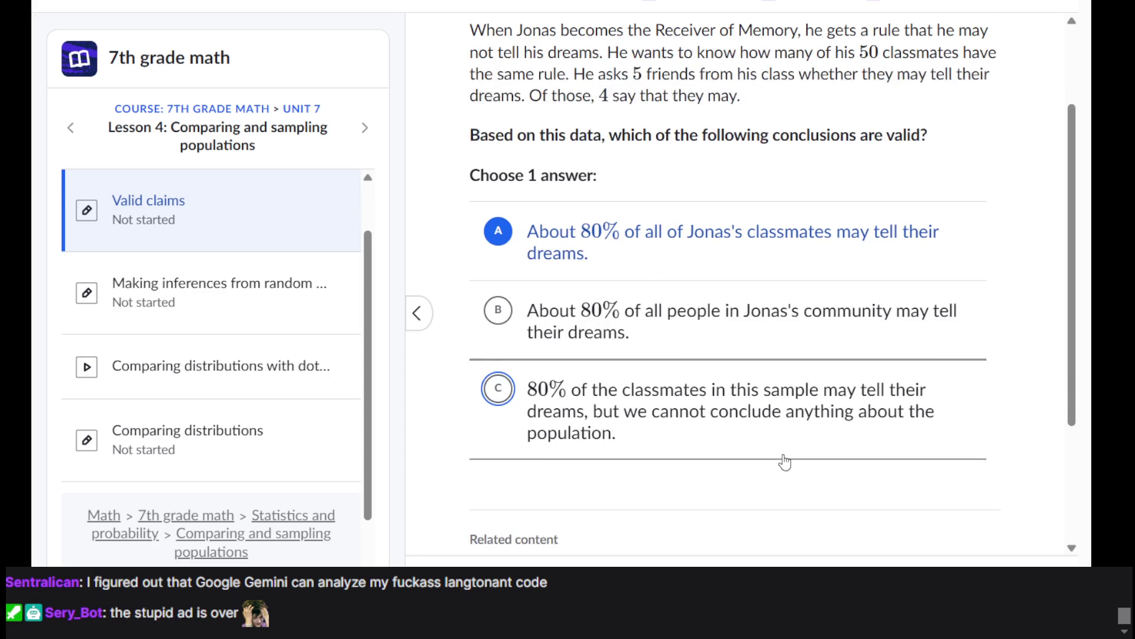
left_click(963, 566)
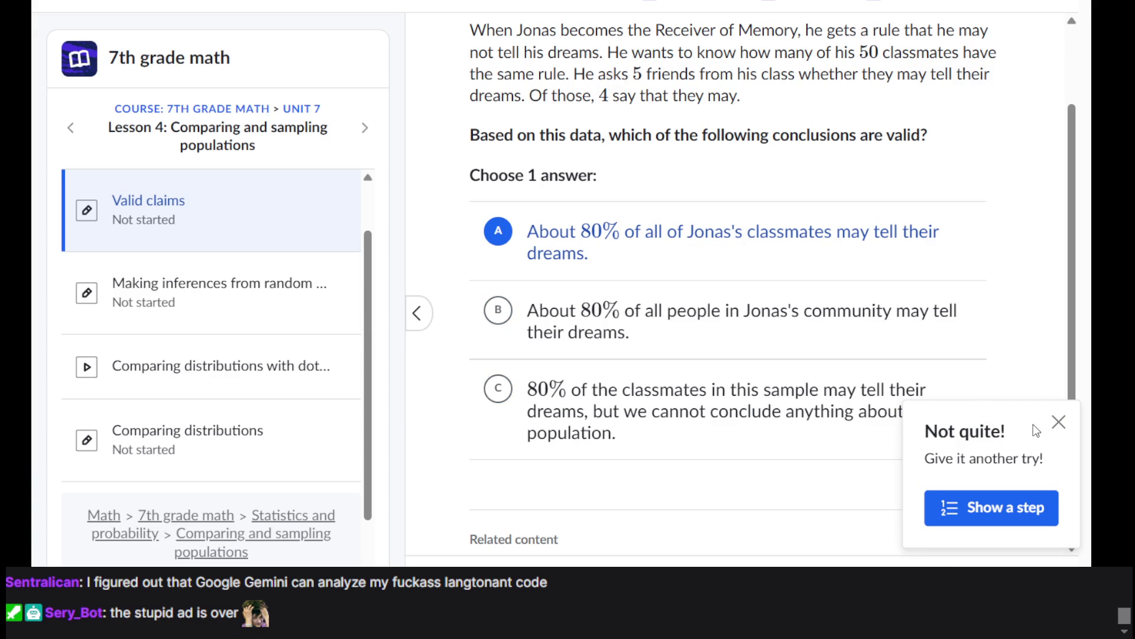
left_click(1059, 422)
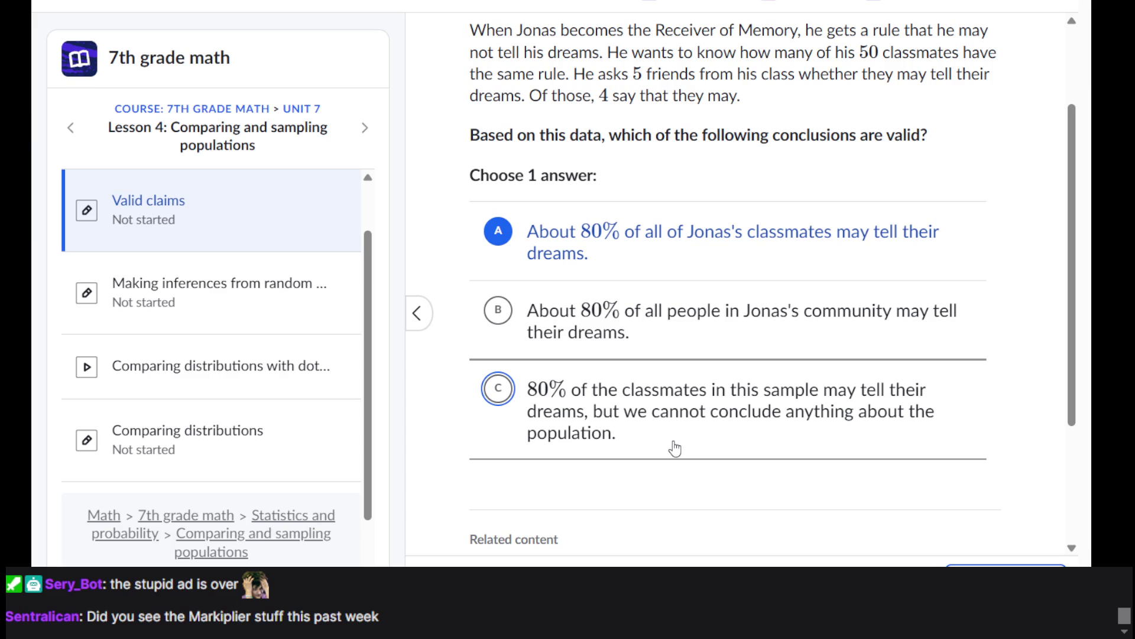
Step: Reread the Jonas sampling question, highlighting its question sentence
scroll(674, 444, "up", 2)
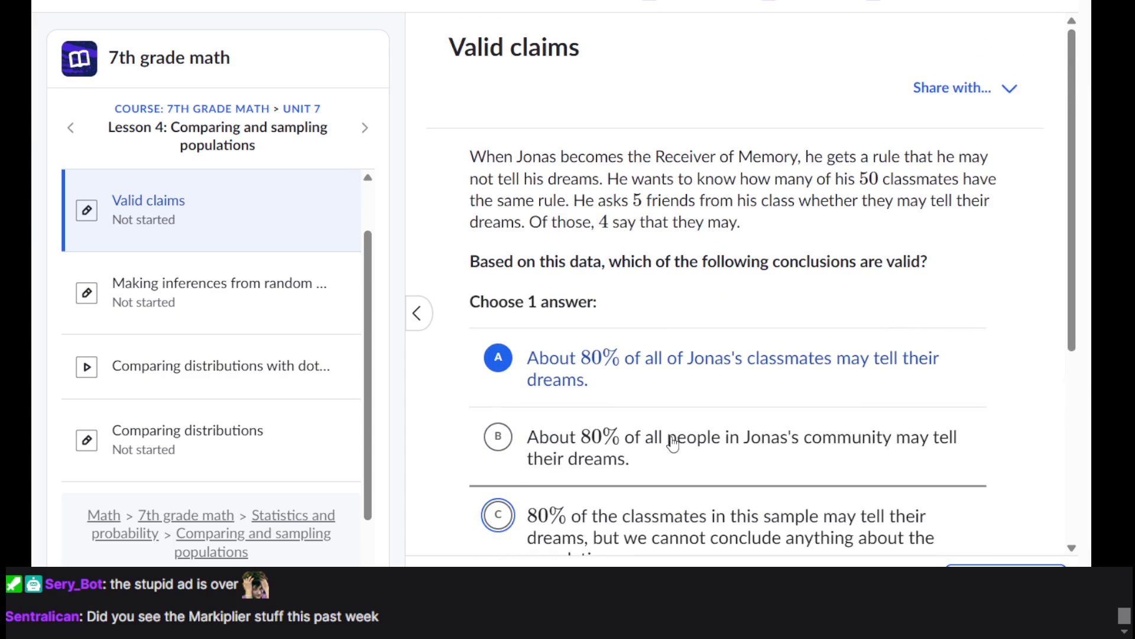
scroll(672, 438, "down", 5)
scroll(672, 443, "up", 5)
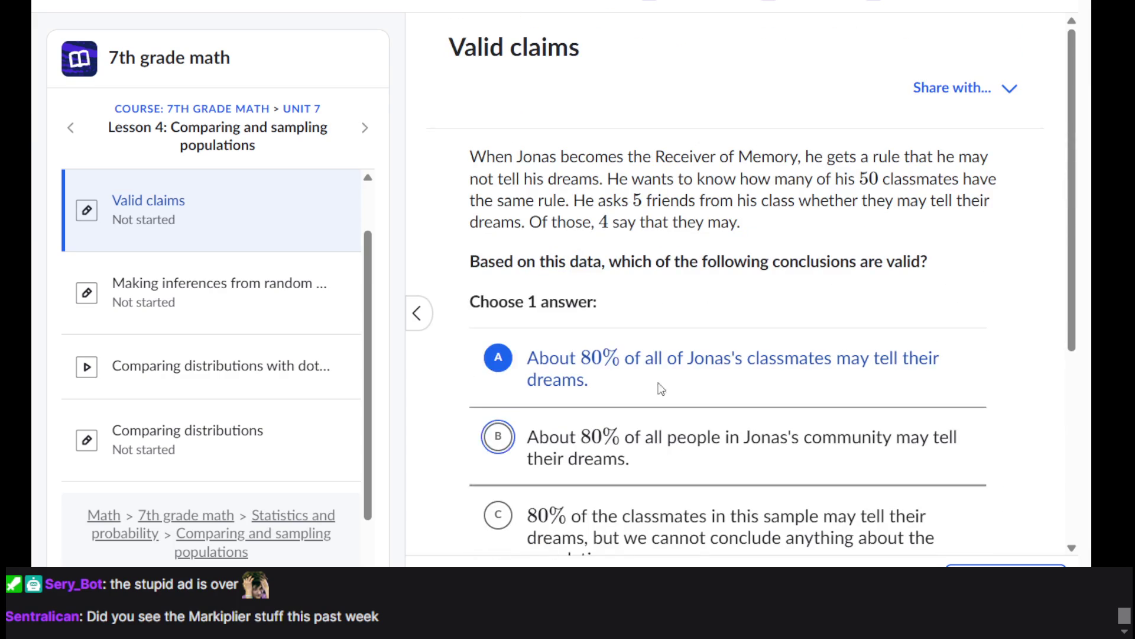
scroll(768, 298, "down", 5)
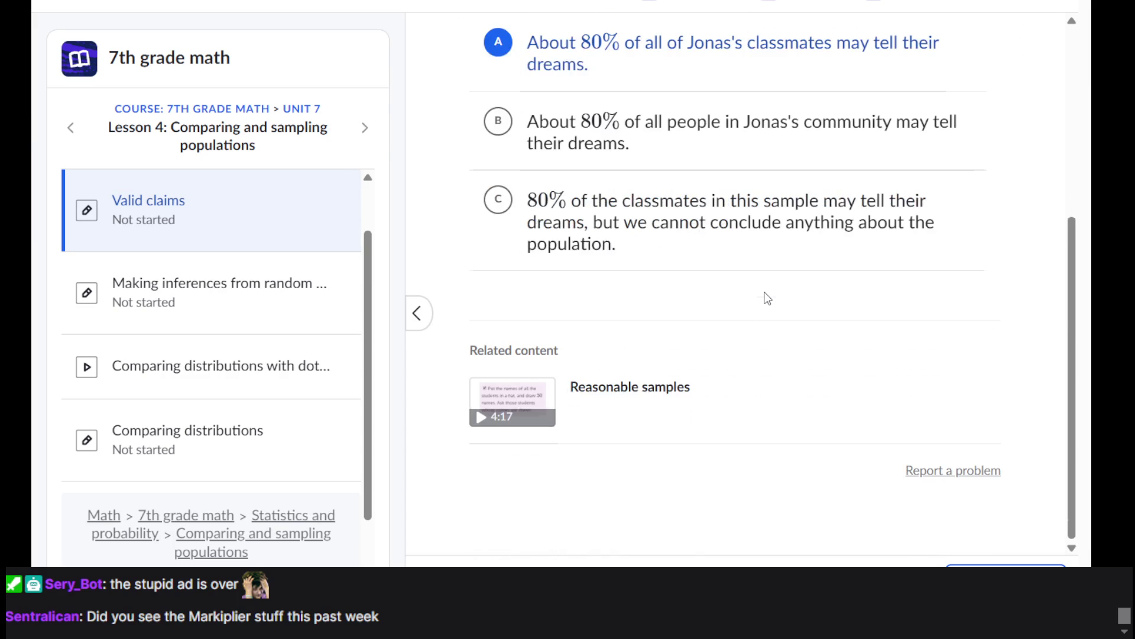
scroll(768, 297, "up", 5)
scroll(715, 418, "down", 3)
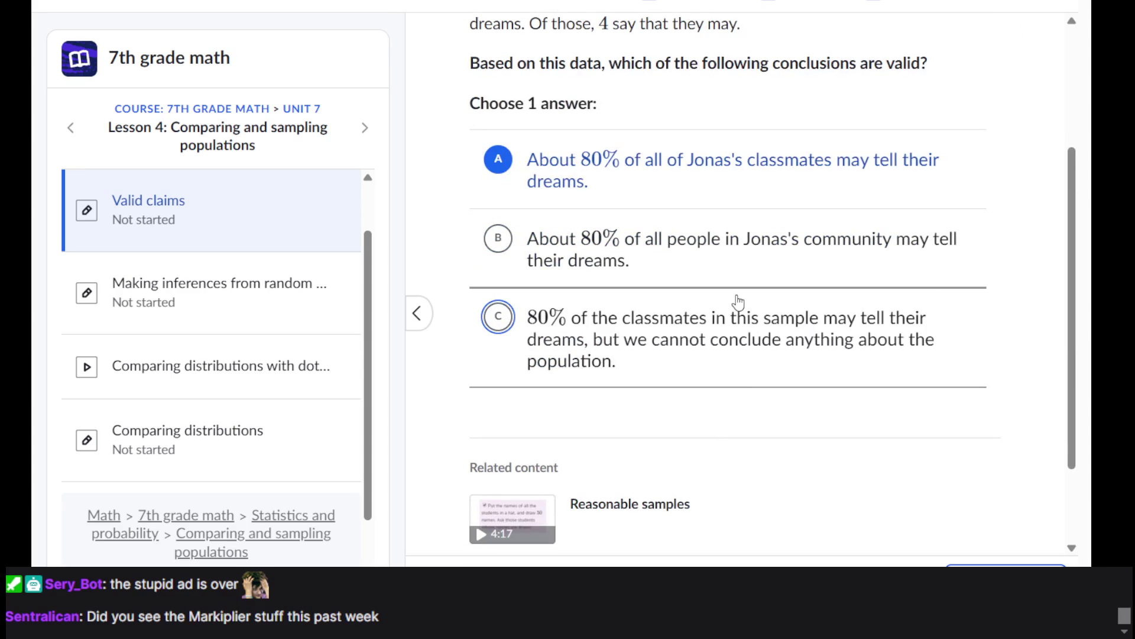
scroll(739, 302, "up", 3)
triple_click(680, 224)
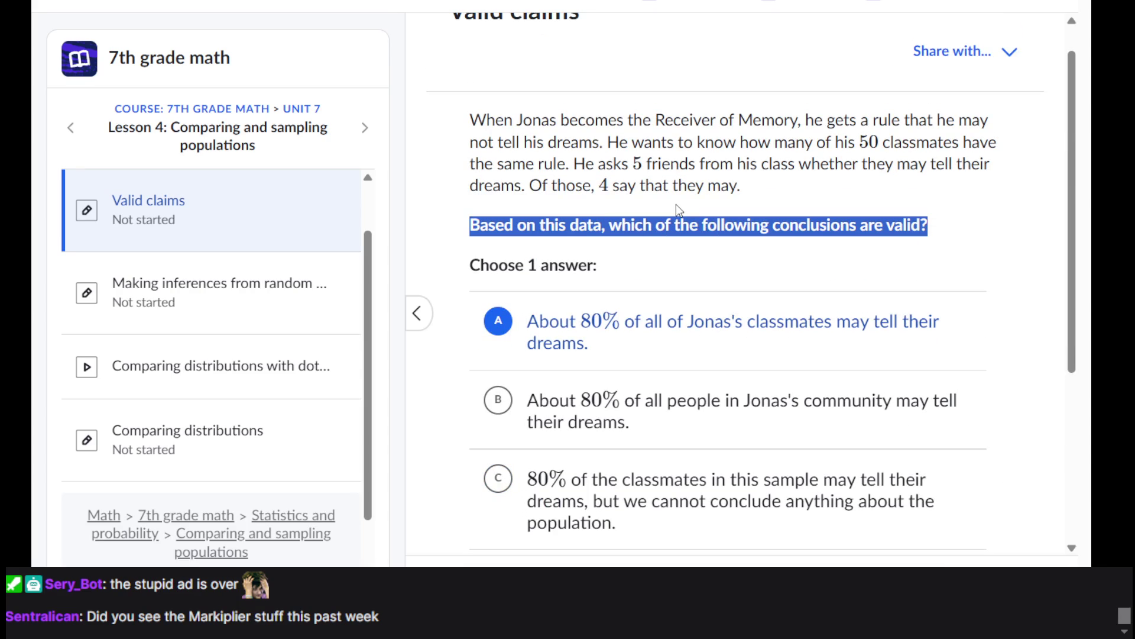
scroll(676, 205, "down", 5)
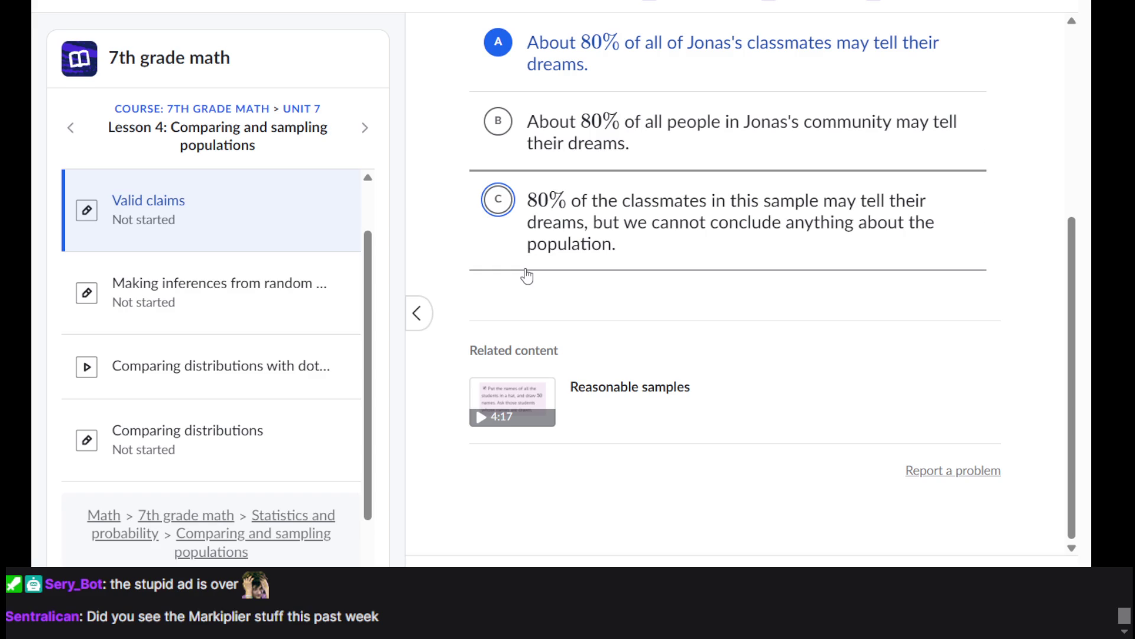
Step: After briefly switching back to A, settle on choice C, the sample-only conclusion, and check it
scroll(526, 276, "up", 1)
scroll(527, 276, "up", 2)
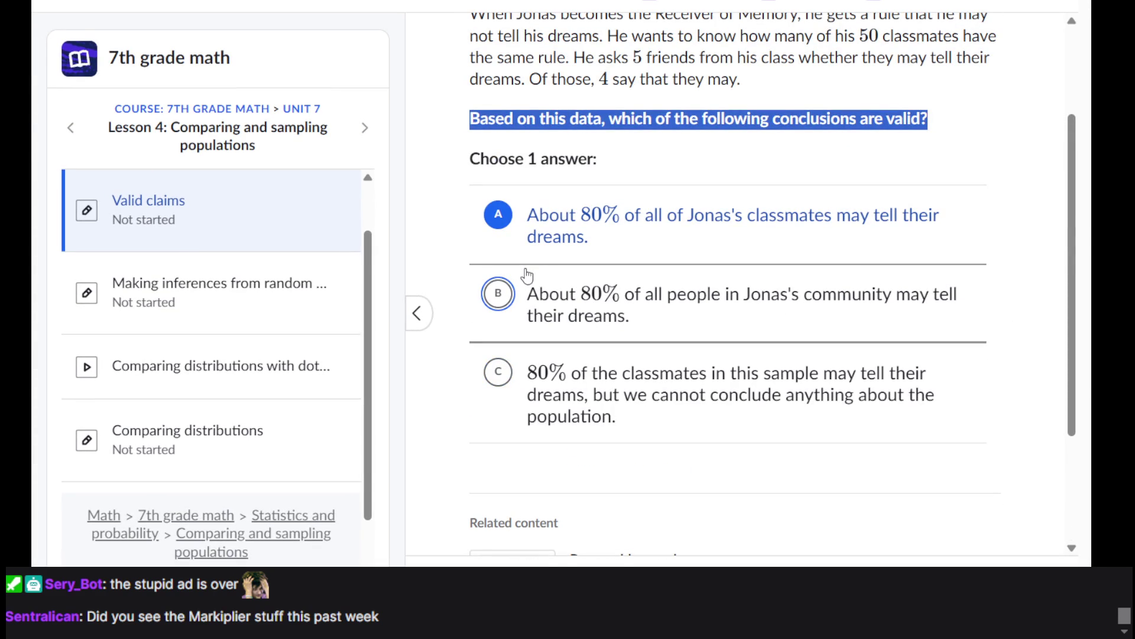
left_click(549, 395)
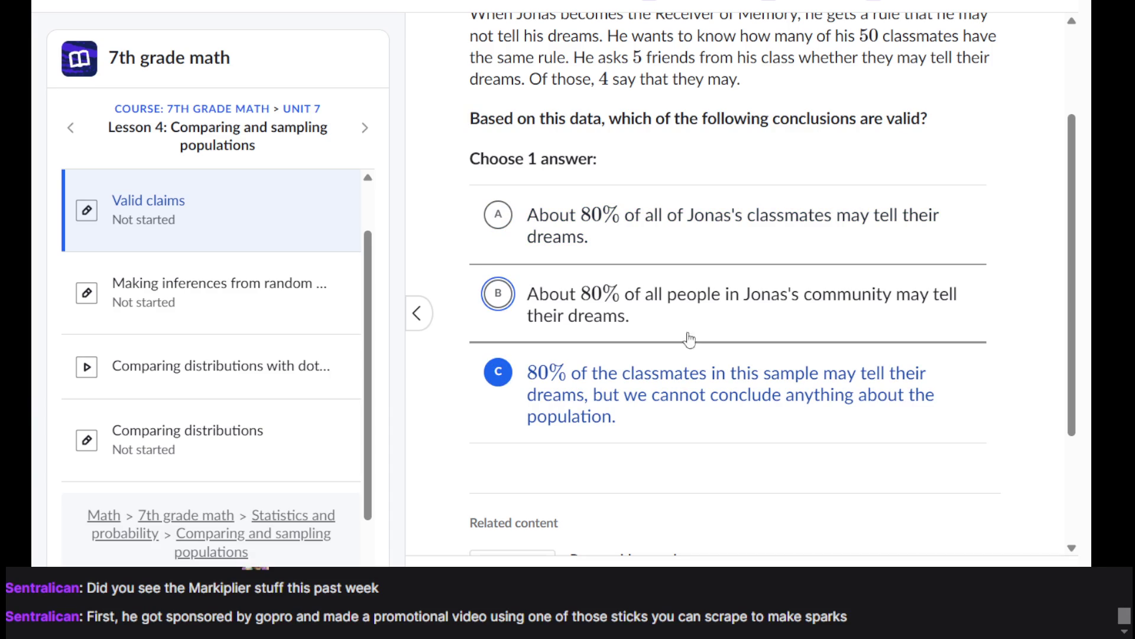
scroll(717, 406, "up", 1)
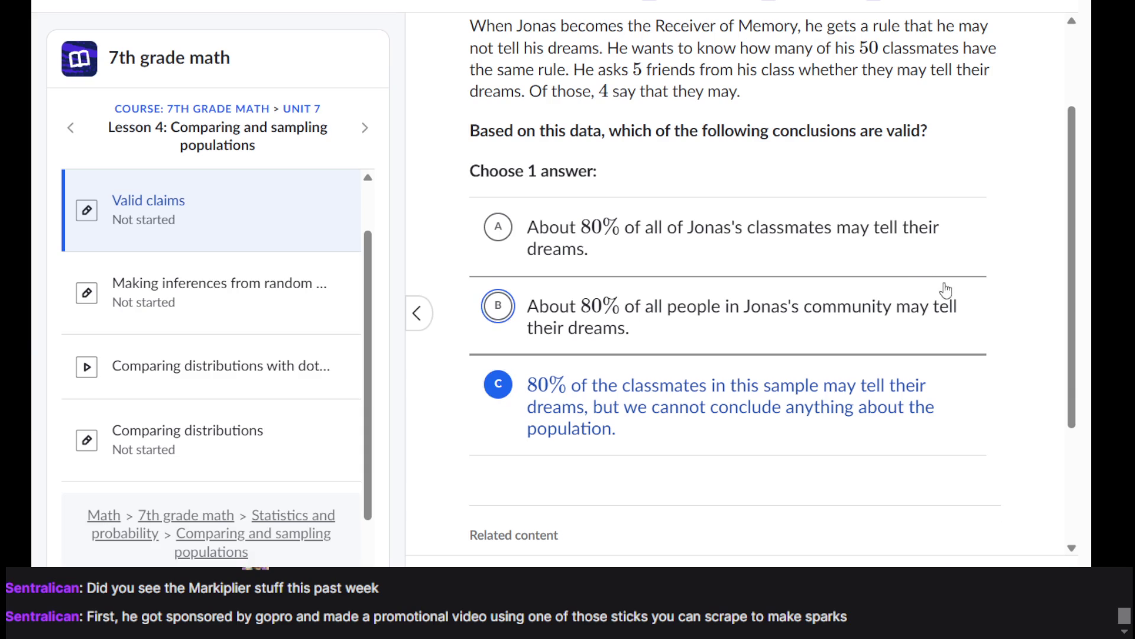
left_click(921, 274)
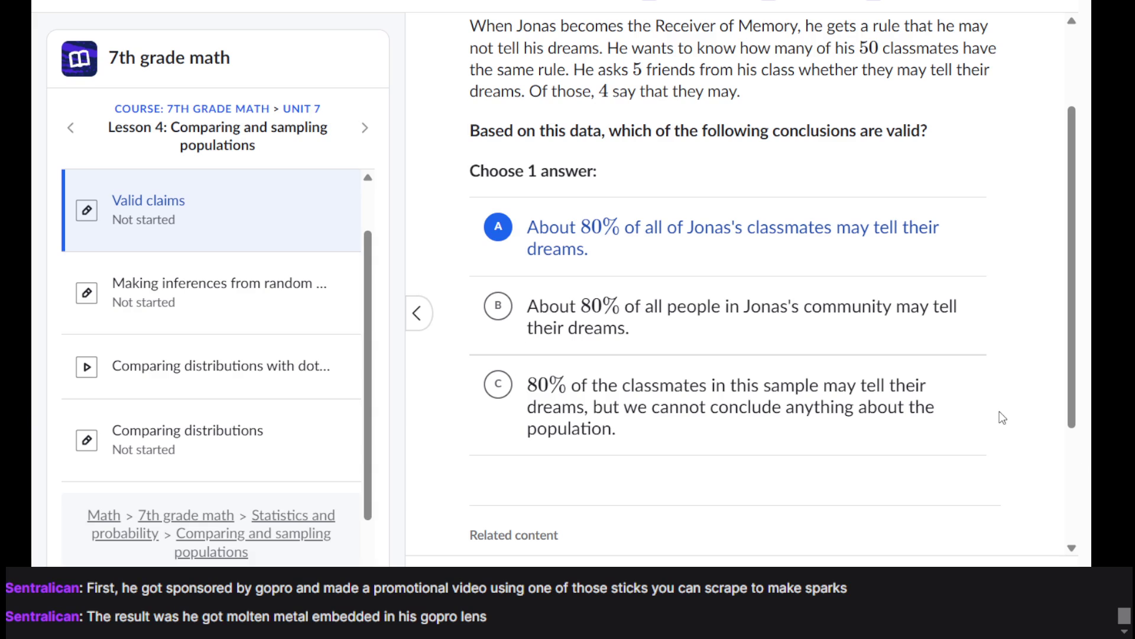
left_click(947, 414)
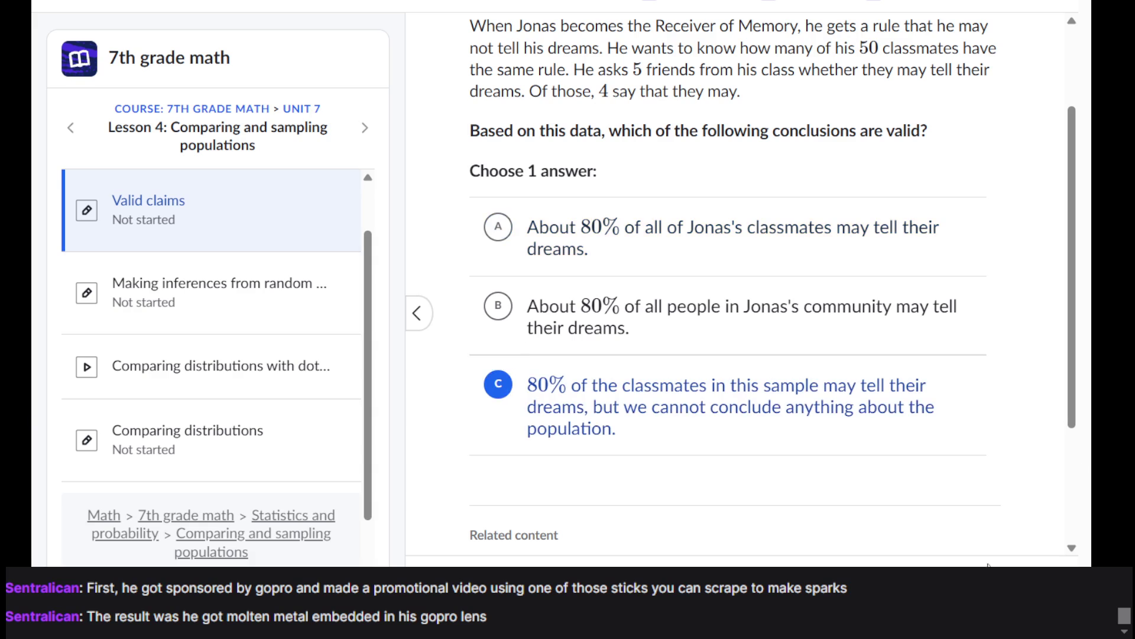
left_click(1005, 577)
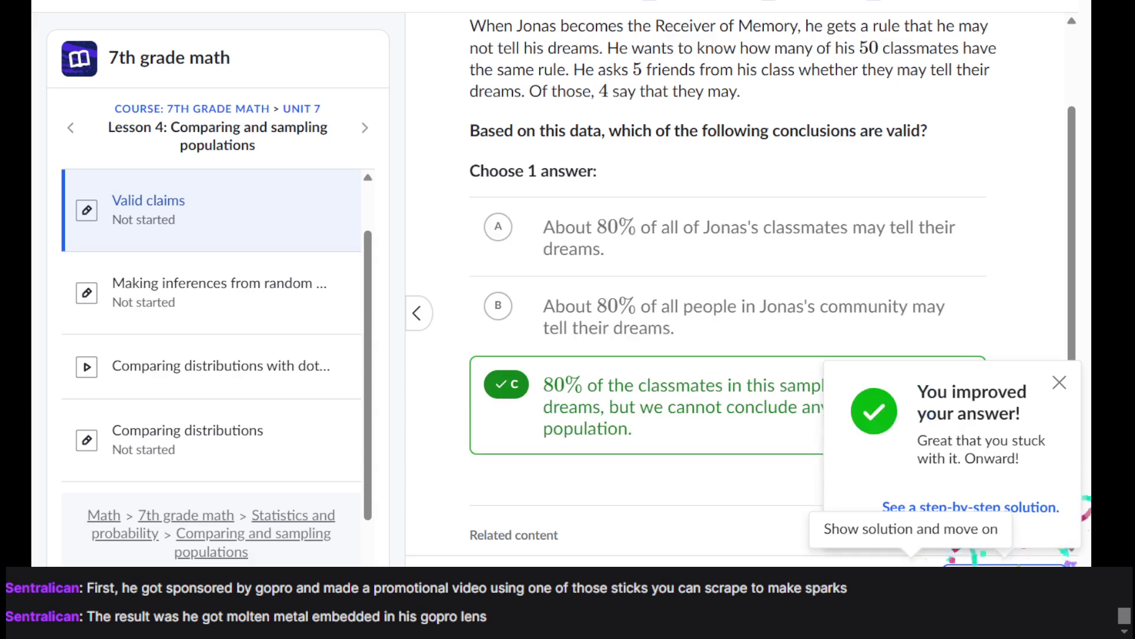
Step: Review the Jonas step-by-step solution, dismiss the feedback, and advance to the Ridgemont broccoli question
left_click(946, 509)
scroll(927, 243, "down", 3)
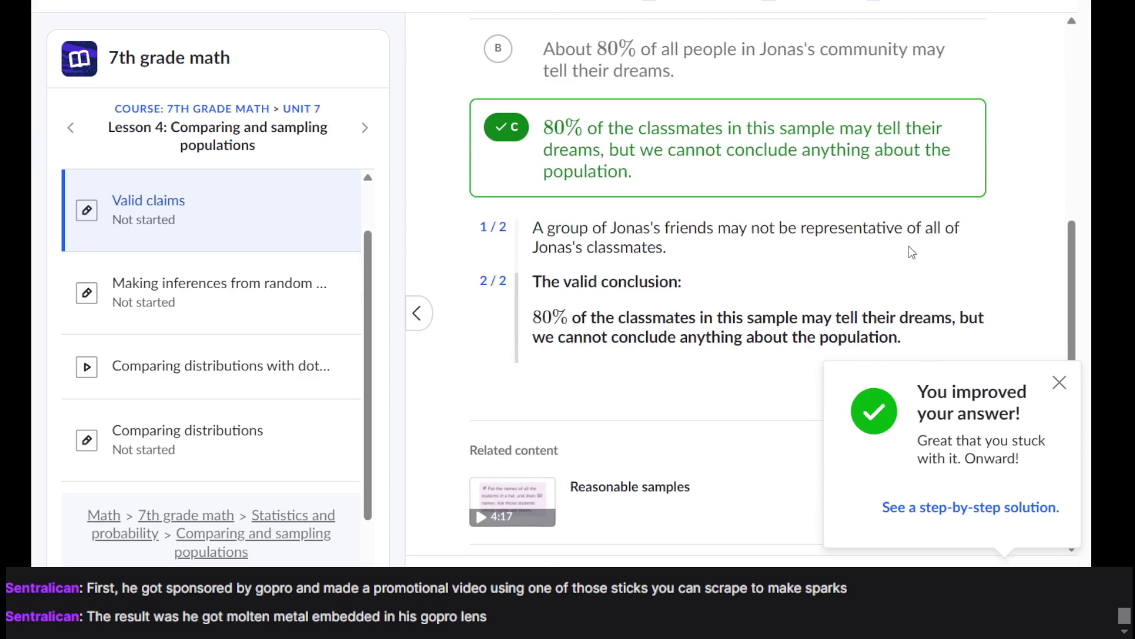
left_click(766, 260)
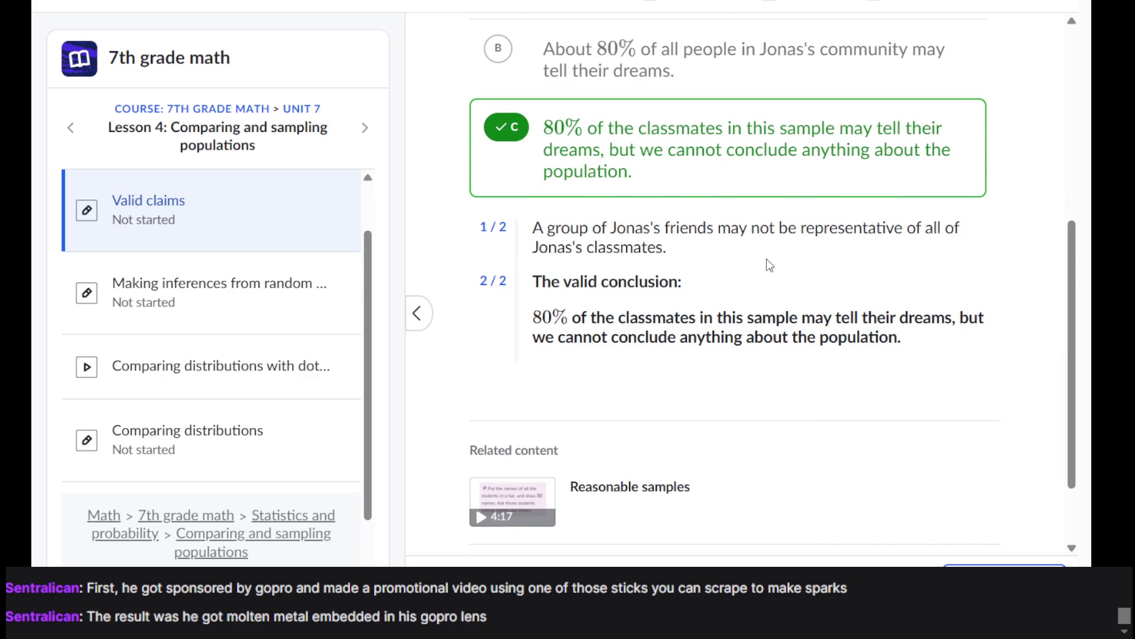
scroll(767, 261, "up", 5)
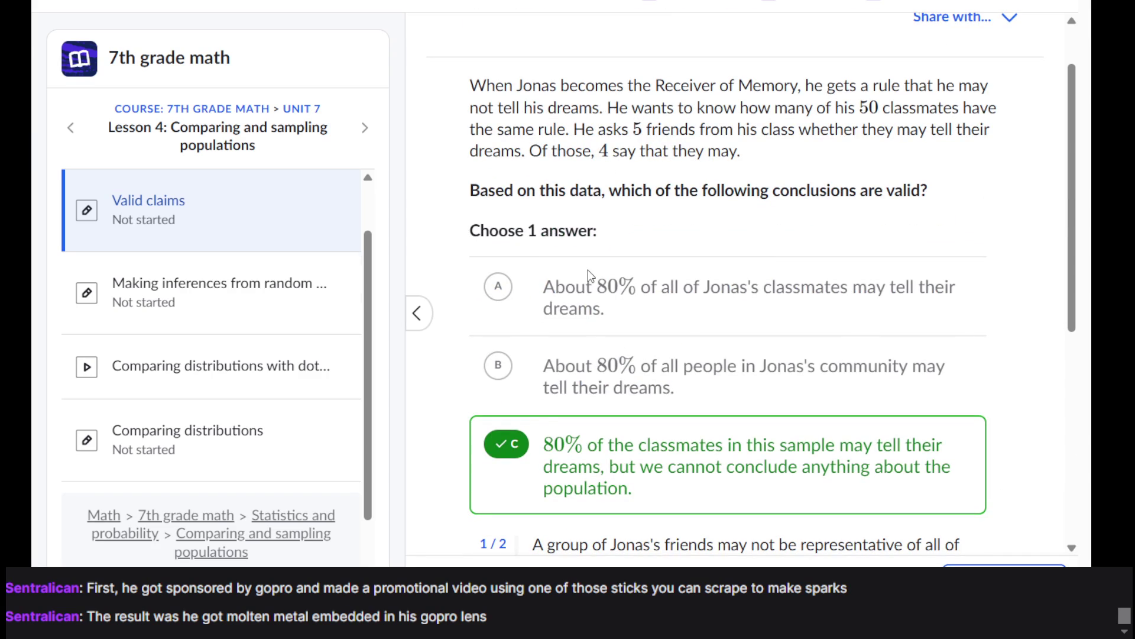
scroll(662, 378, "down", 5)
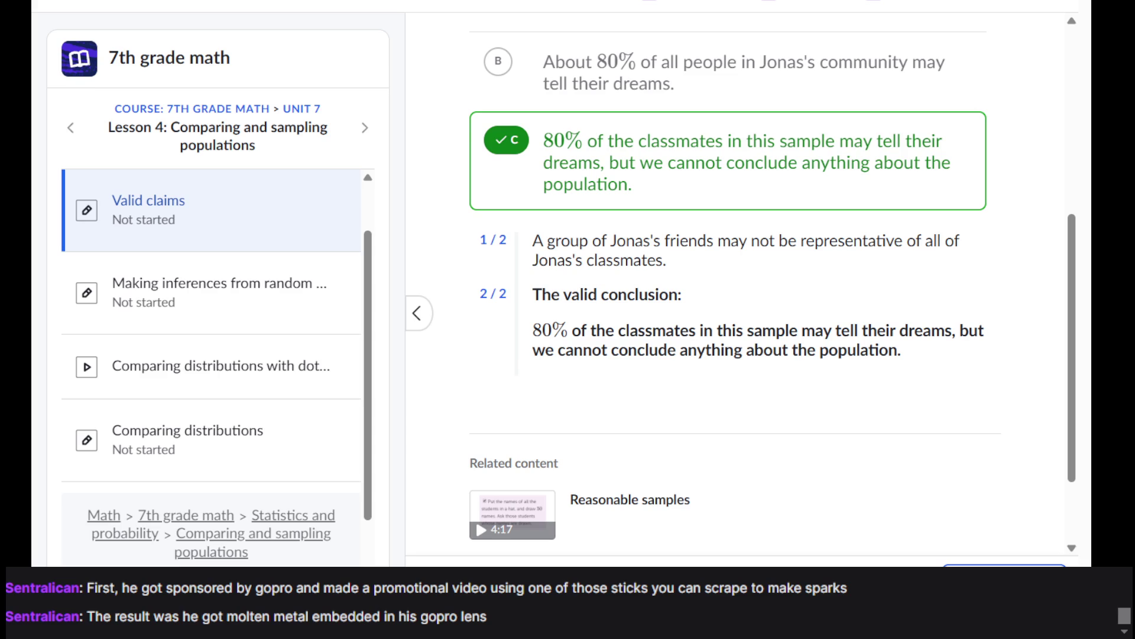
left_click(1006, 573)
scroll(665, 108, "up", 2)
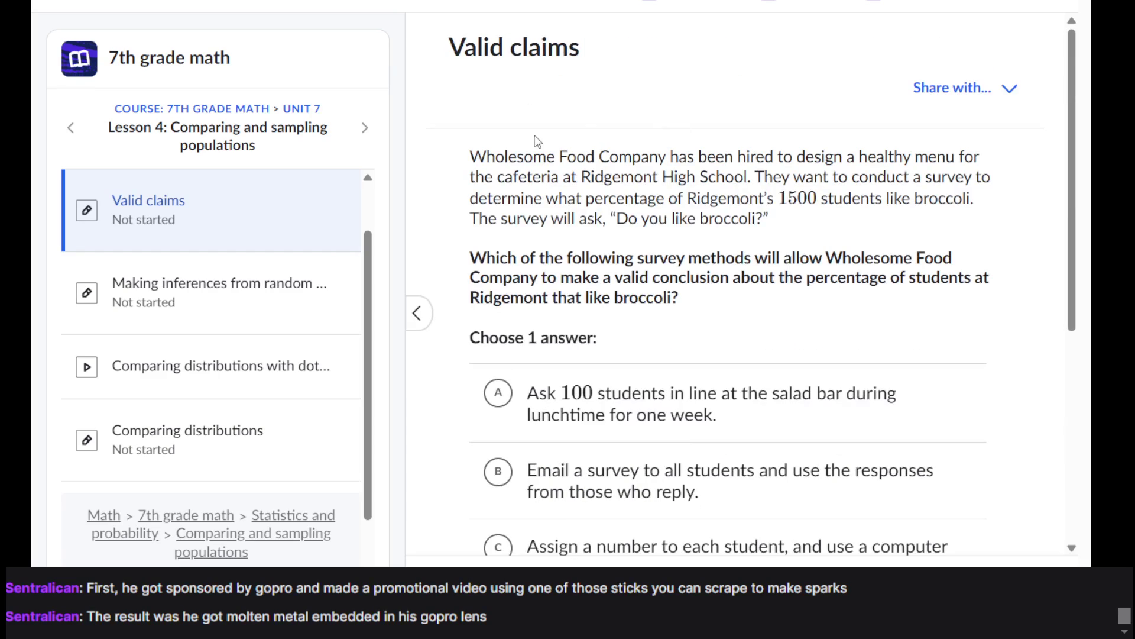
triple_click(547, 198)
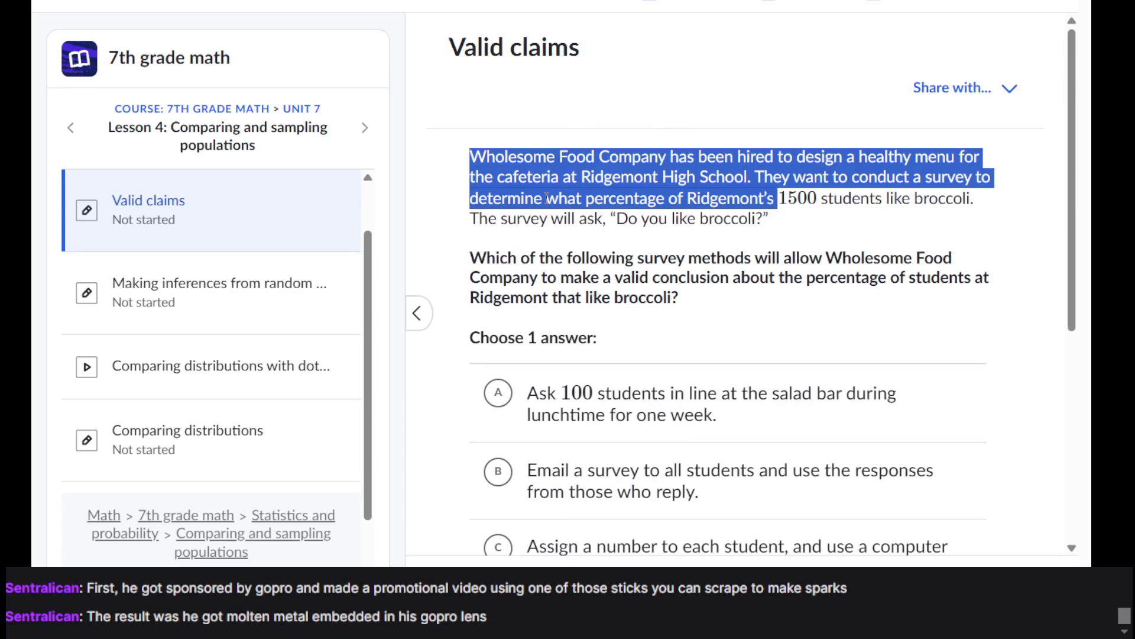
left_click(547, 198)
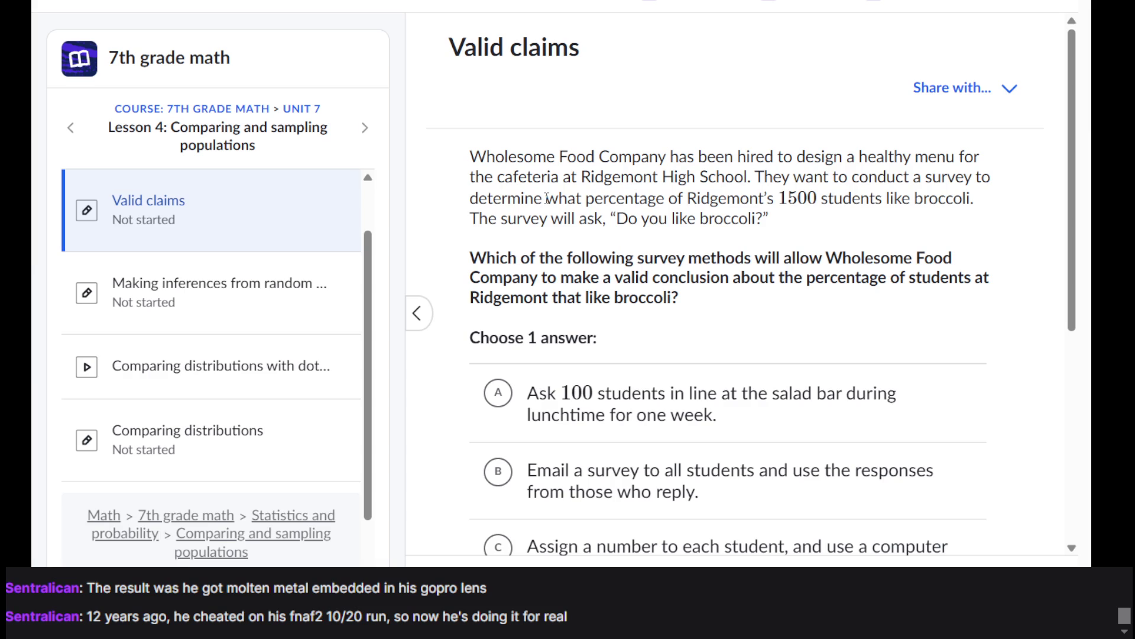
scroll(547, 199, "down", 5)
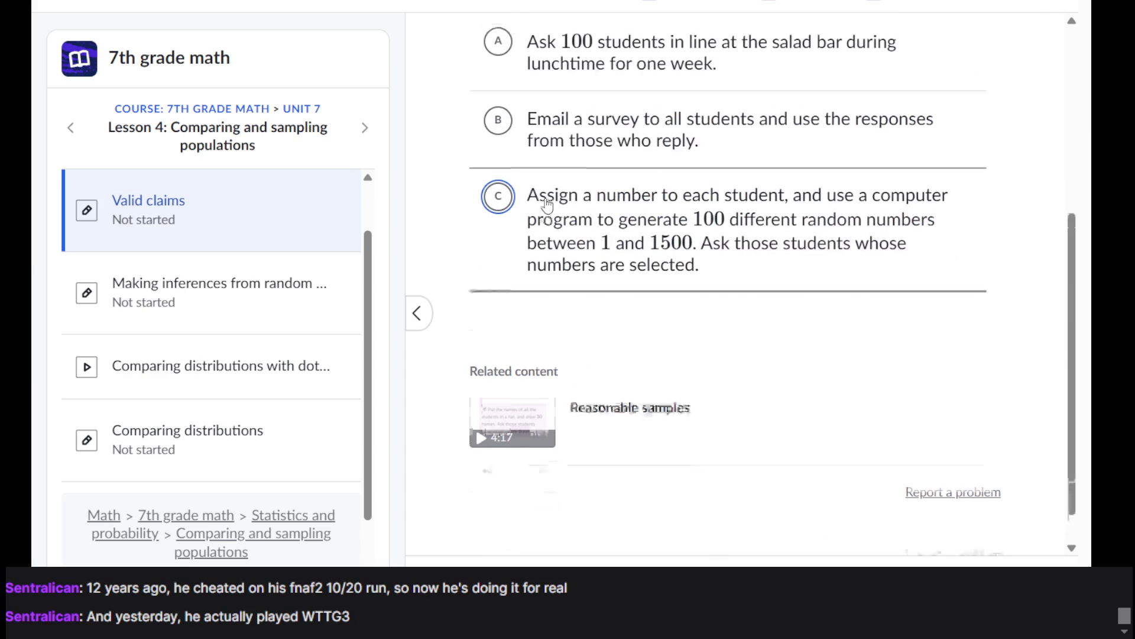
scroll(544, 213, "up", 5)
scroll(536, 254, "down", 5)
scroll(535, 254, "up", 5)
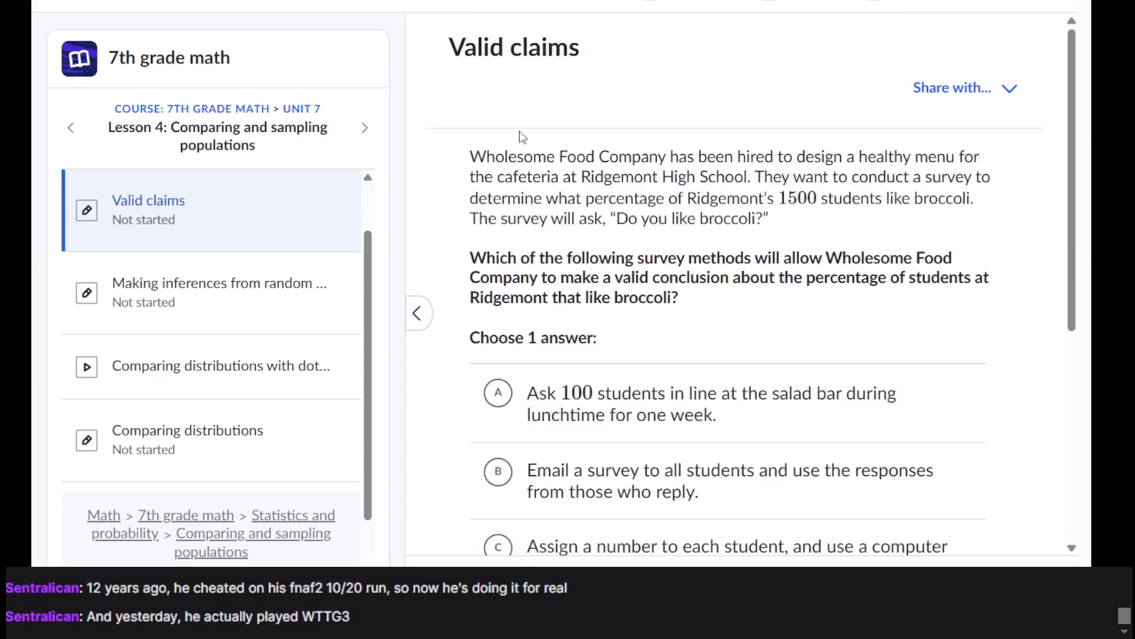
triple_click(566, 186)
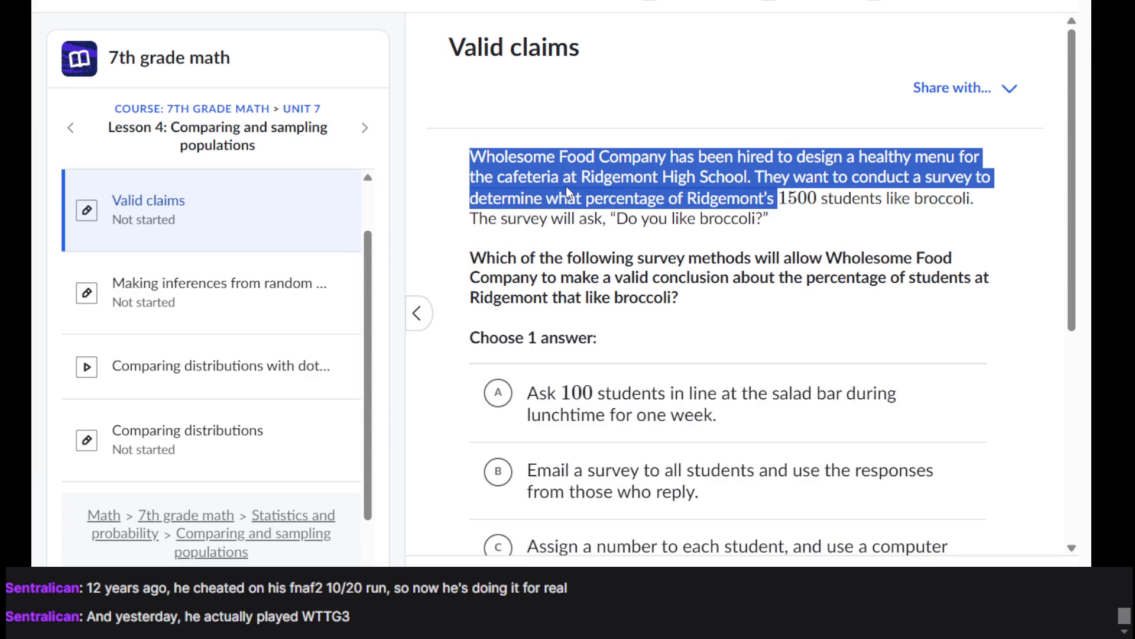
left_click(566, 186)
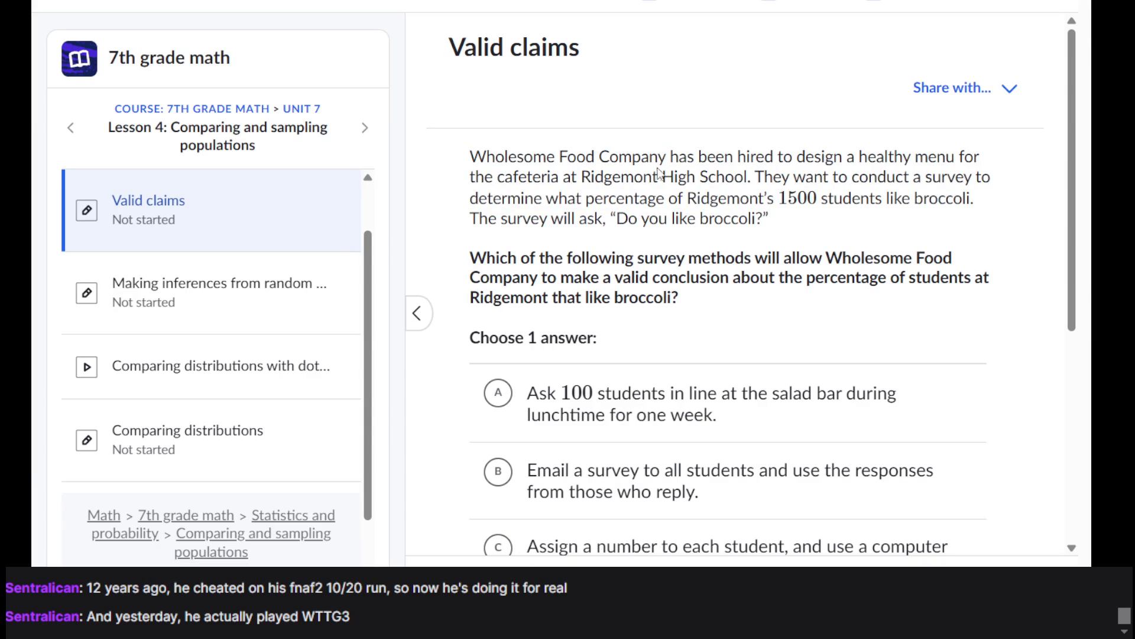
scroll(642, 174, "down", 1)
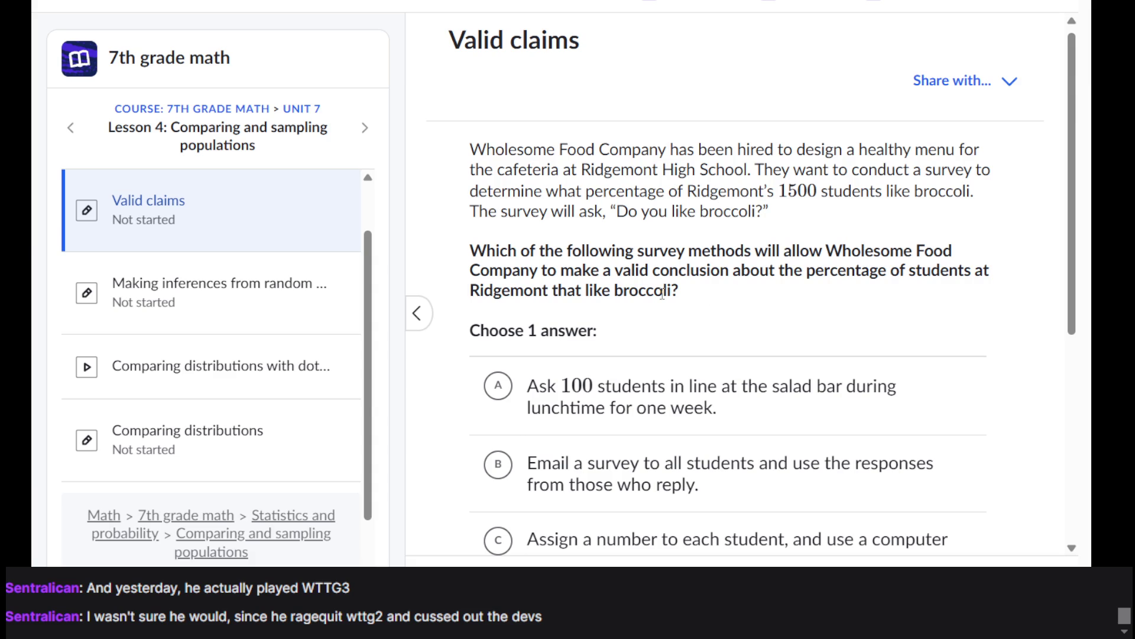
Step: Check e-mail survey answer B, then switch to random-number method C and check again
scroll(663, 293, "down", 4)
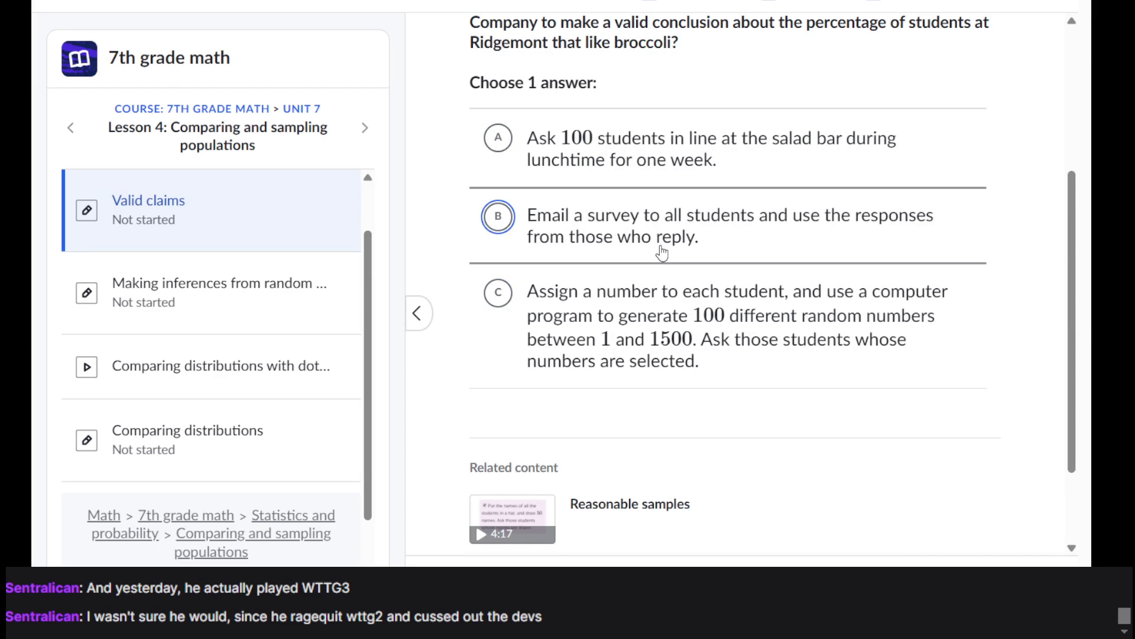
left_click(603, 233)
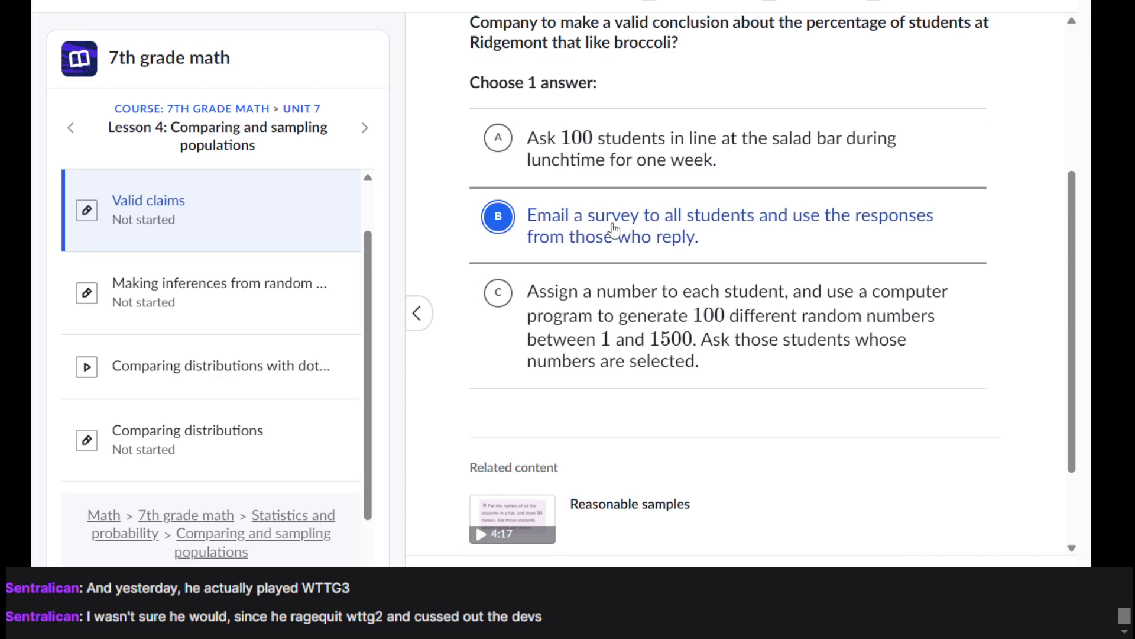
left_click(613, 331)
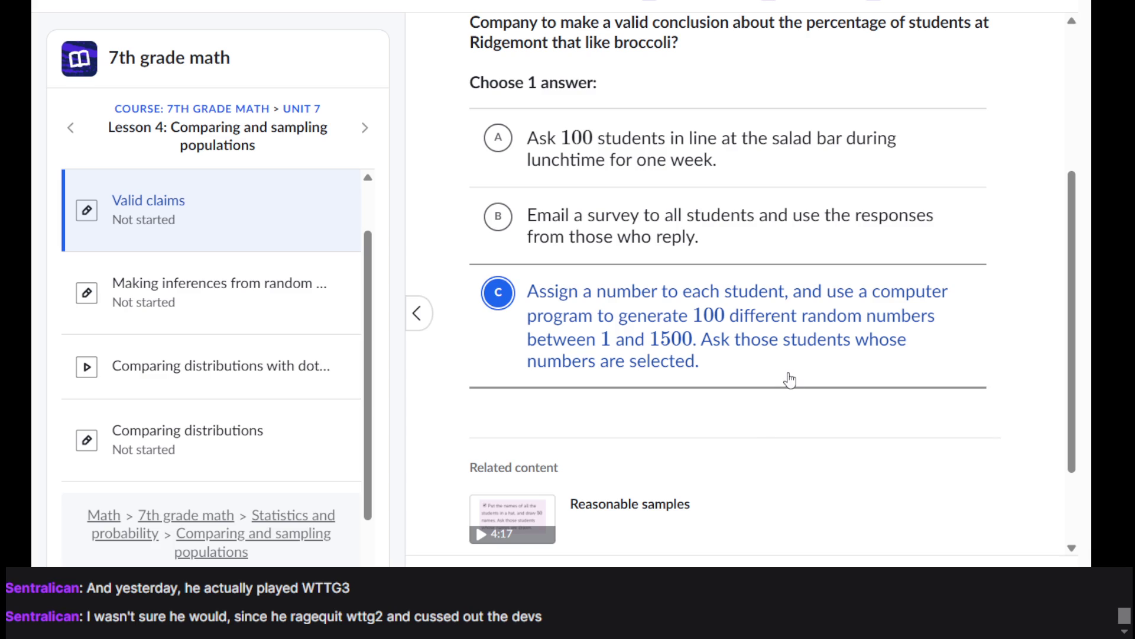
left_click(834, 236)
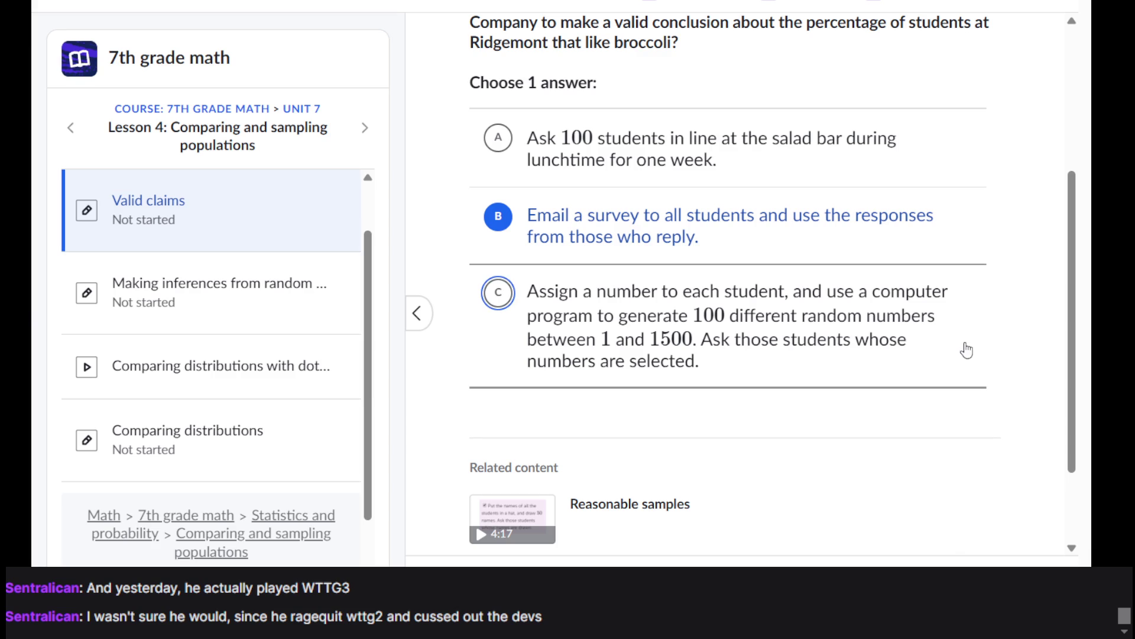
left_click(1006, 566)
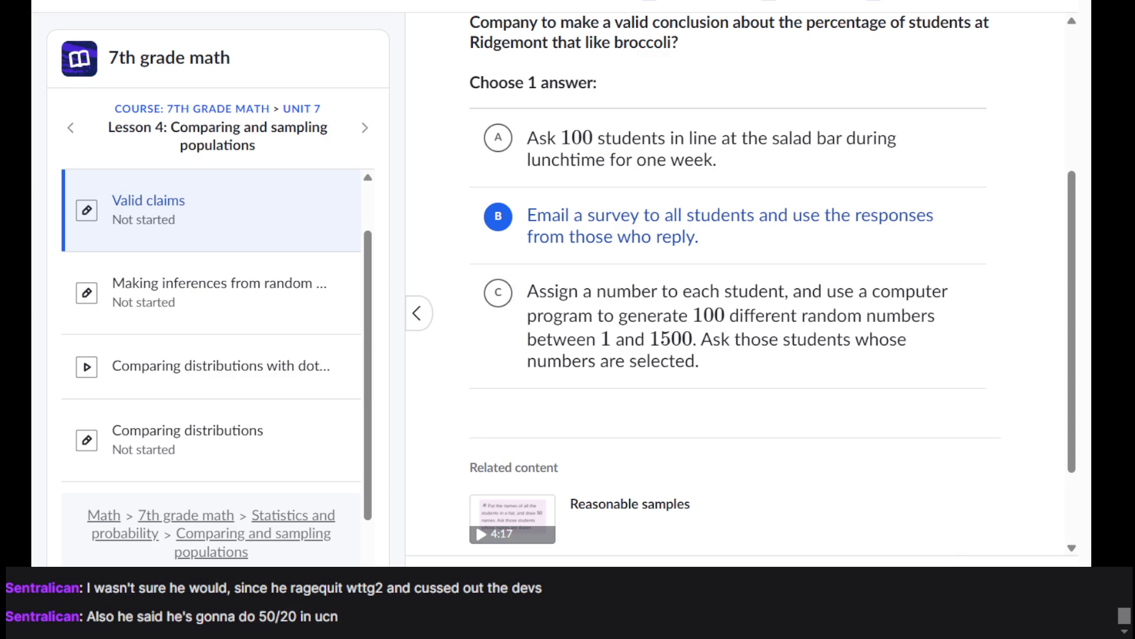
left_click(831, 349)
left_click(979, 507)
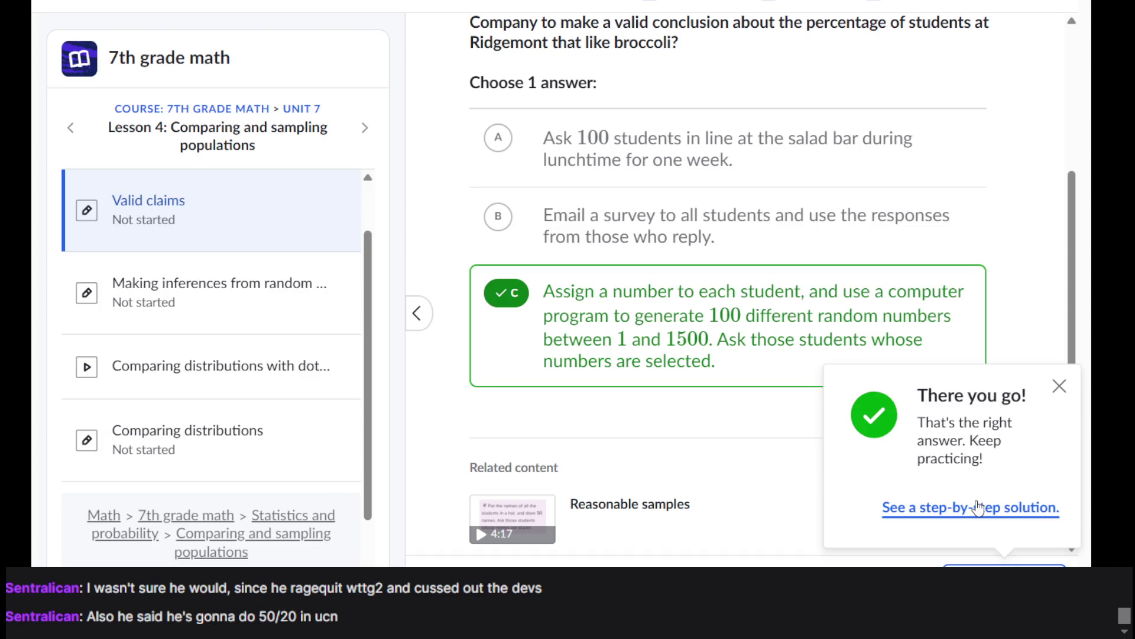
Step: Read through the broccoli question's step-by-step solution
left_click(979, 507)
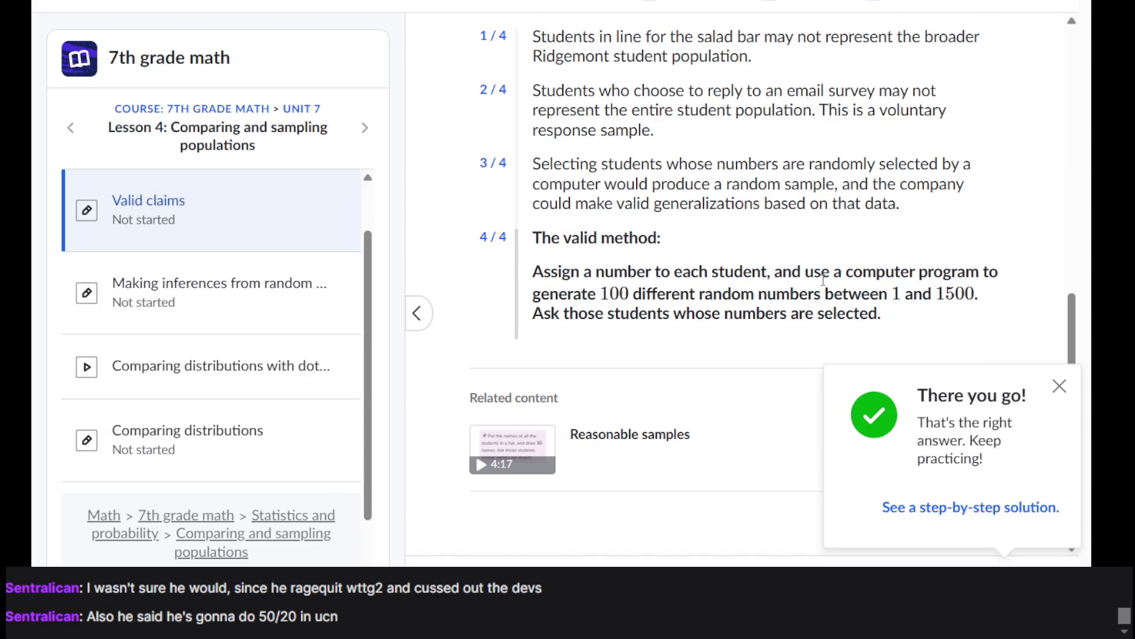
scroll(760, 198, "up", 4)
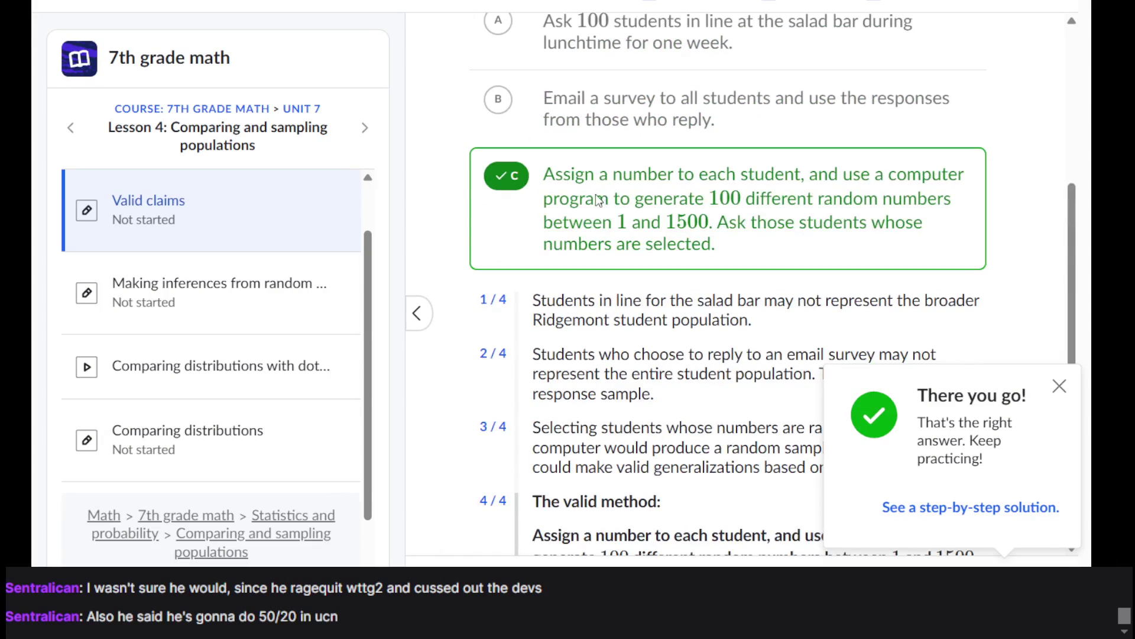
scroll(597, 194, "down", 2)
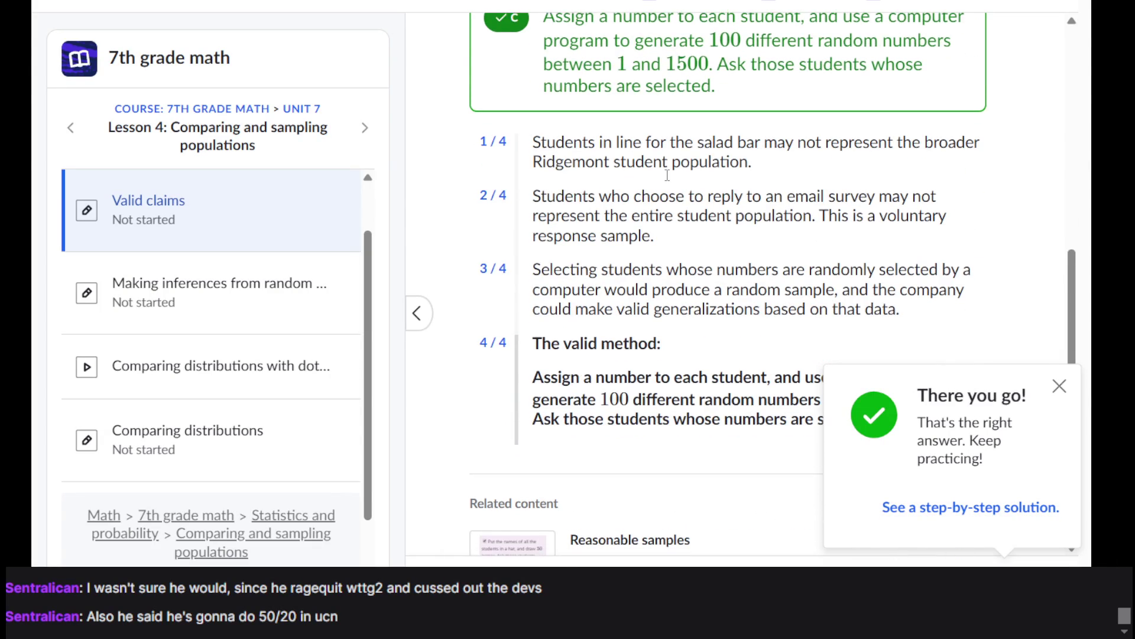
scroll(644, 314, "down", 1)
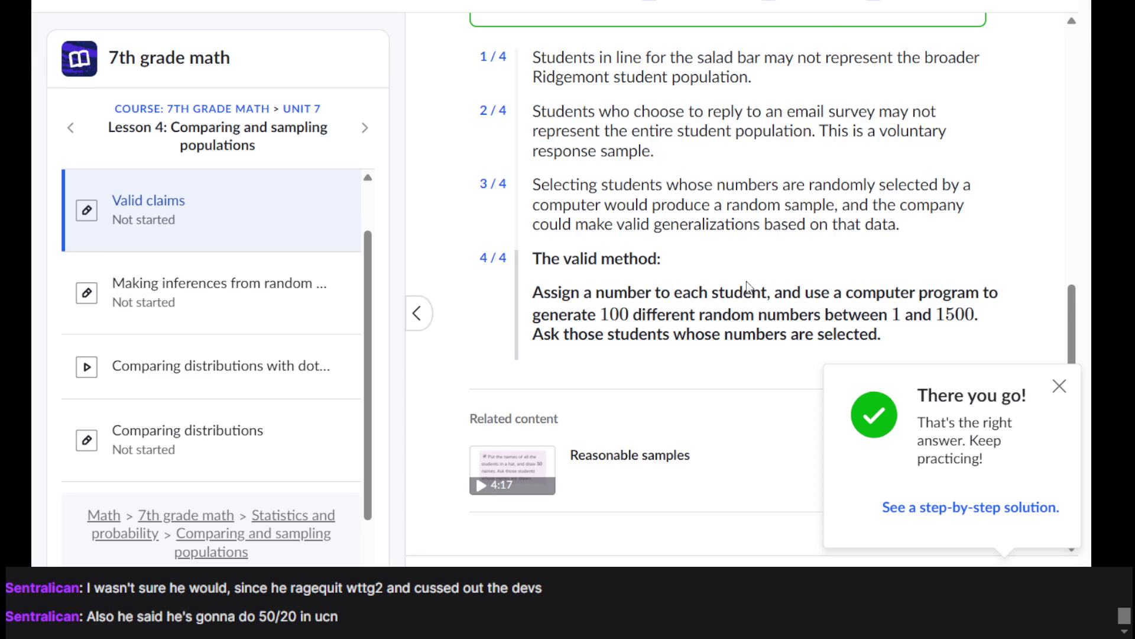
scroll(747, 282, "down", 1)
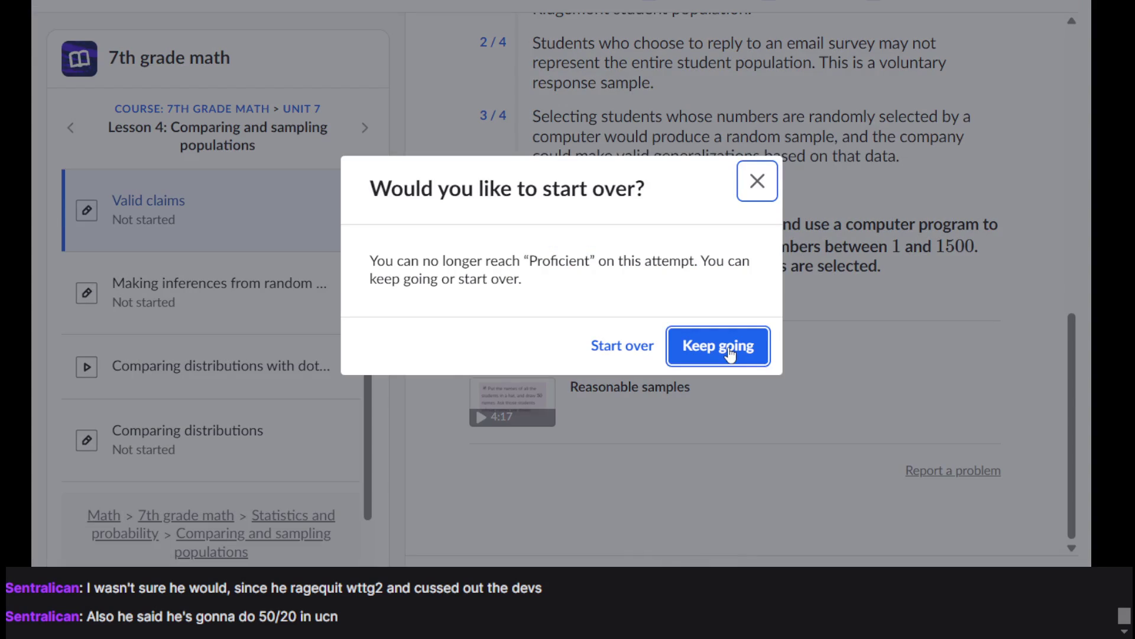
Step: Keep going instead of starting over, then answer C, the baseball-team-only conclusion, and check it
left_click(620, 346)
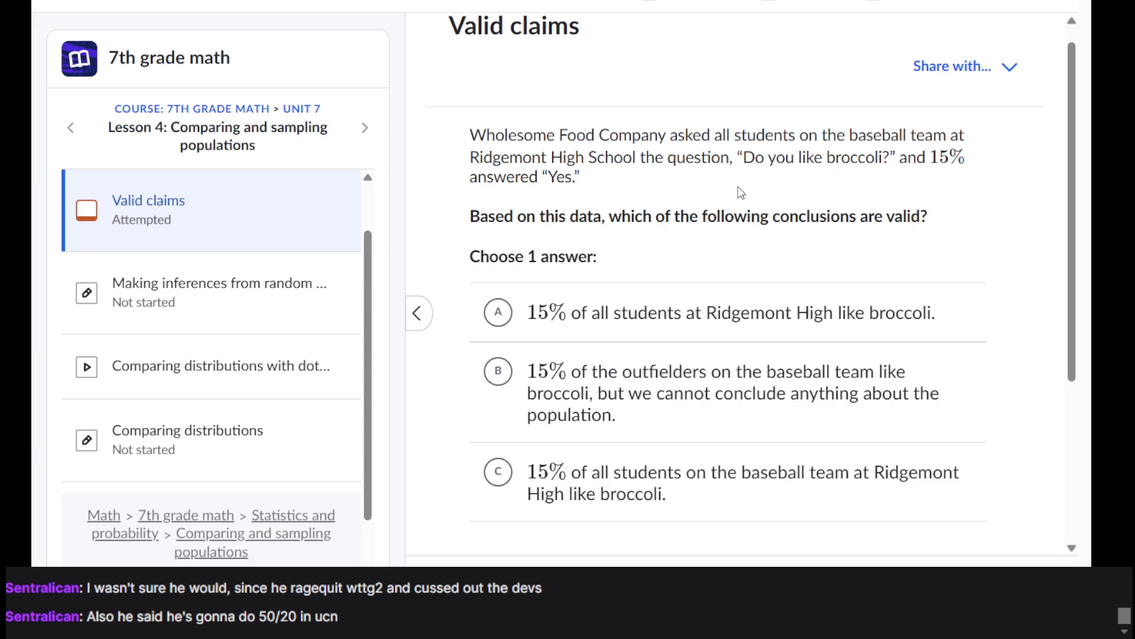
scroll(741, 192, "down", 1)
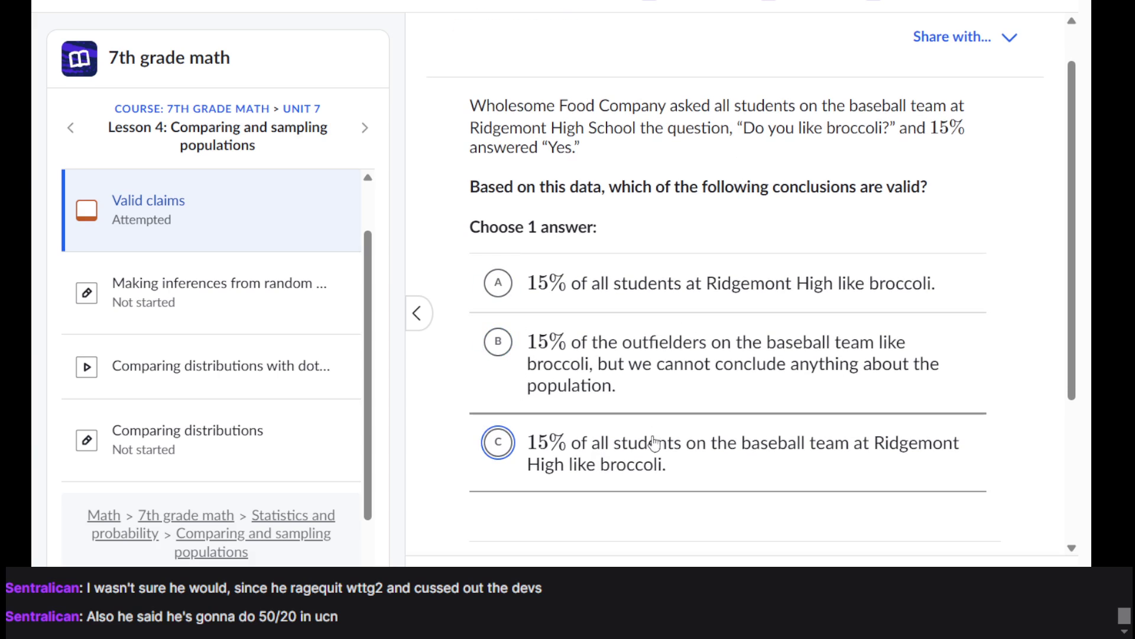
left_click(697, 459)
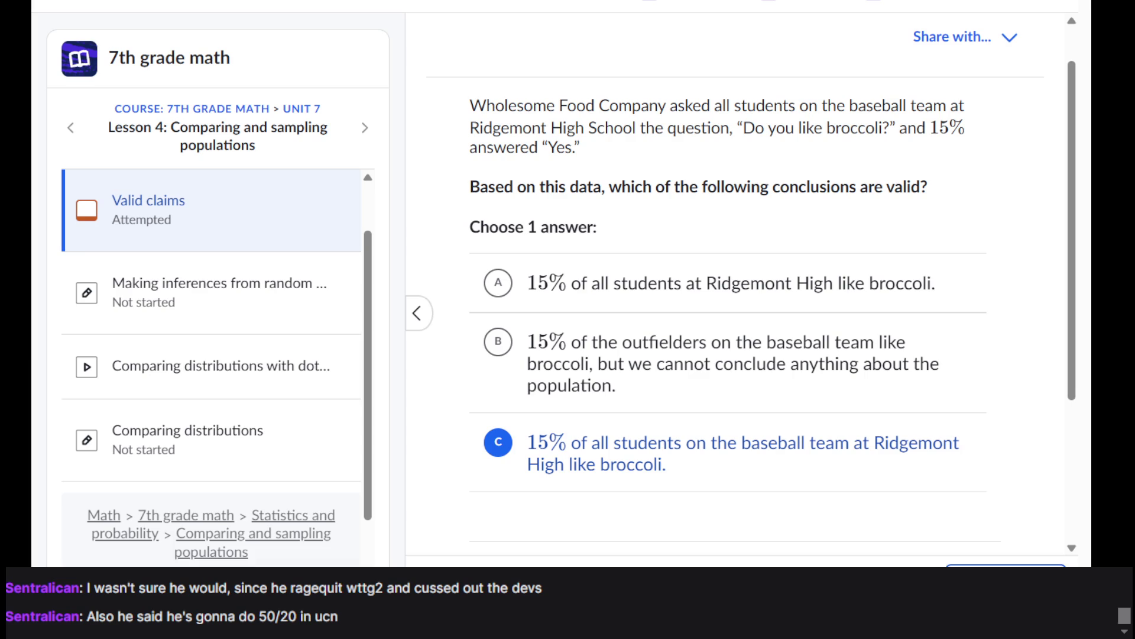
key("Return")
key("Return")
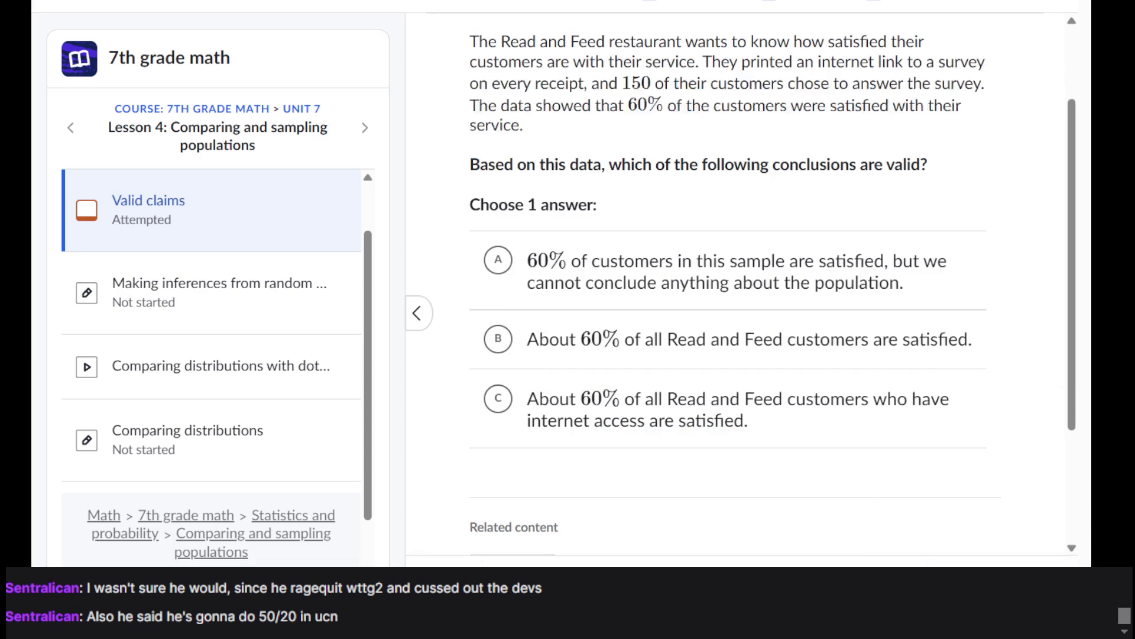
Step: Answer choice A, that only the sampled people are 60% satisfied with Read and Feed, and check it
scroll(661, 76, "up", 1)
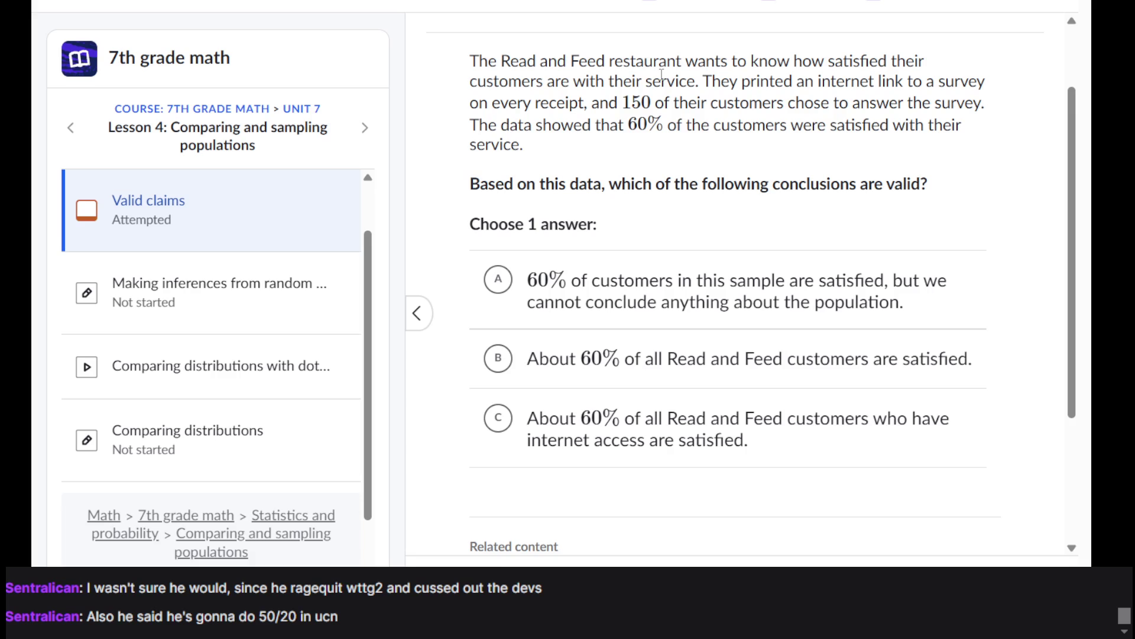
left_click(638, 296)
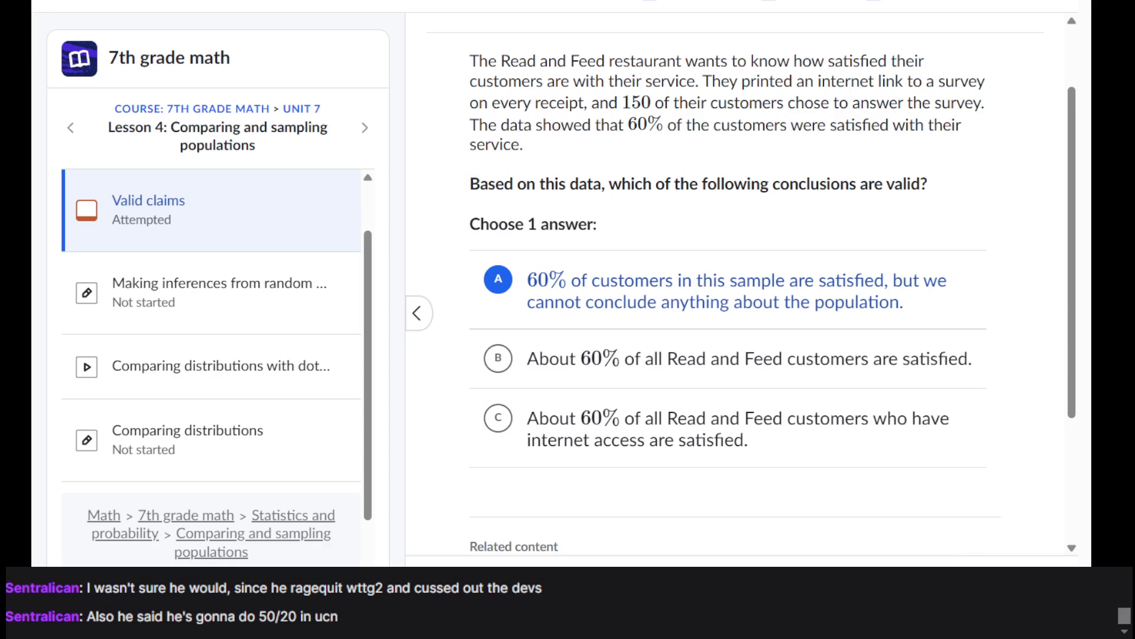
key("Return")
key("Return")
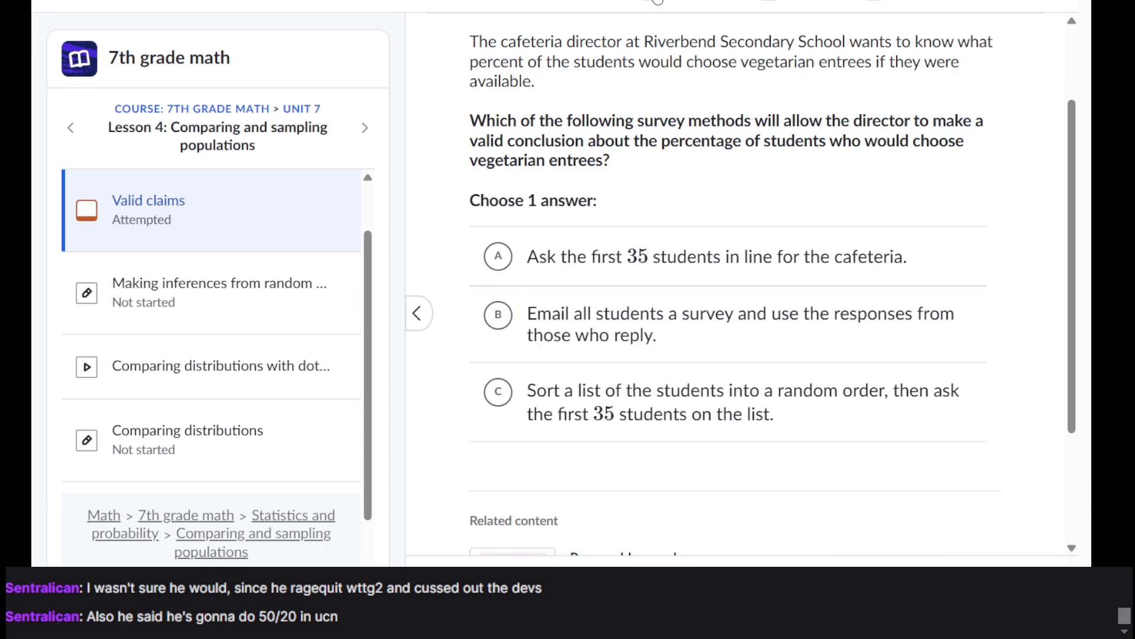
Step: Read through the cafeteria vegetarian-entrees question, briefly highlighting its first paragraph
scroll(662, 80, "up", 1)
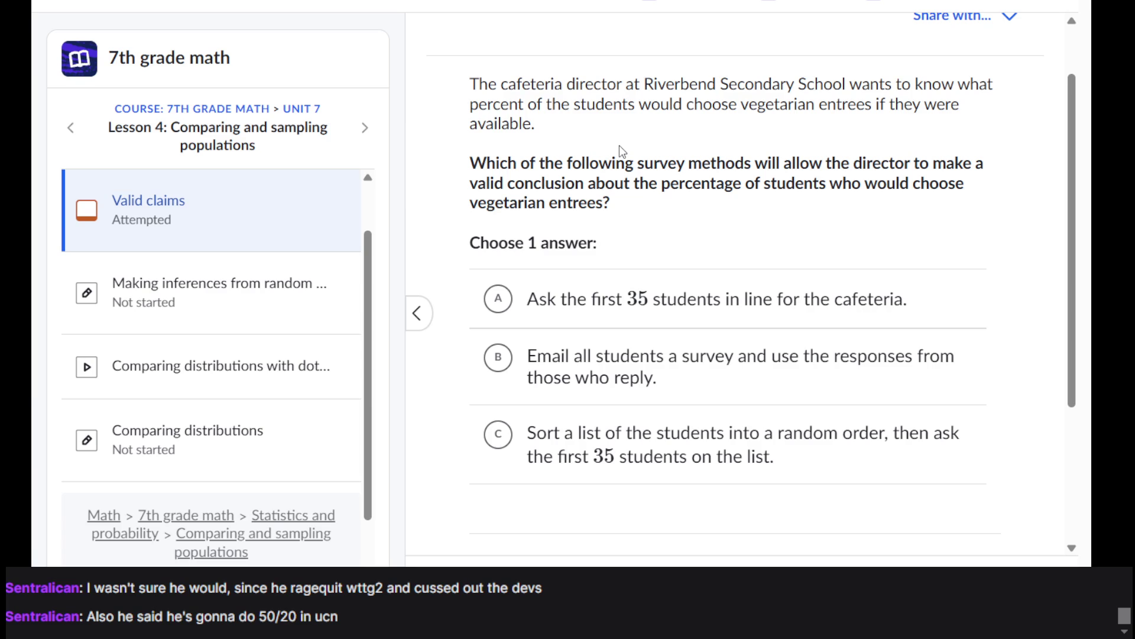
triple_click(594, 100)
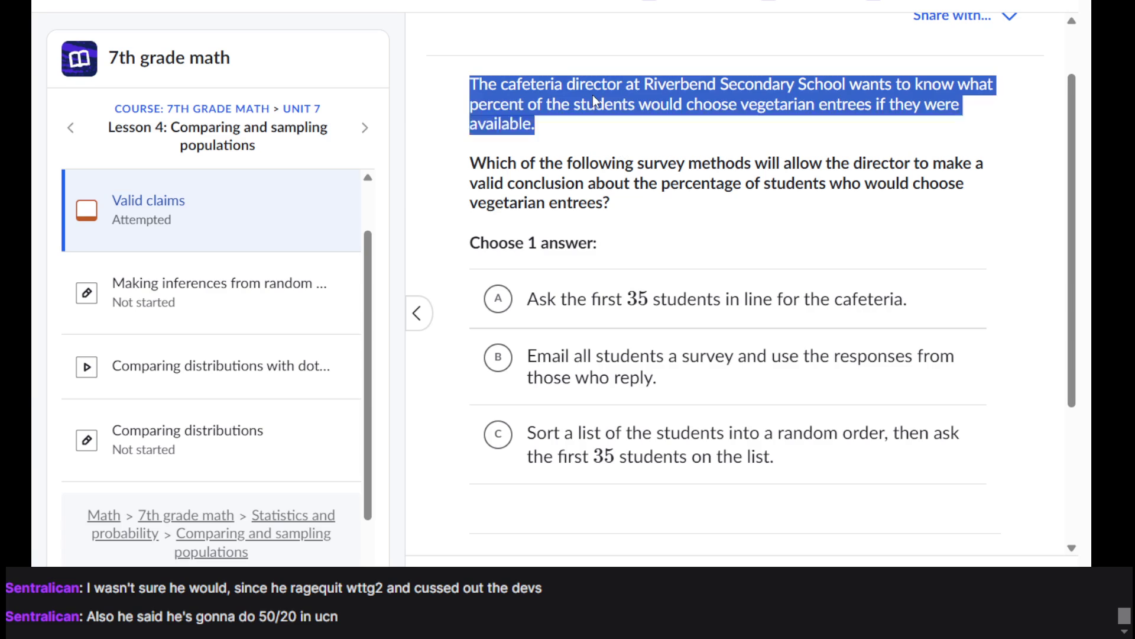
left_click(593, 95)
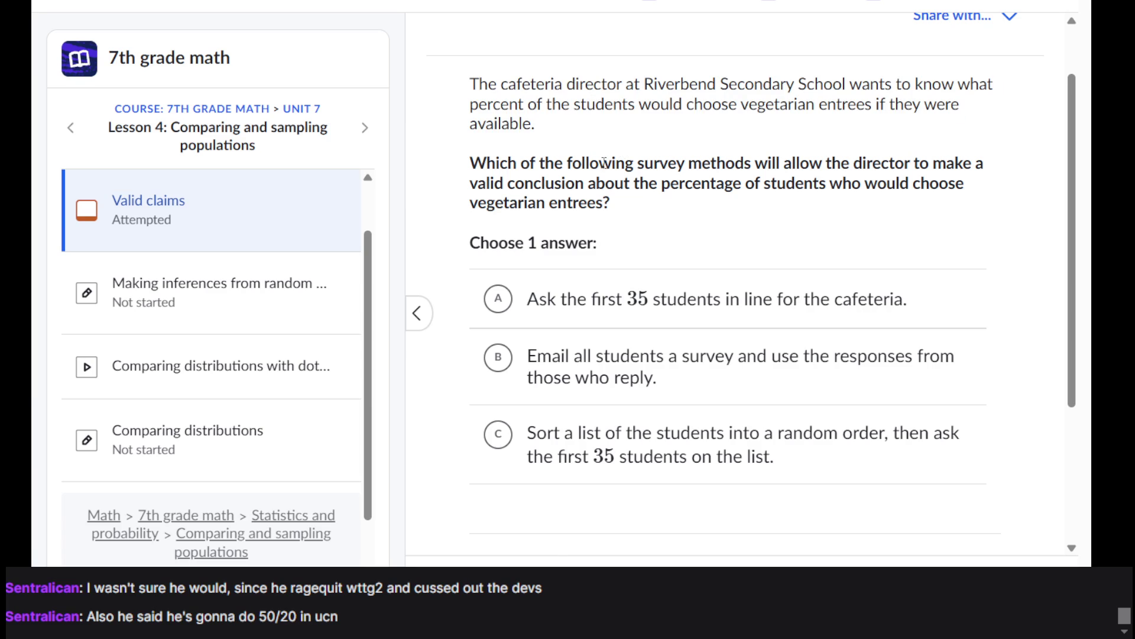
scroll(604, 161, "down", 1)
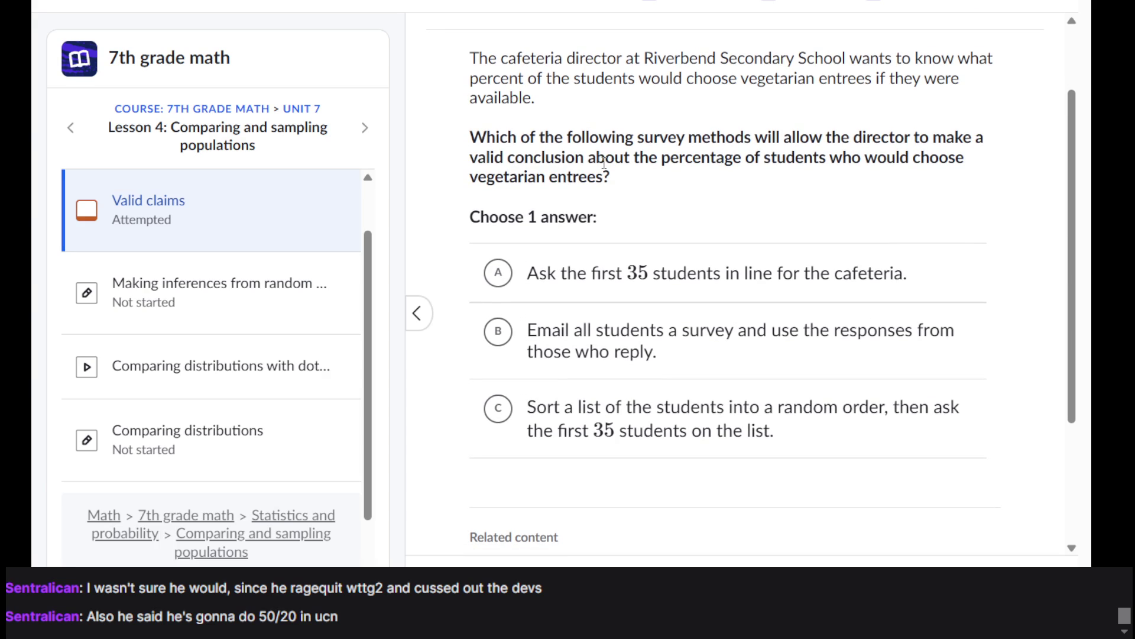
scroll(604, 163, "down", 1)
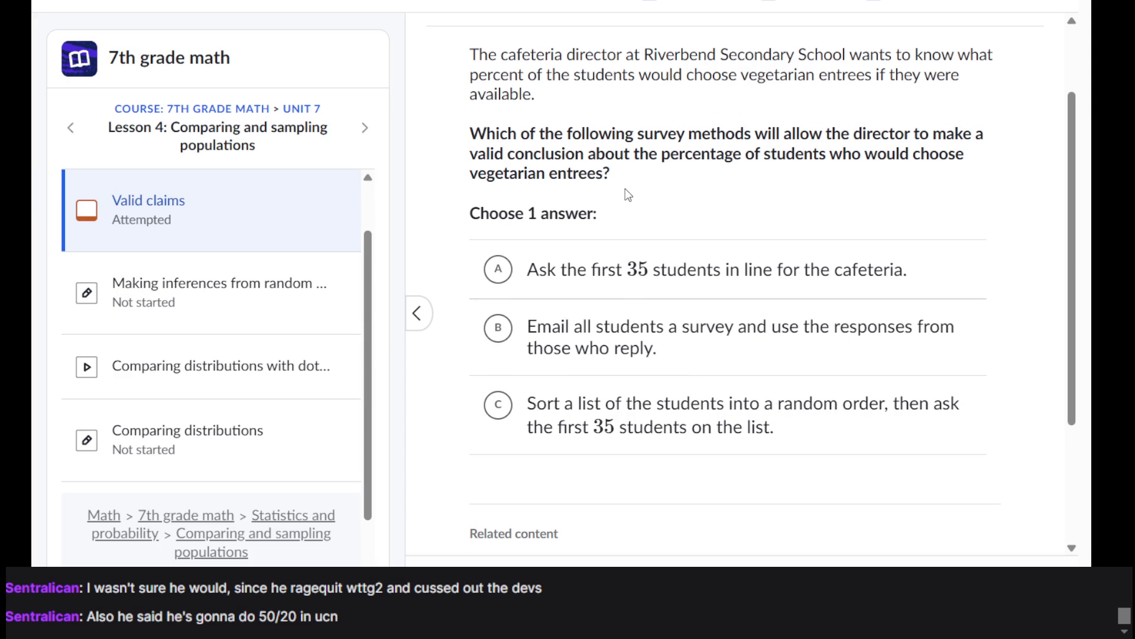
scroll(628, 195, "down", 1)
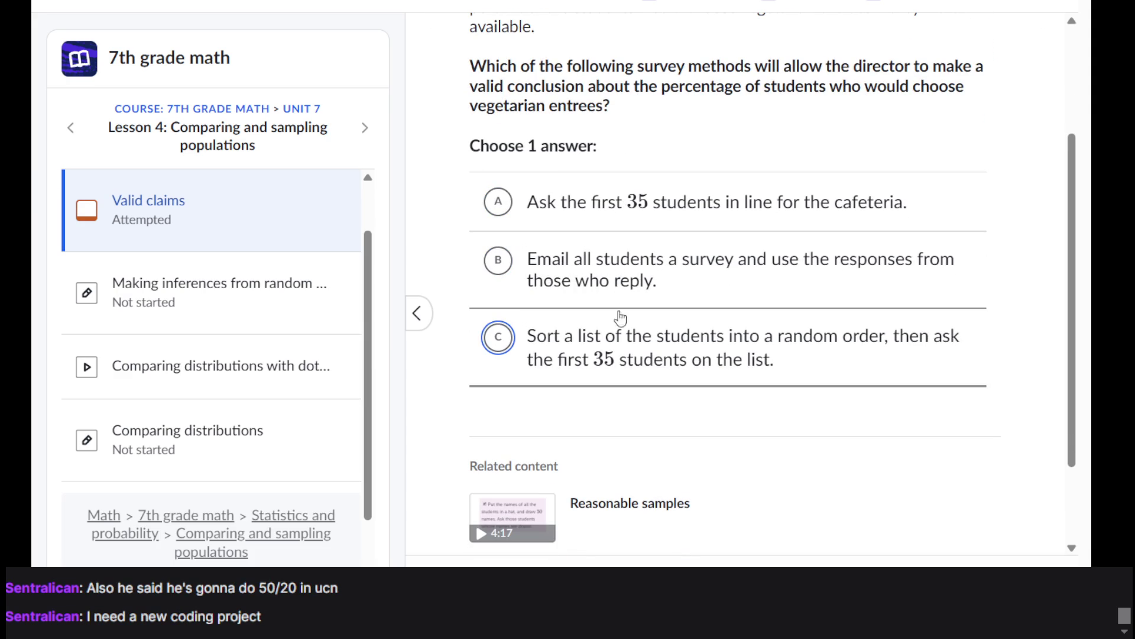
Step: Toggle off the e-mail survey choice, settle on C, the random-order list, and check it
left_click(642, 270)
left_click(642, 269)
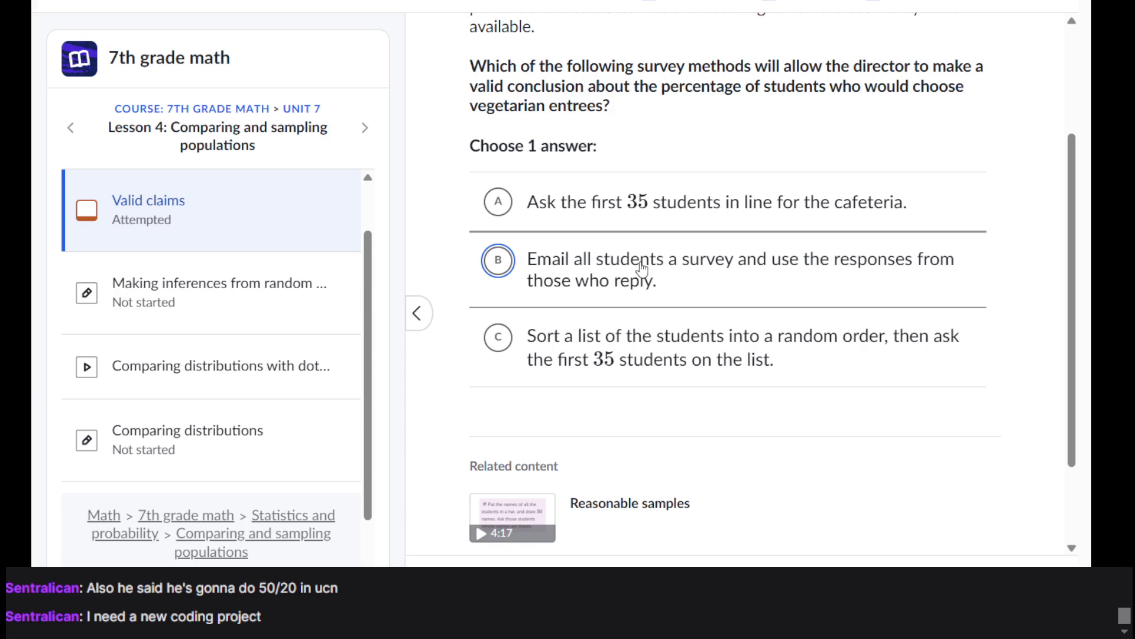
left_click(613, 335)
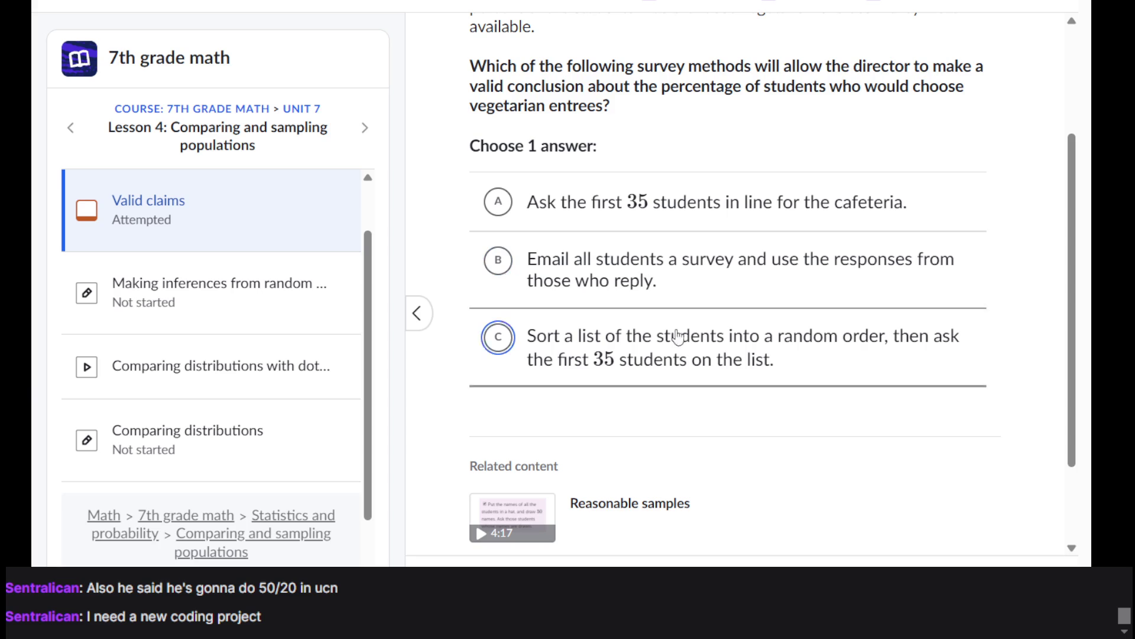
left_click(639, 265)
left_click(610, 359)
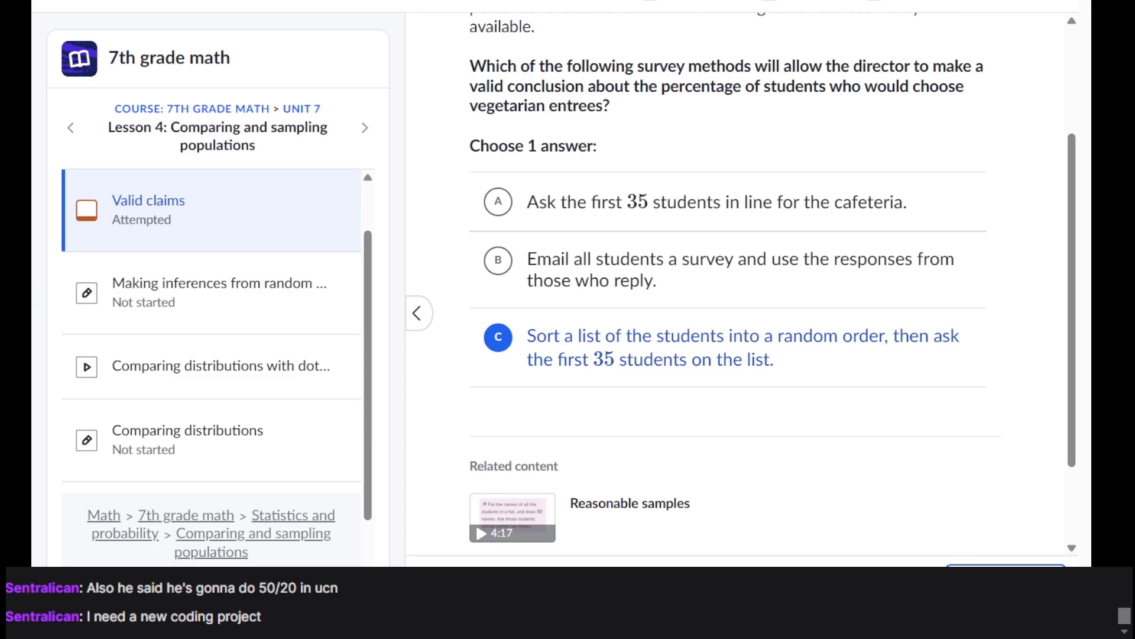
key("Return")
key("Return")
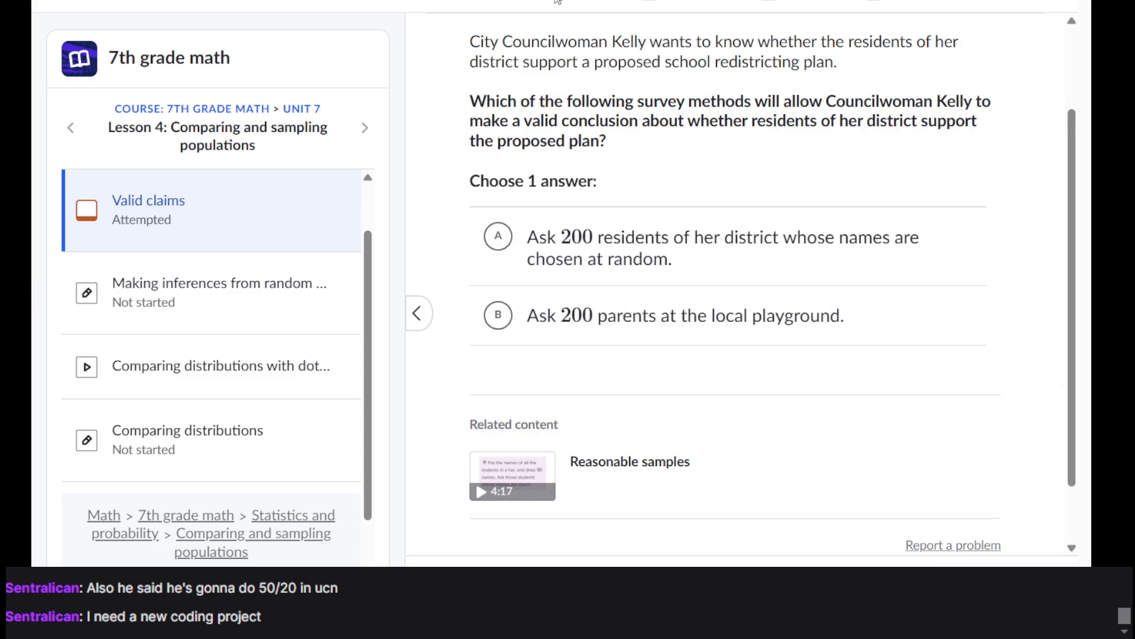
Step: Pick choice A on the redistricting question: survey 200 district residents chosen at random
scroll(578, 140, "up", 2)
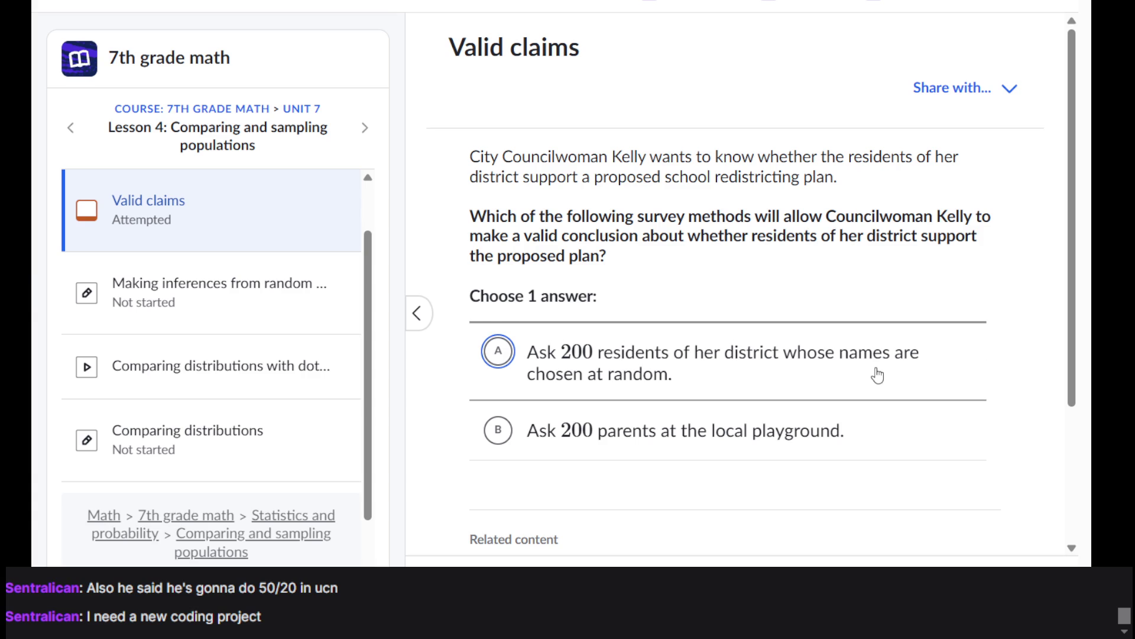
scroll(610, 245, "down", 1)
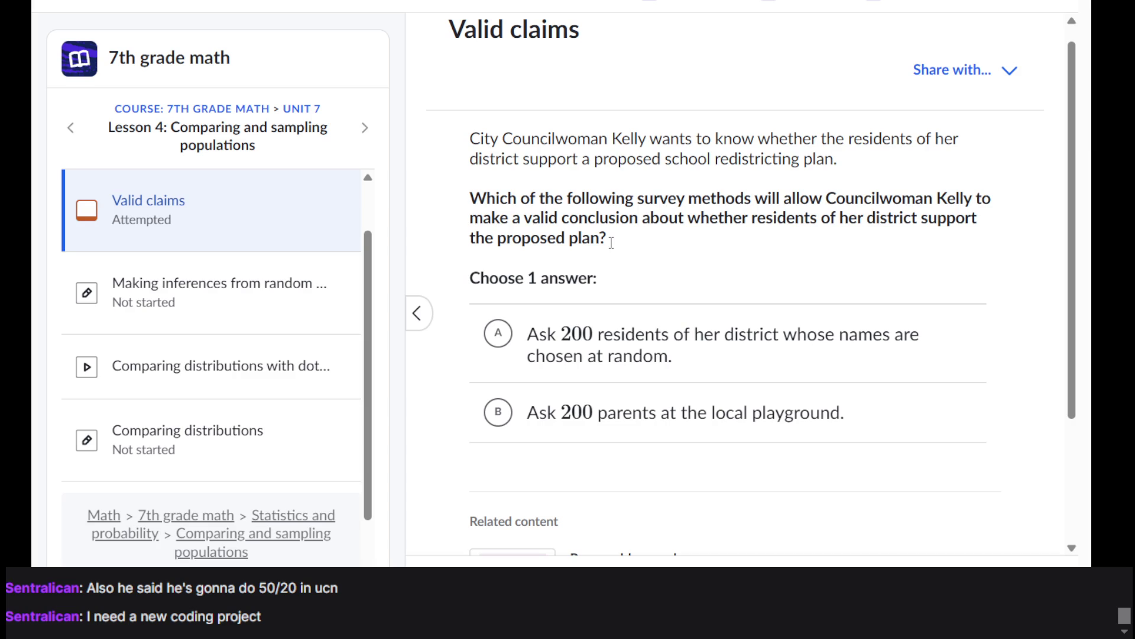
scroll(612, 243, "down", 1)
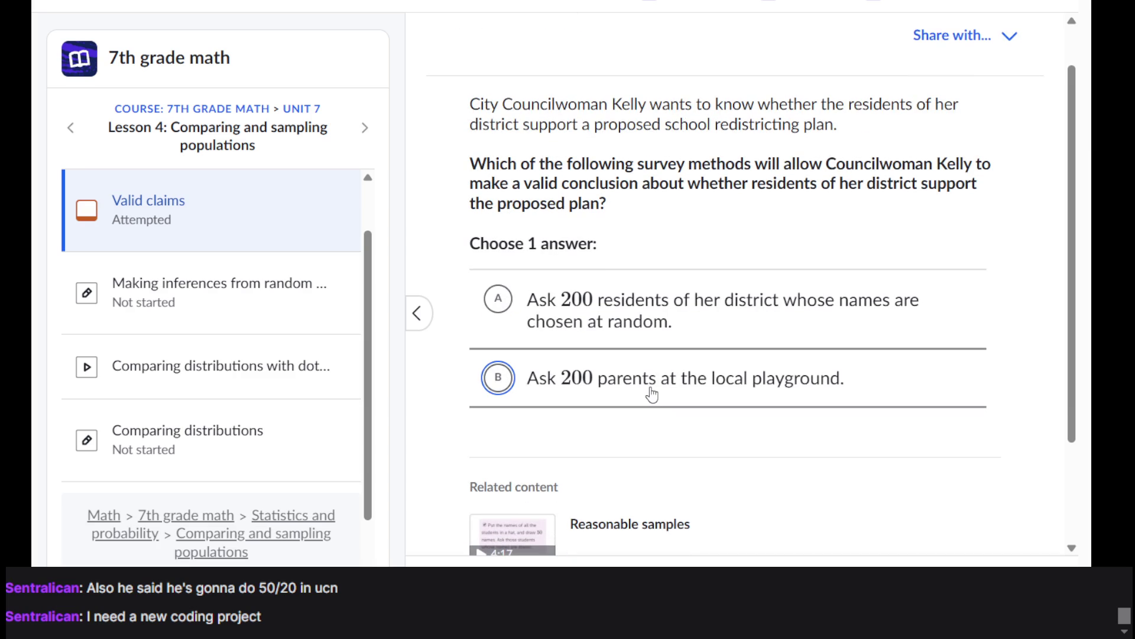
left_click(677, 349)
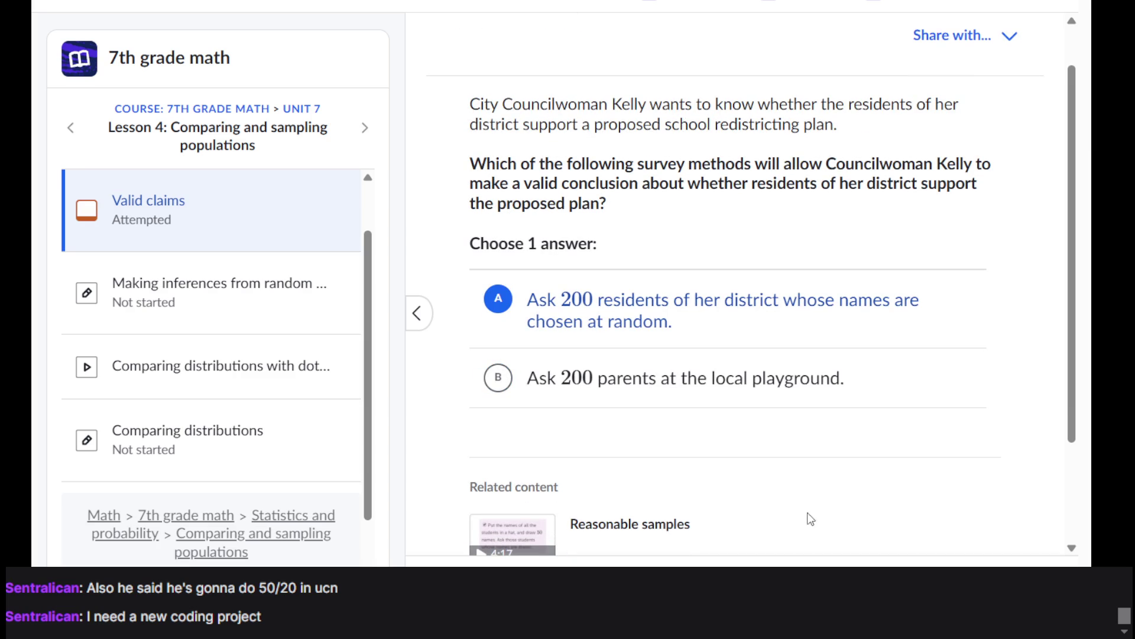
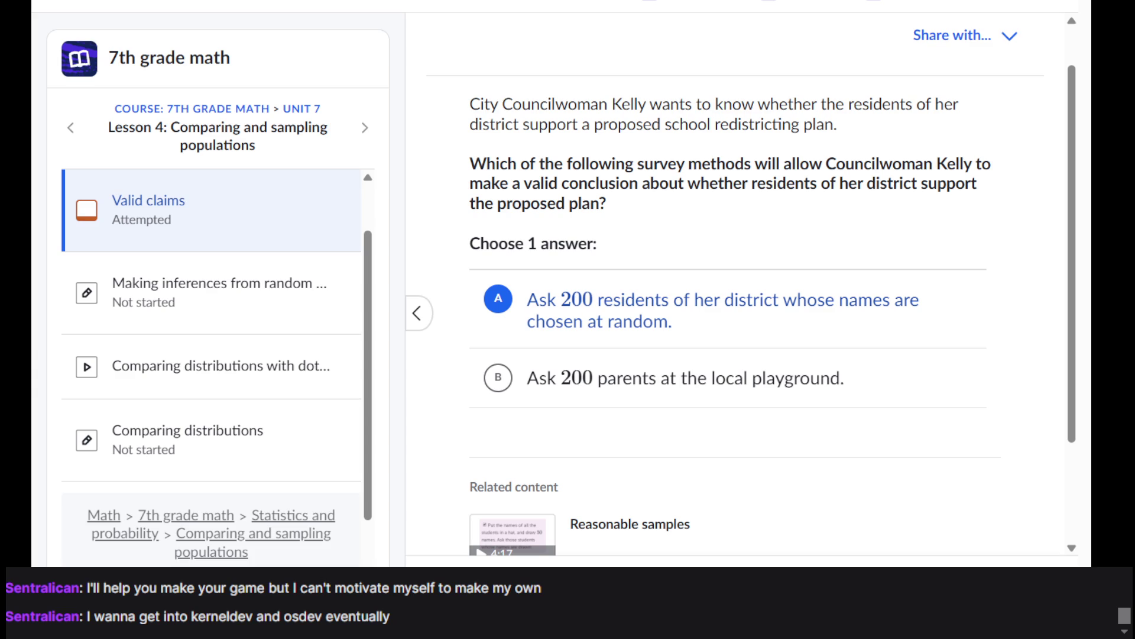
Step: Submit answer A to the survey-method question, finishing Valid claims at 4/4 Proficient
scroll(701, 166, "down", 2)
scroll(700, 167, "up", 3)
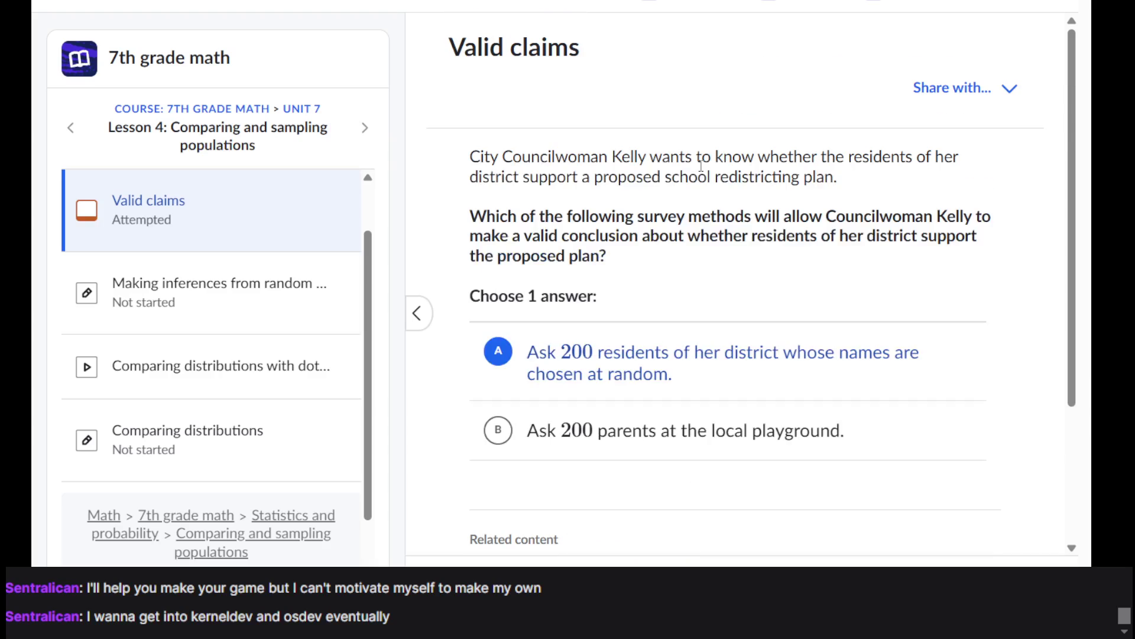
scroll(167, 393, "up", 1)
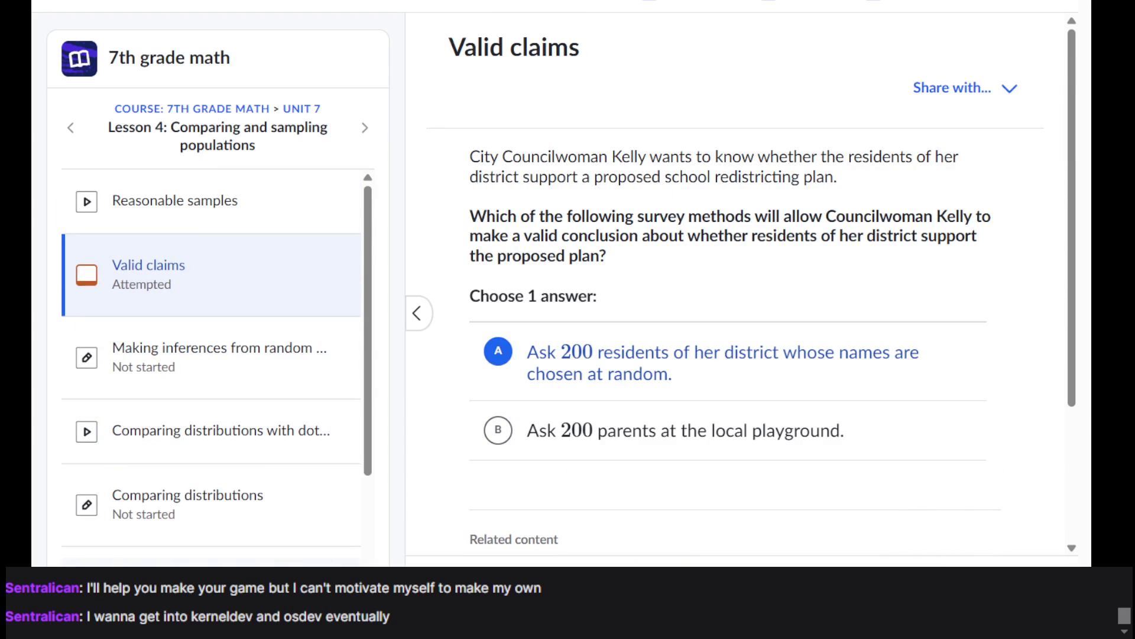
key("Return")
key("Return")
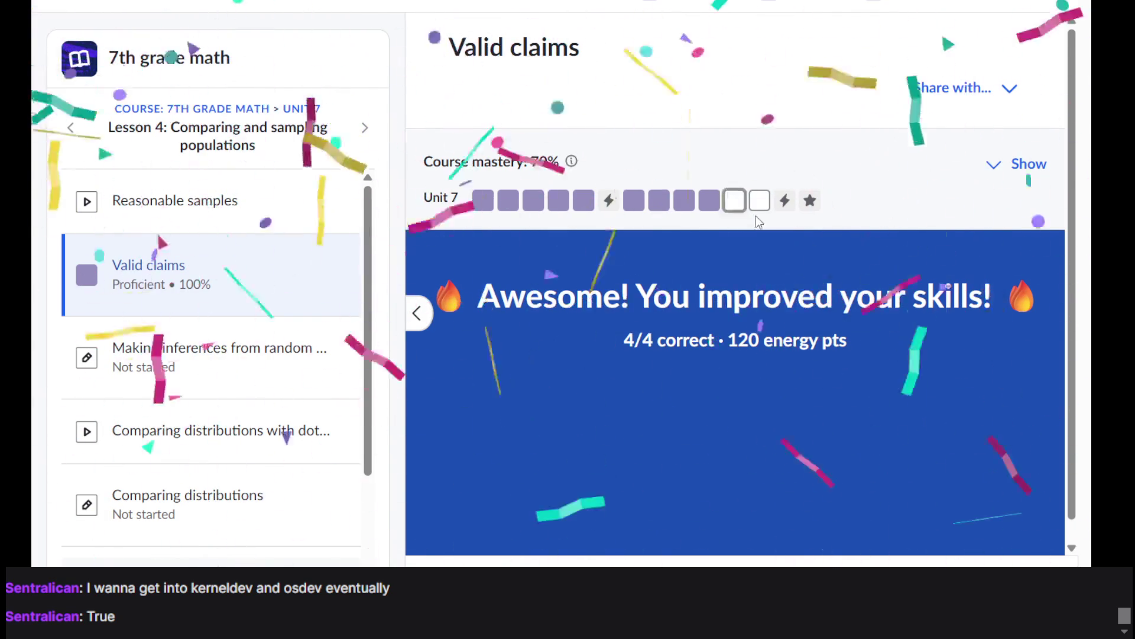
mouse_move(736, 204)
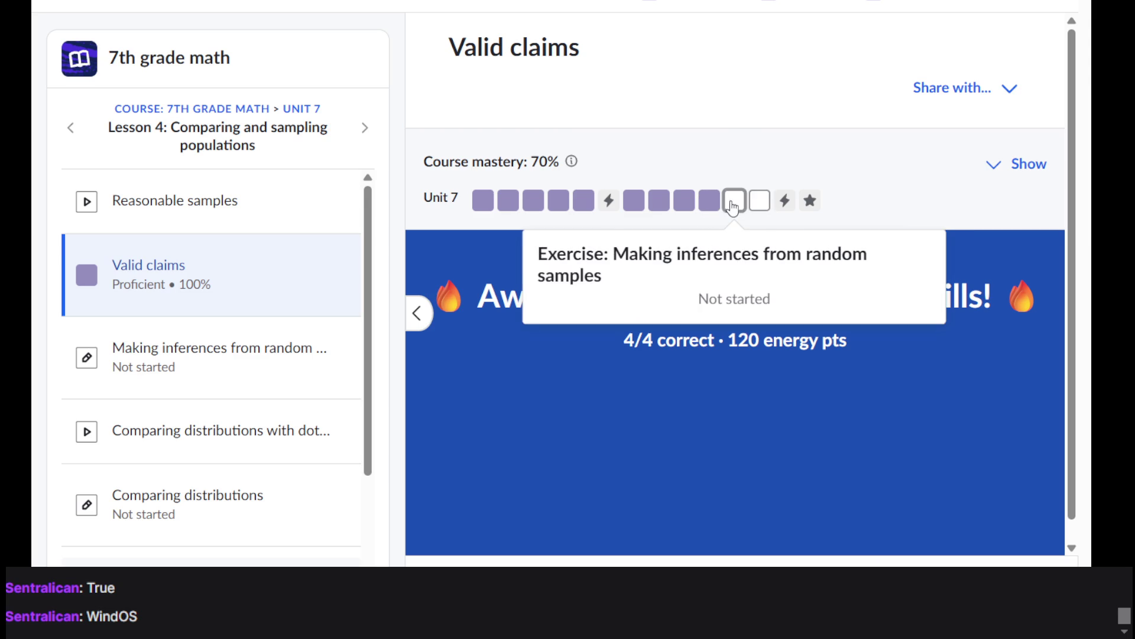
Step: Open the Making inferences skill, then return to the 7th grade math course page via the breadcrumb
left_click(733, 204)
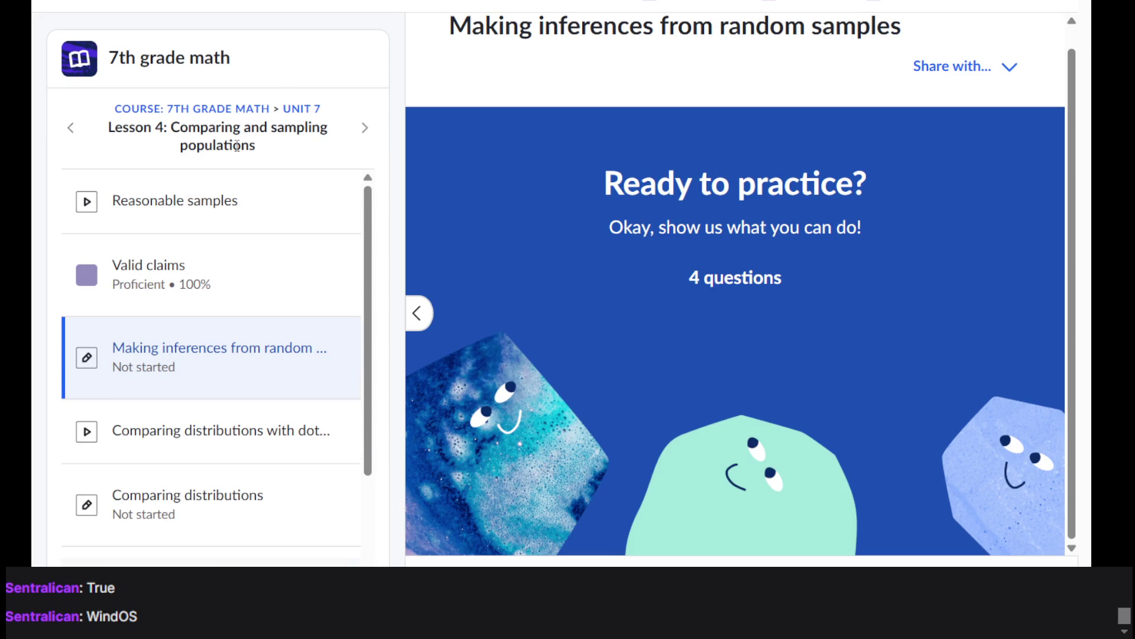
left_click(220, 118)
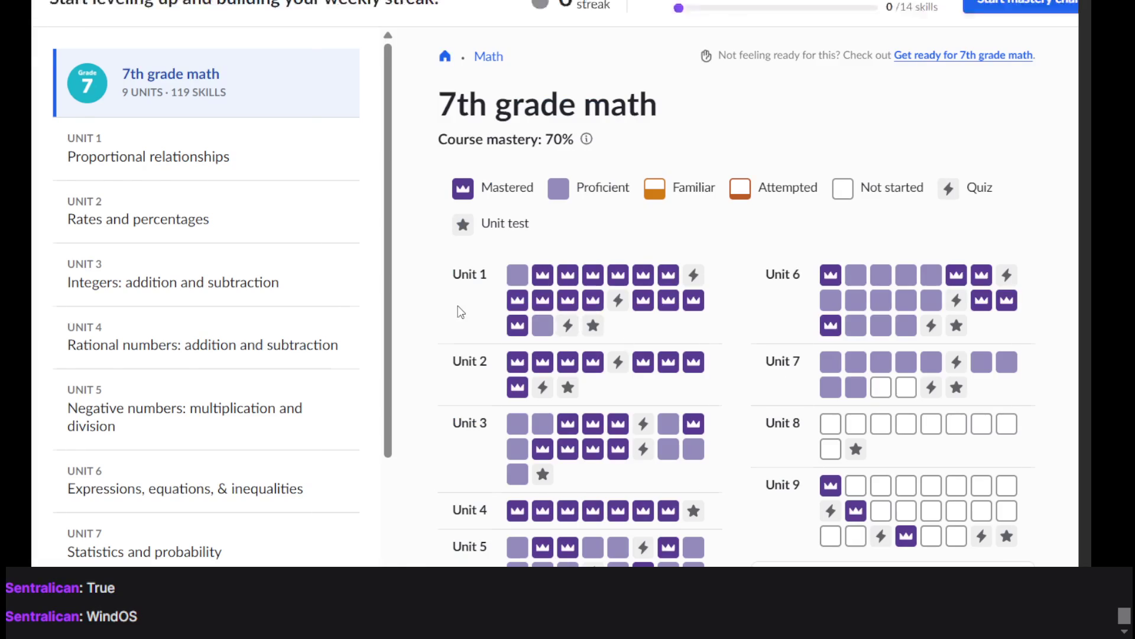
scroll(459, 312, "down", 5)
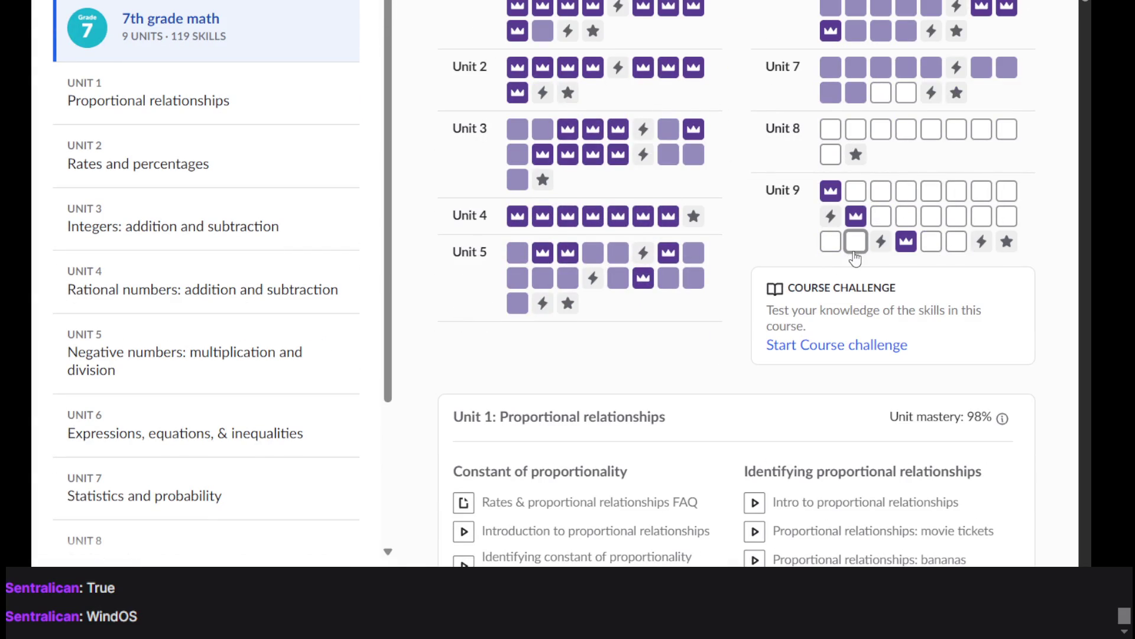
scroll(855, 255, "down", 2)
scroll(855, 255, "up", 7)
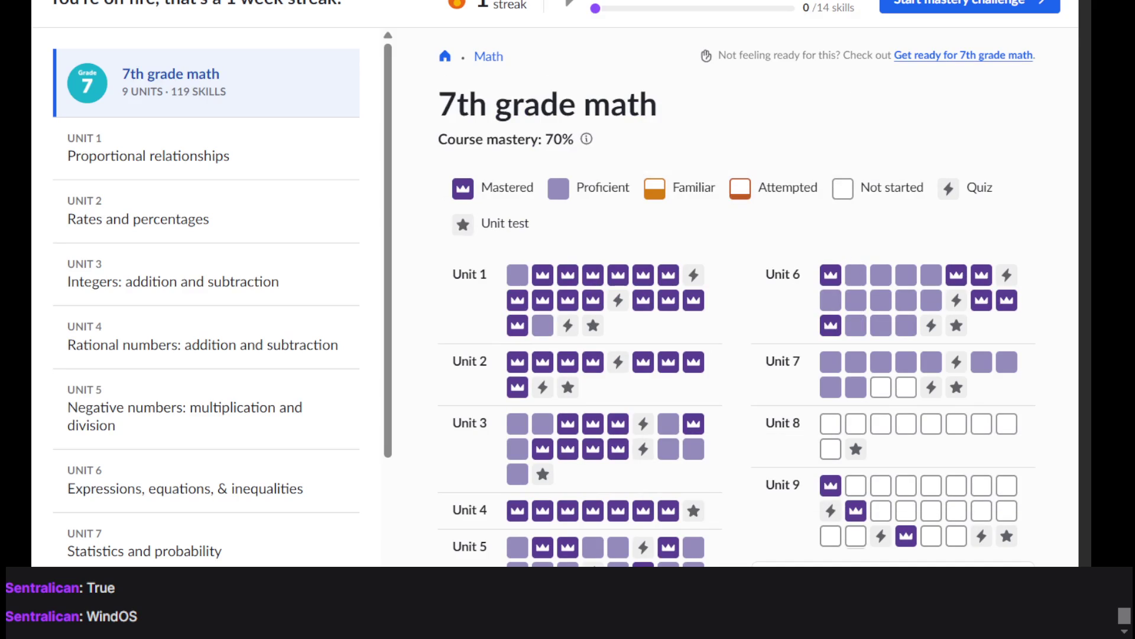
Step: Look at the Courses catalogue and the account menu, closing each one
left_click(89, 3)
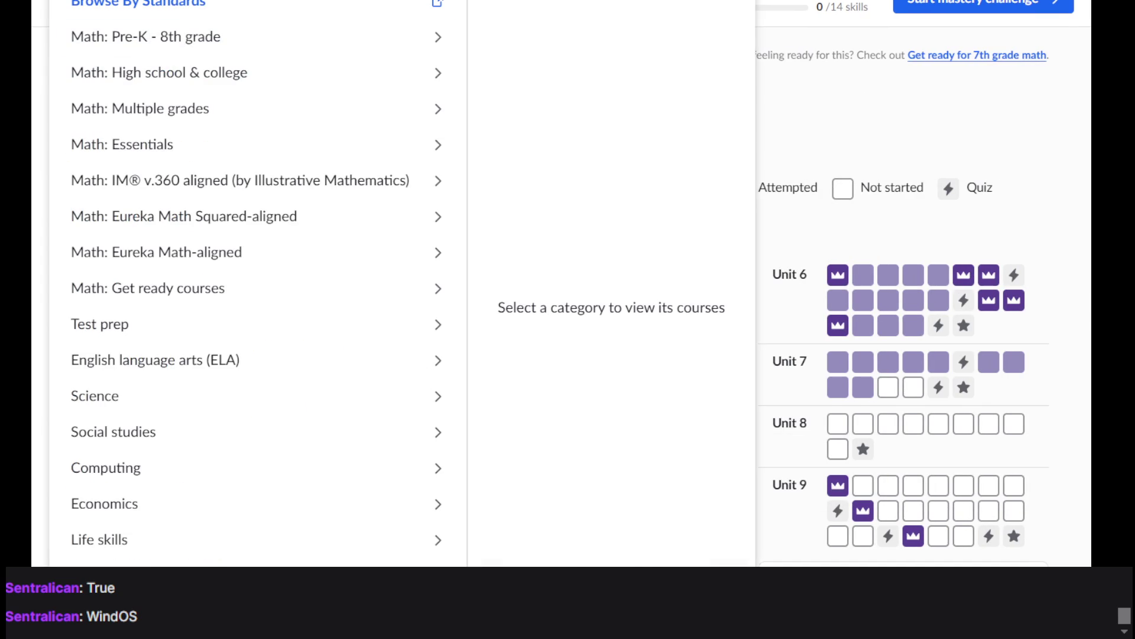
key("Escape")
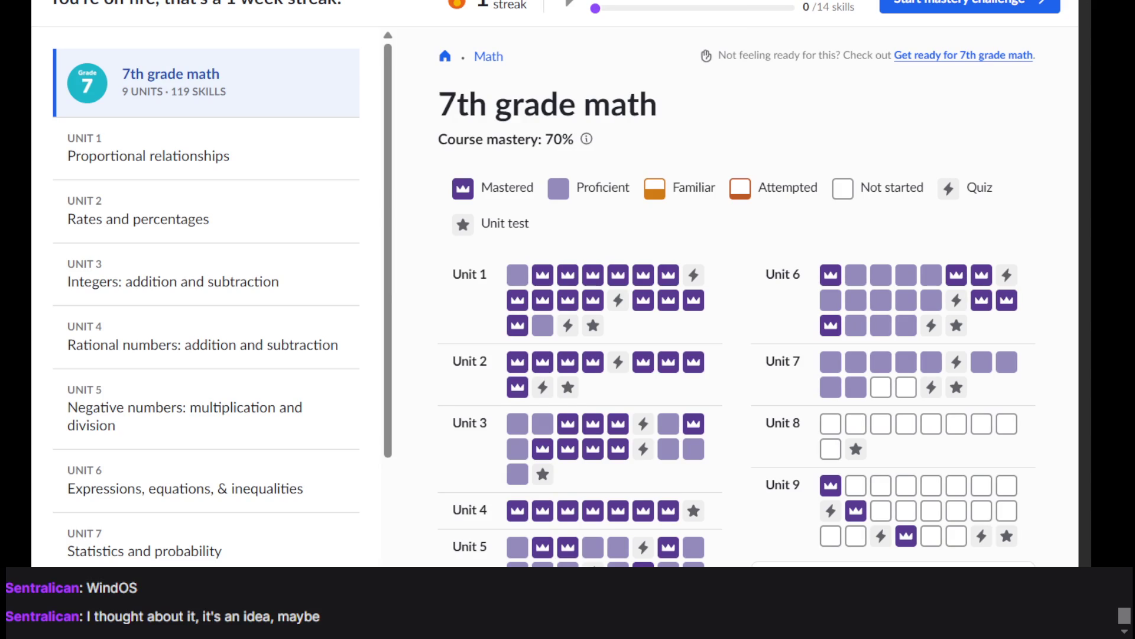
left_click(1004, 24)
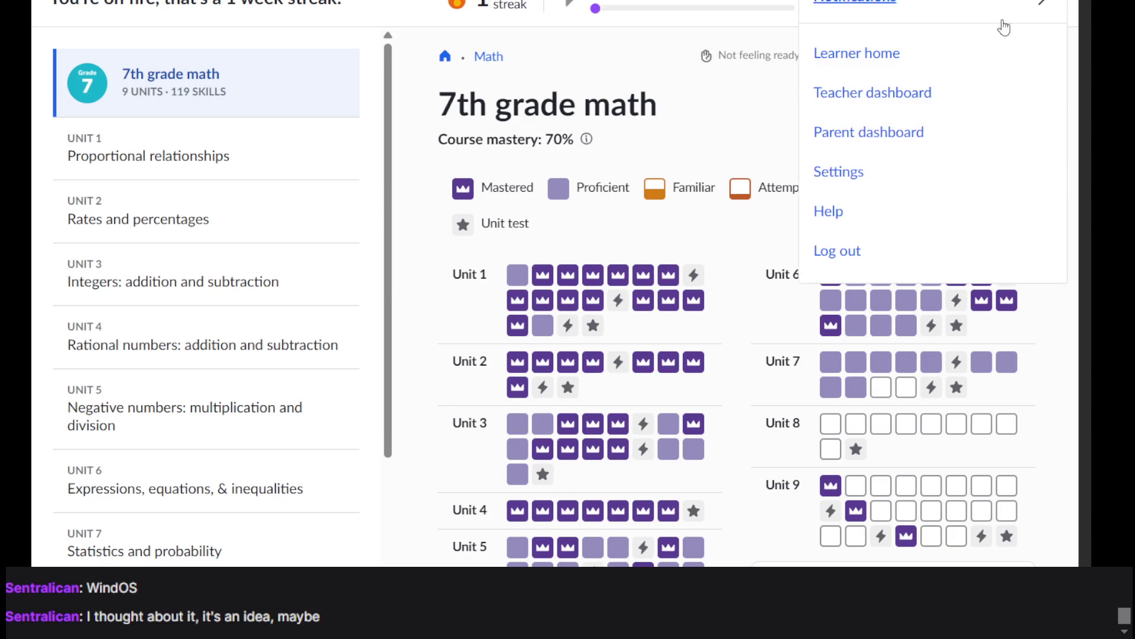
key("Escape")
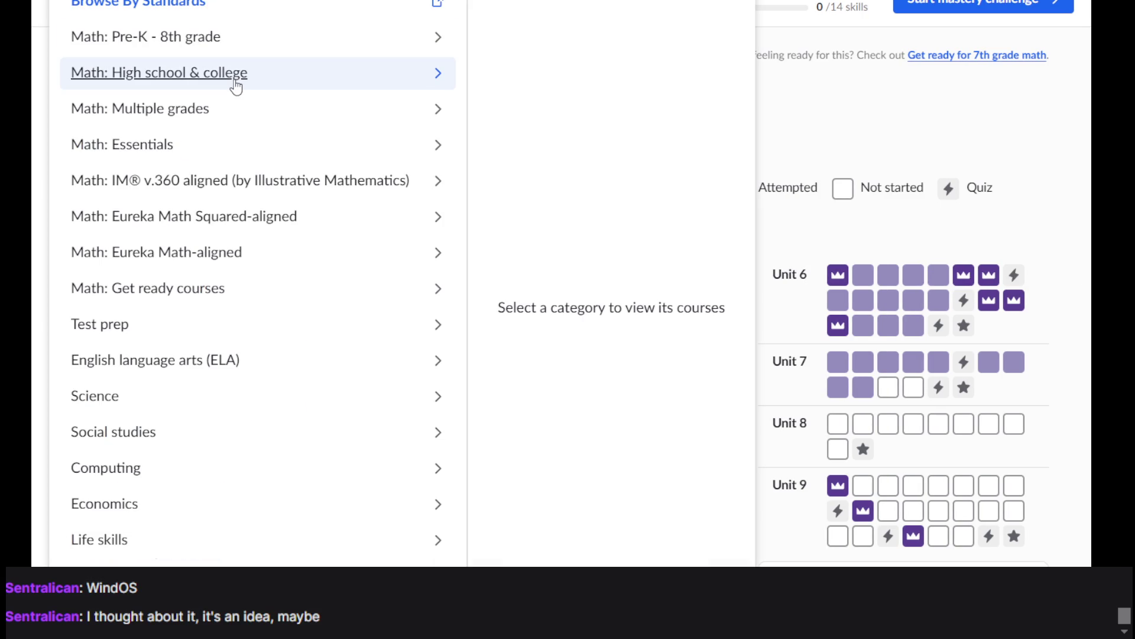
Step: Browse the High school & college, Pre-K - 8th grade, Multiple grades and Essentials math course lists
left_click(235, 87)
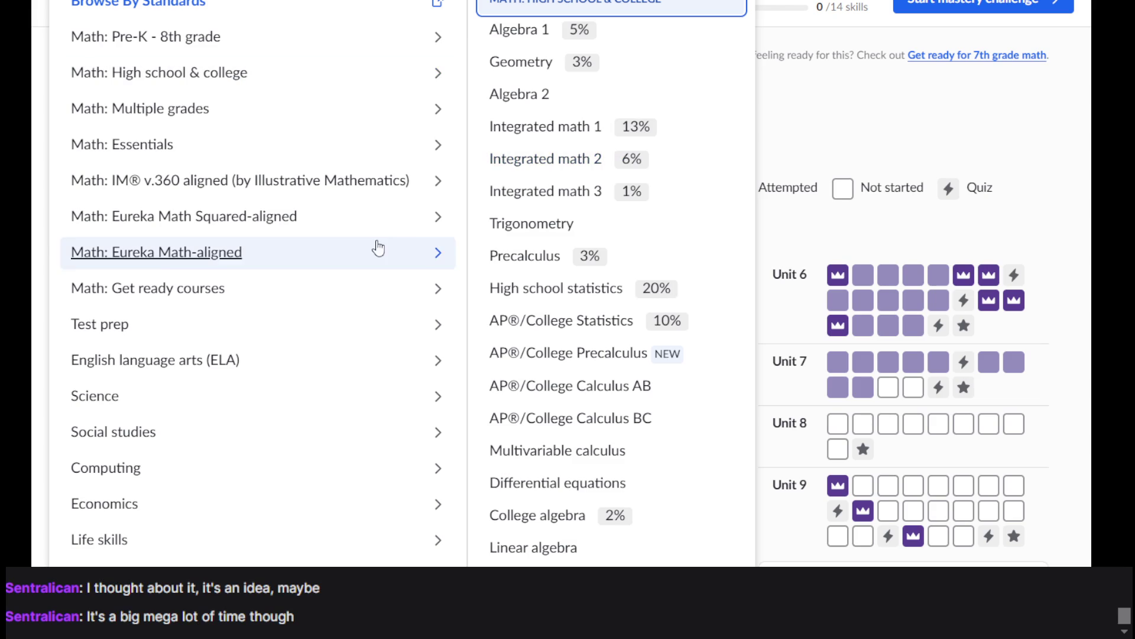
left_click(206, 40)
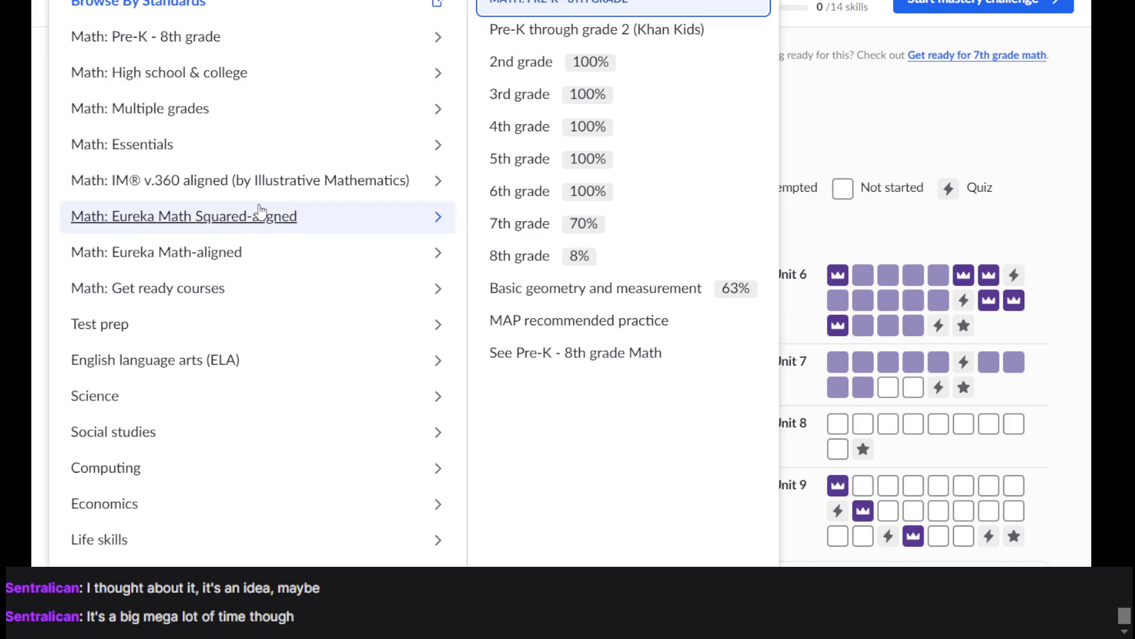
left_click(314, 35)
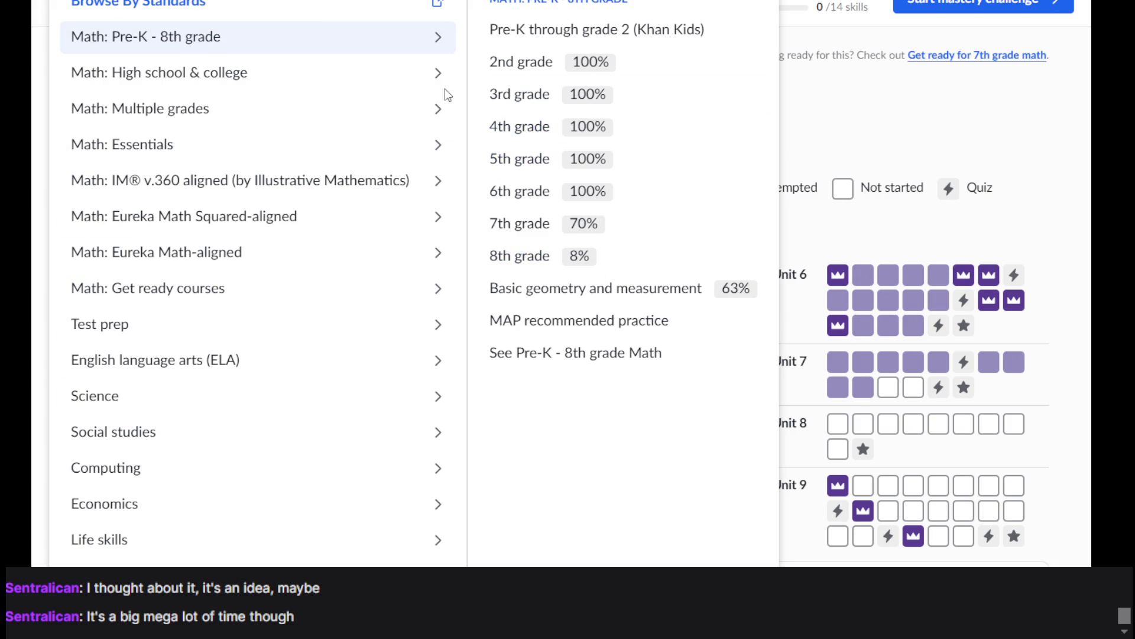
left_click(398, 73)
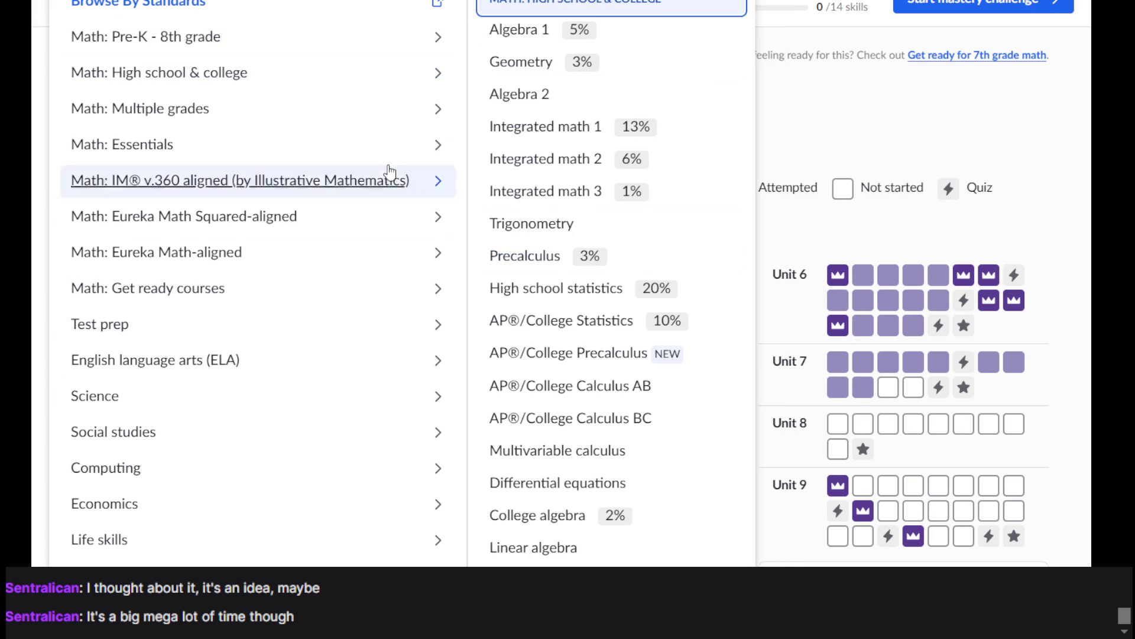
left_click(168, 108)
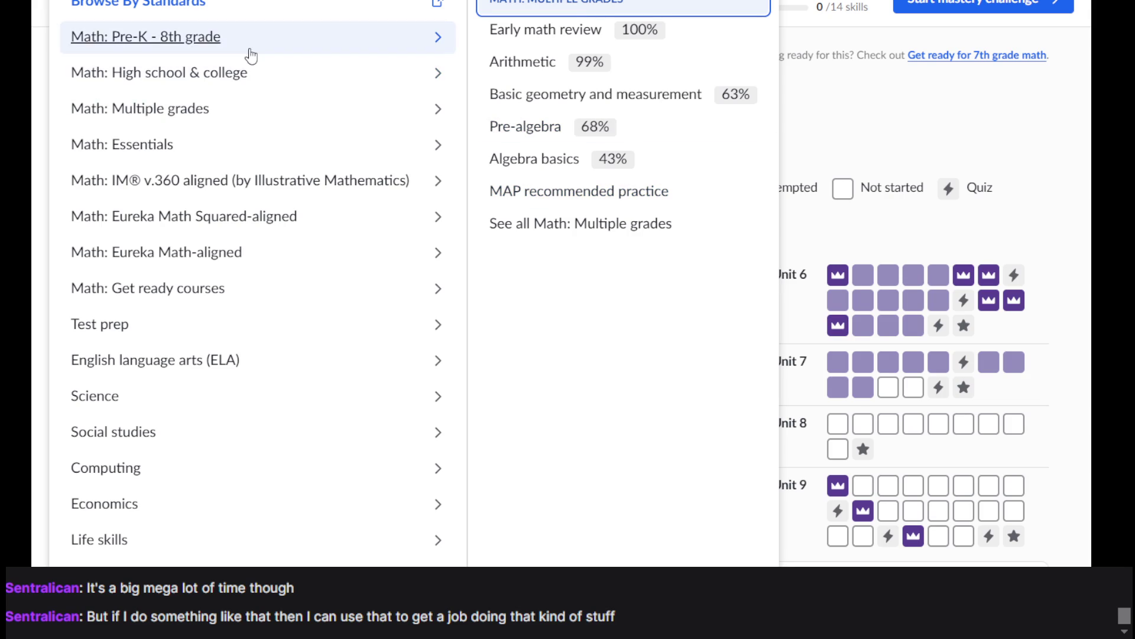
left_click(289, 119)
left_click(293, 148)
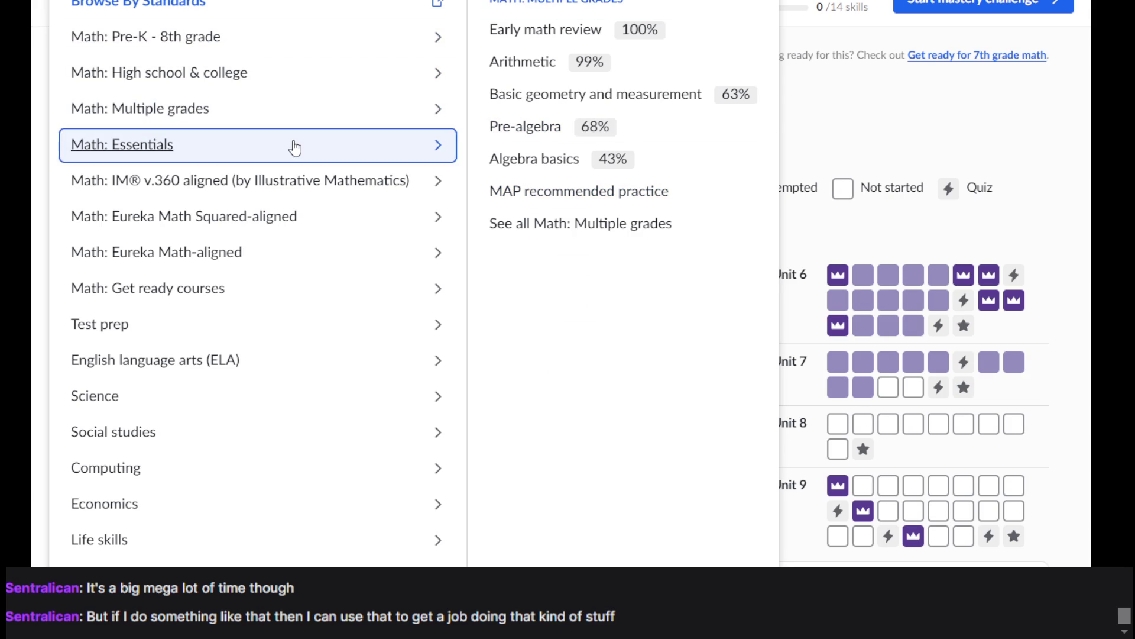
left_click(897, 152)
scroll(445, 246, "down", 3)
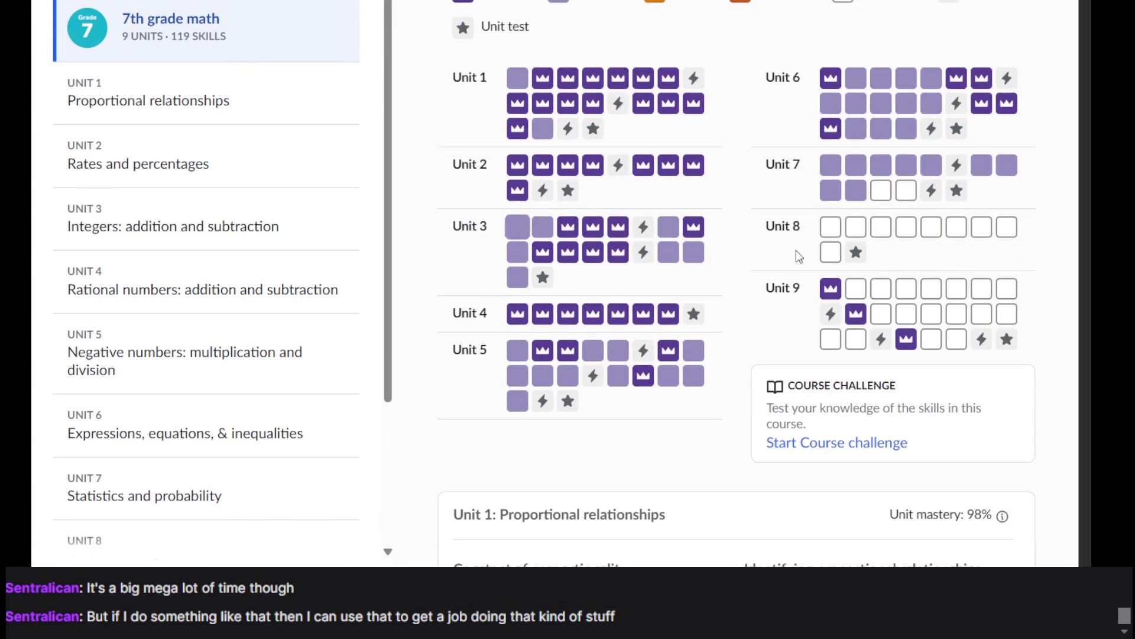
mouse_move(876, 198)
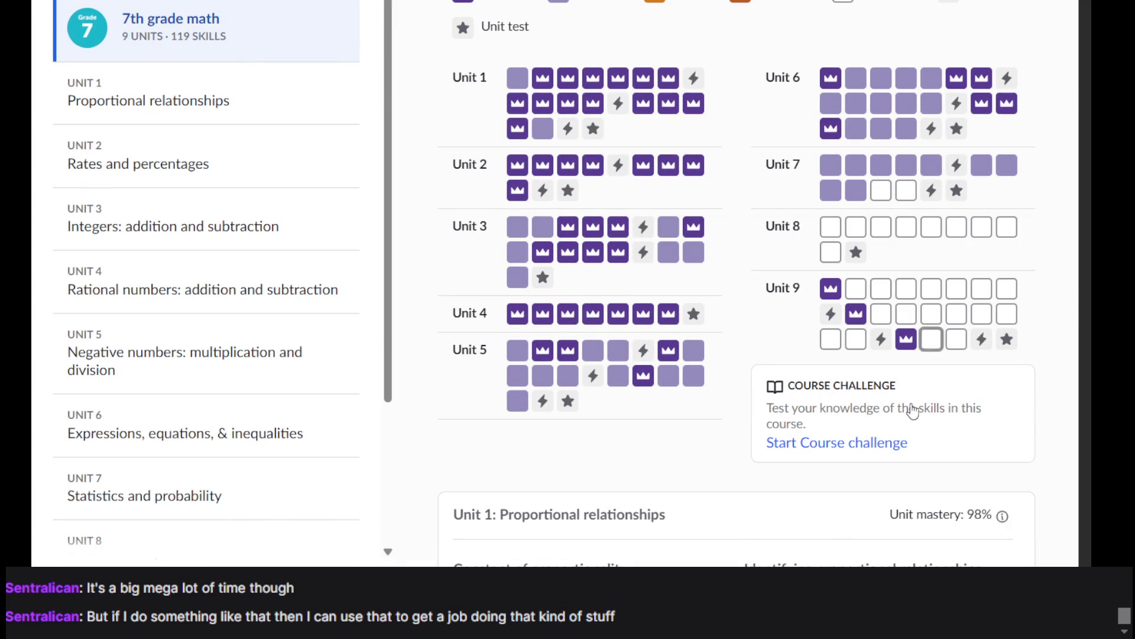
scroll(844, 290, "up", 3)
scroll(844, 289, "down", 3)
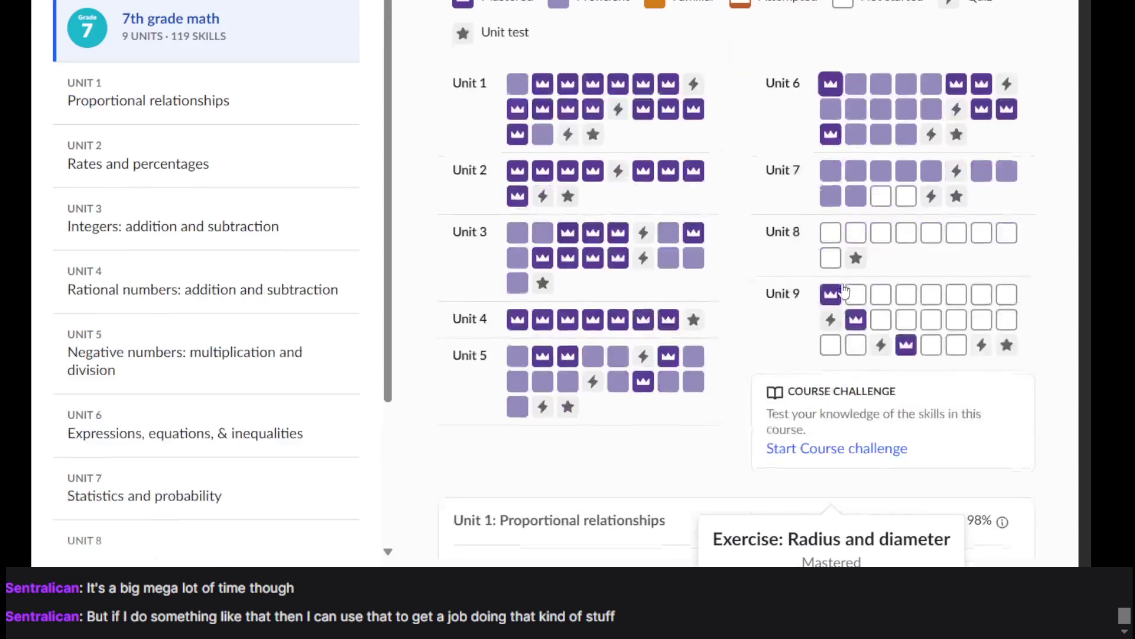
scroll(856, 249, "up", 2)
scroll(1019, 264, "up", 2)
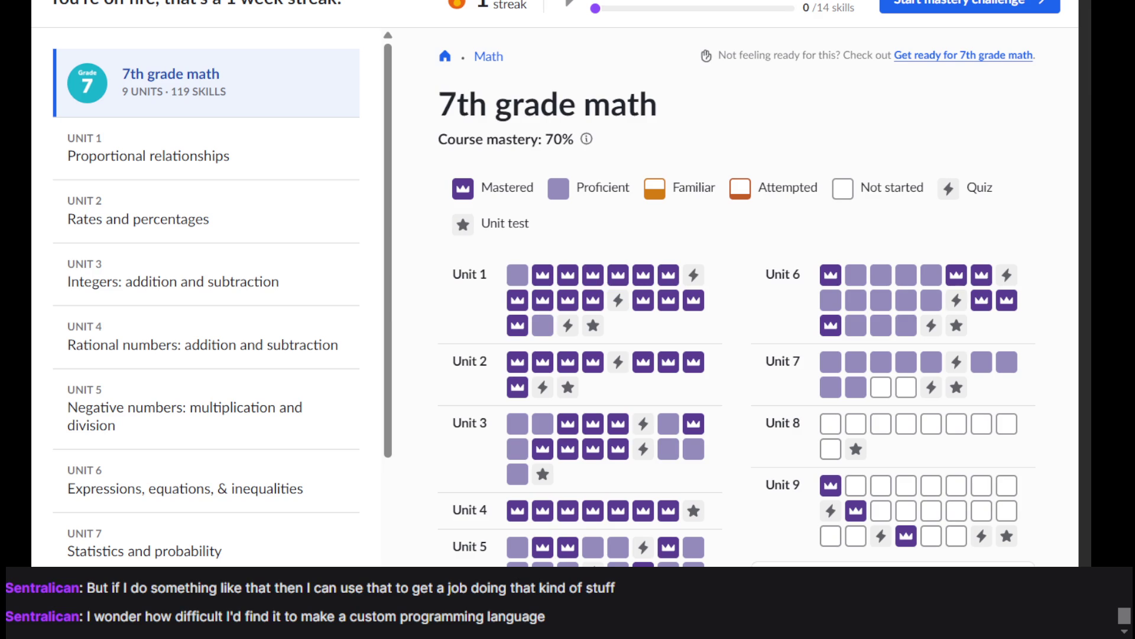
scroll(958, 177, "down", 5)
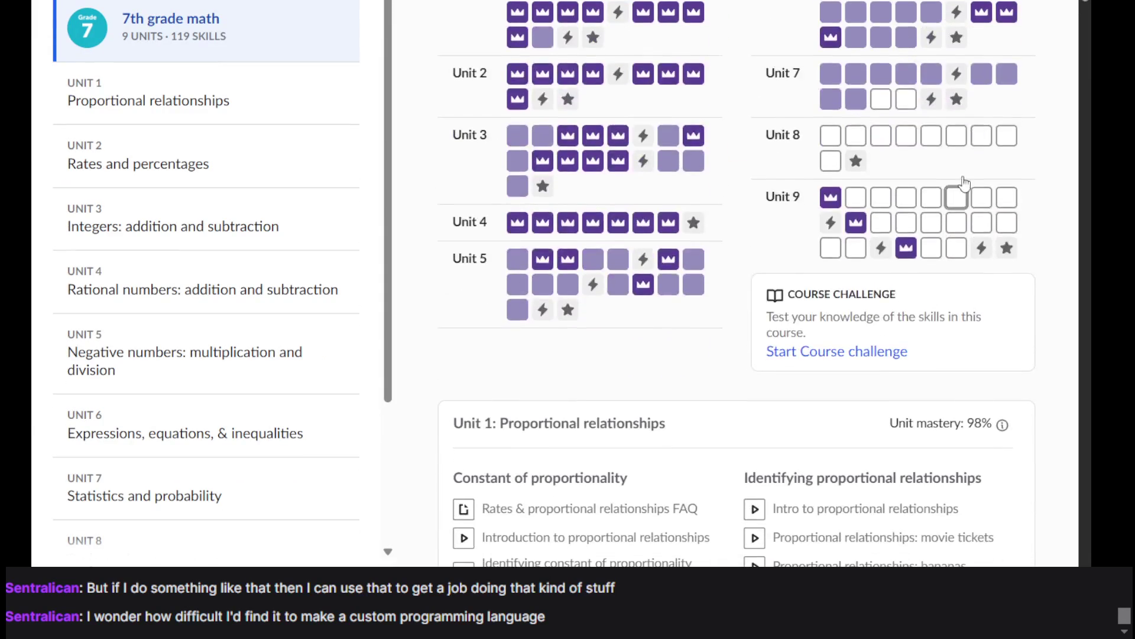
scroll(937, 183, "up", 1)
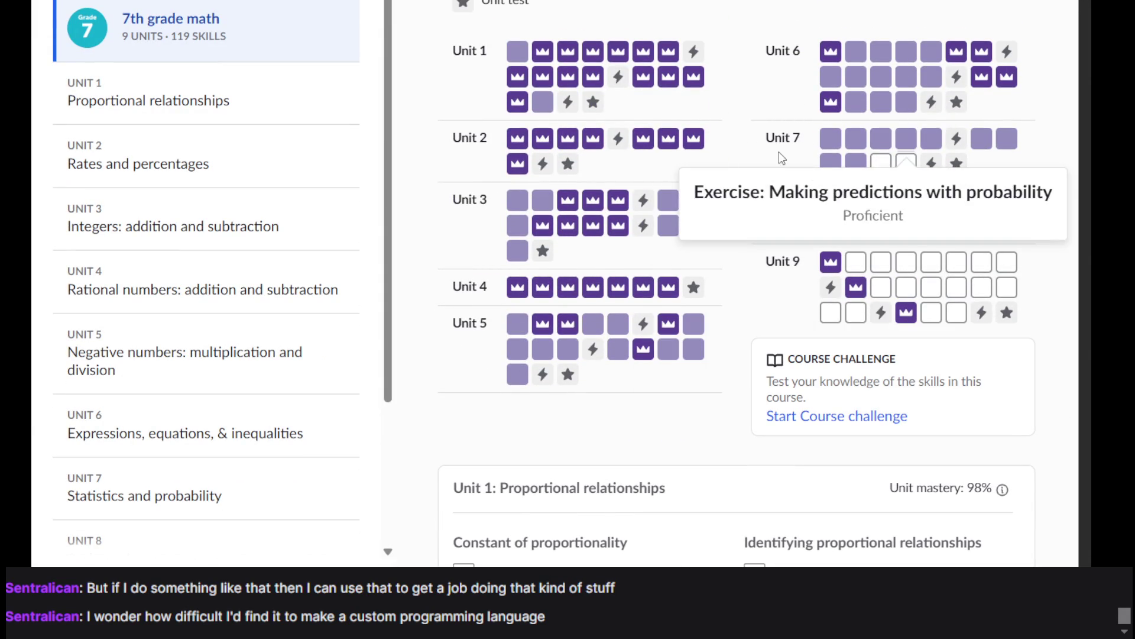
Step: Launch the Unit 7 random-samples practice and submit choice C, 267, for the TV-watching estimate
left_click(882, 163)
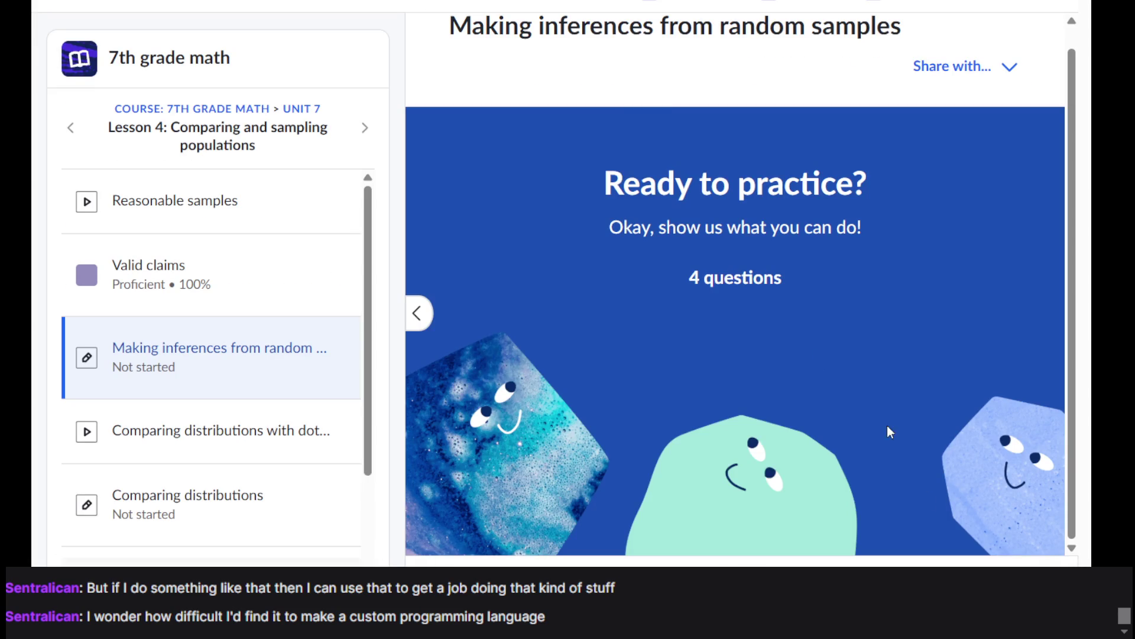
left_click(1015, 563)
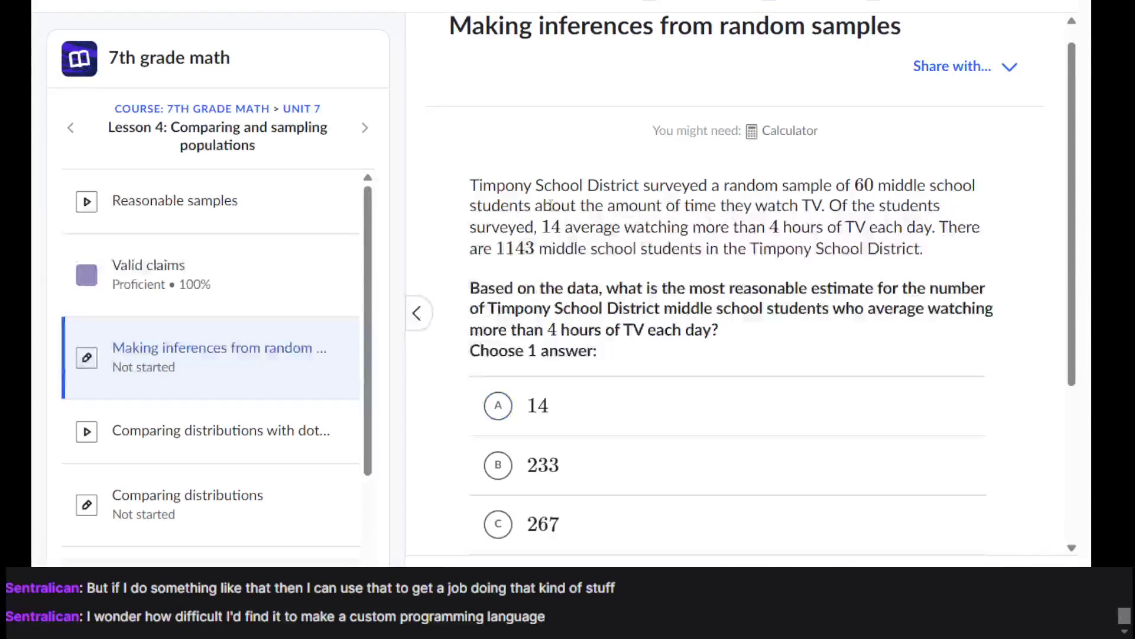
scroll(577, 195, "down", 1)
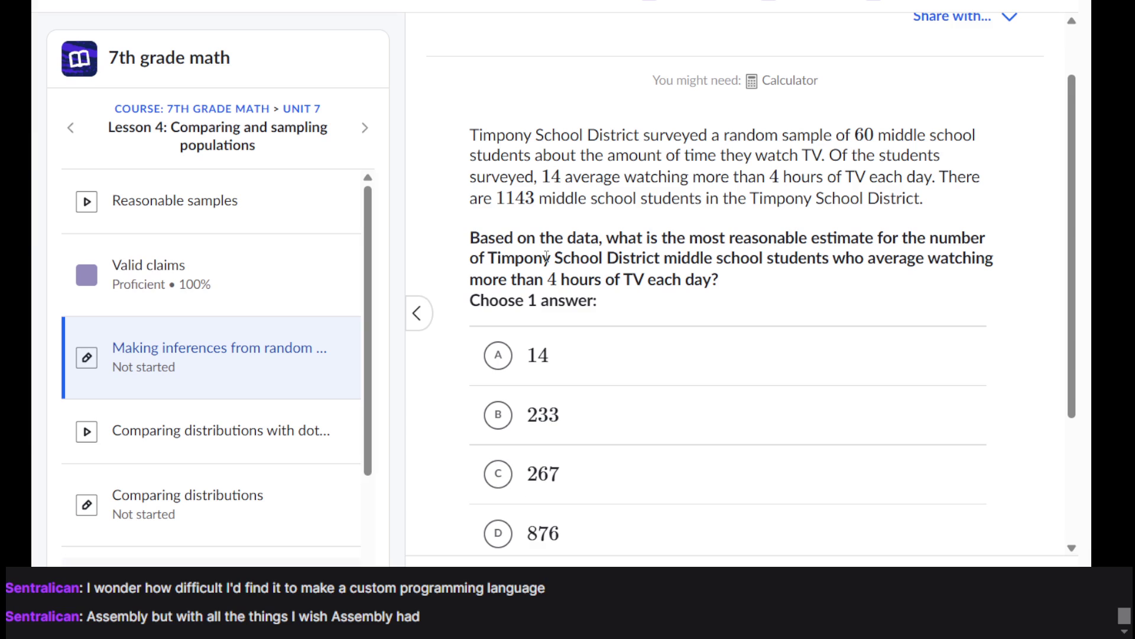
scroll(546, 257, "down", 1)
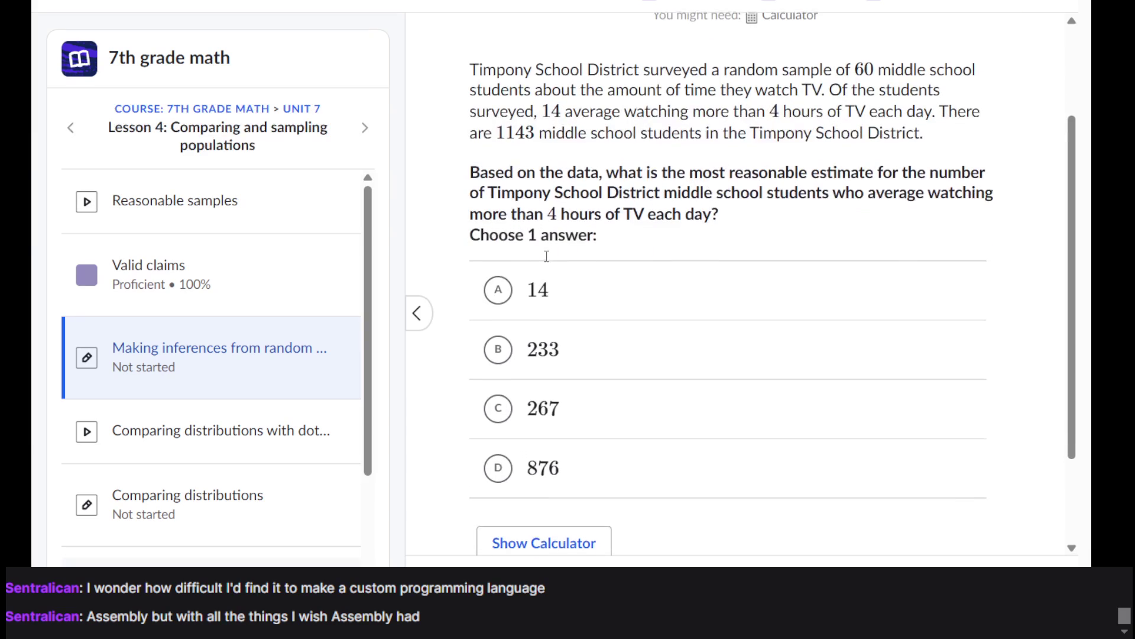
scroll(547, 257, "up", 1)
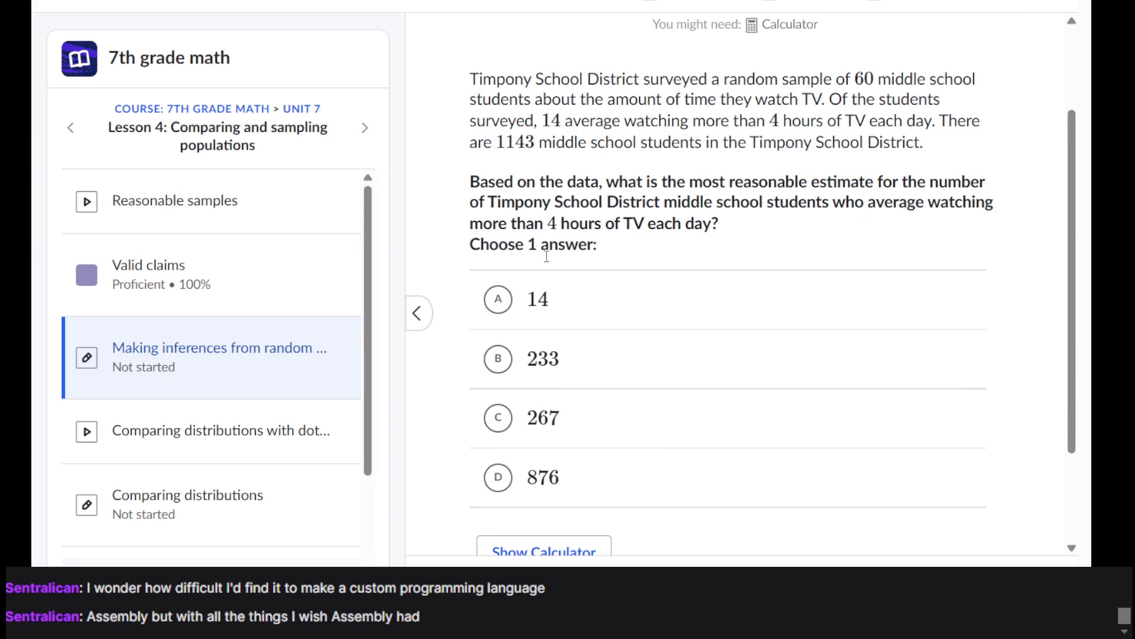
left_click(496, 408)
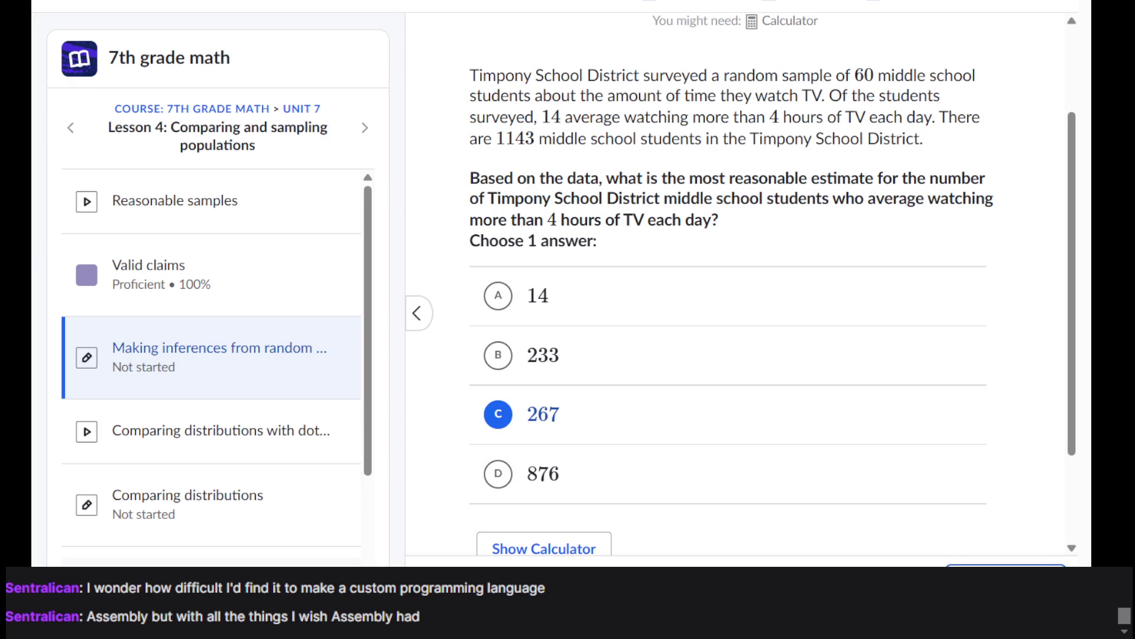
key("Return")
key("Return")
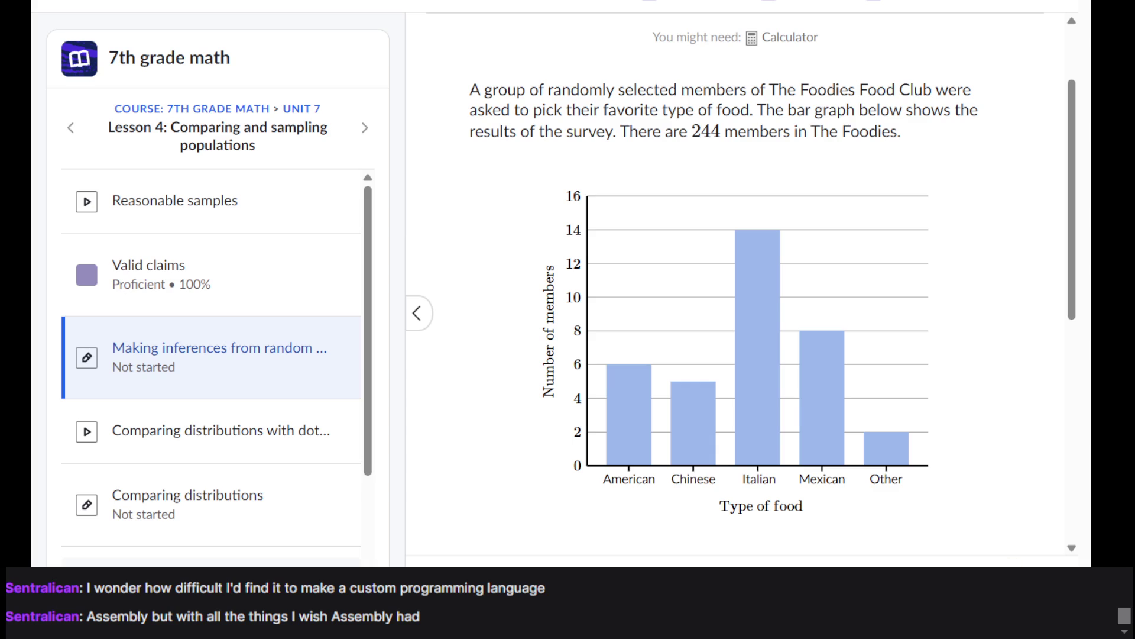
Step: Study the Foodies bar graph and submit choice B, 98, as the Italian-food estimate
scroll(893, 390, "down", 3)
scroll(895, 392, "up", 5)
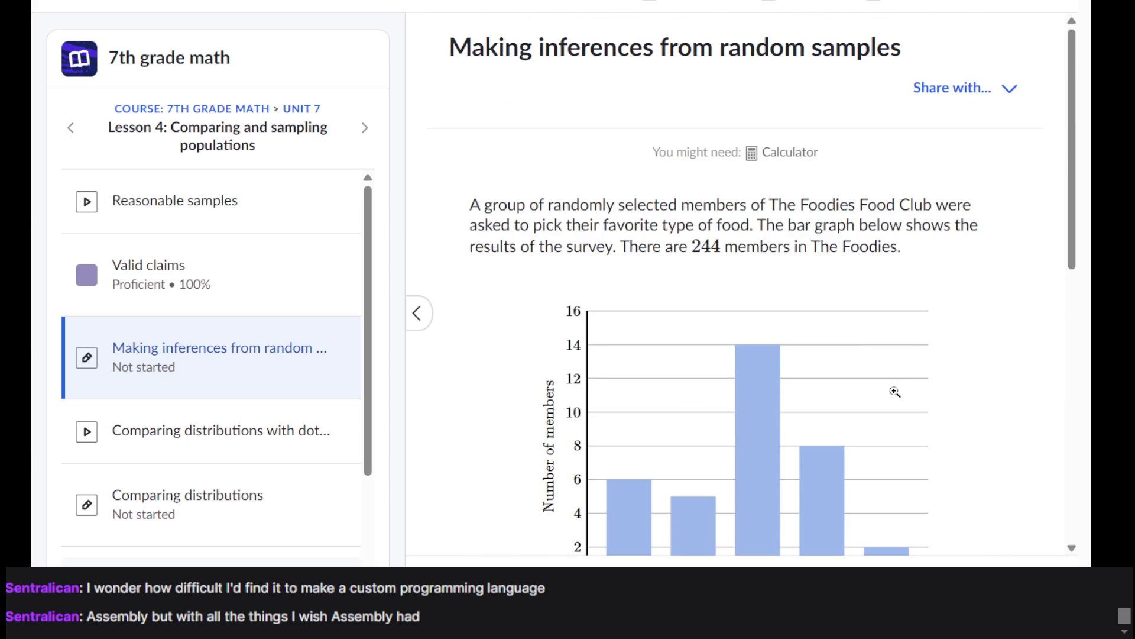
scroll(640, 148, "down", 5)
scroll(612, 163, "up", 3)
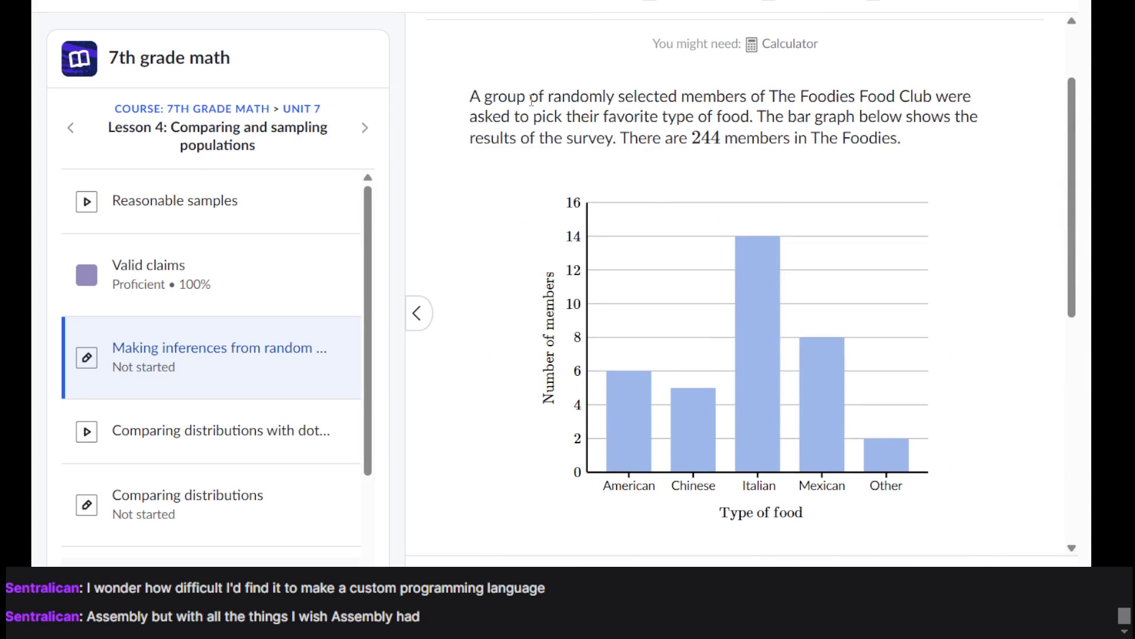
scroll(532, 100, "down", 5)
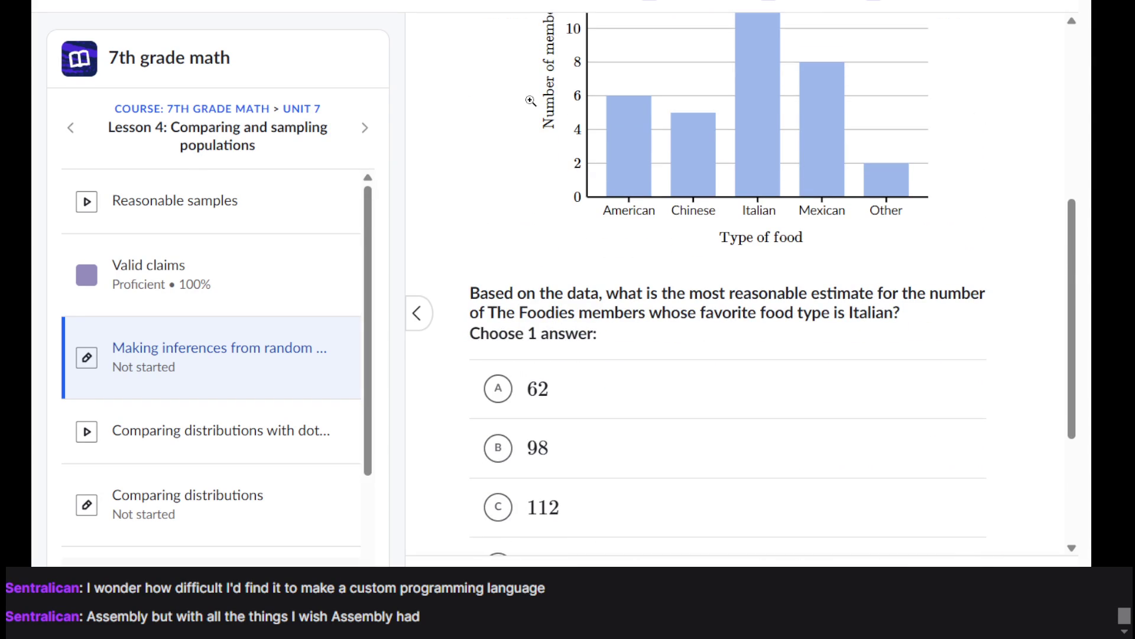
scroll(531, 100, "up", 7)
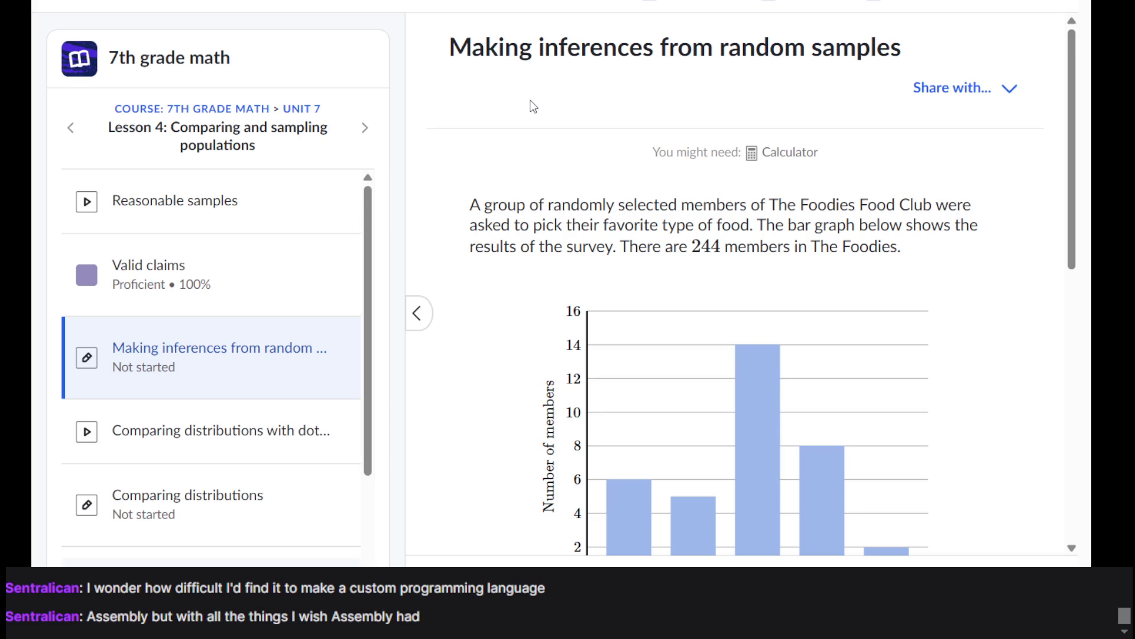
left_click_drag(627, 112, 686, 171)
scroll(686, 173, "down", 4)
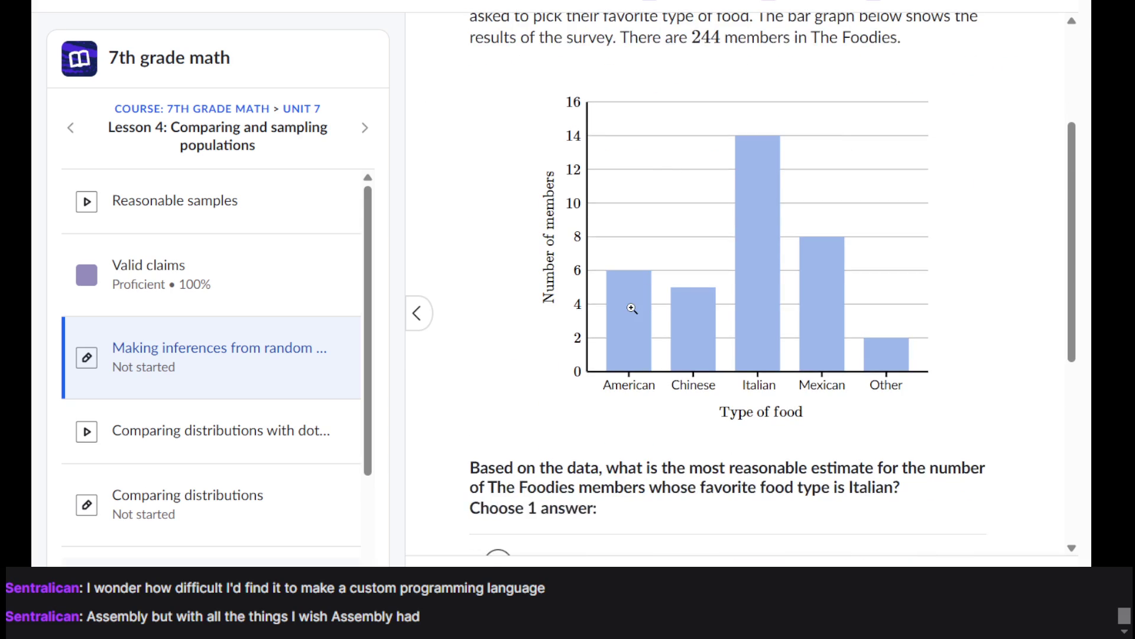
scroll(633, 309, "down", 3)
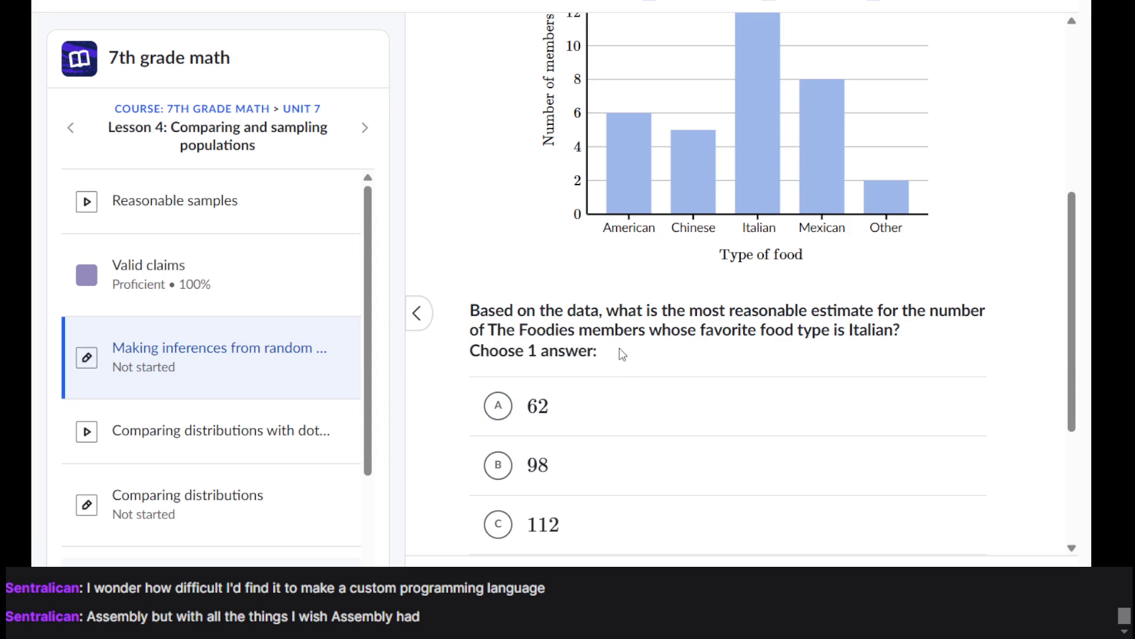
scroll(619, 349, "up", 2)
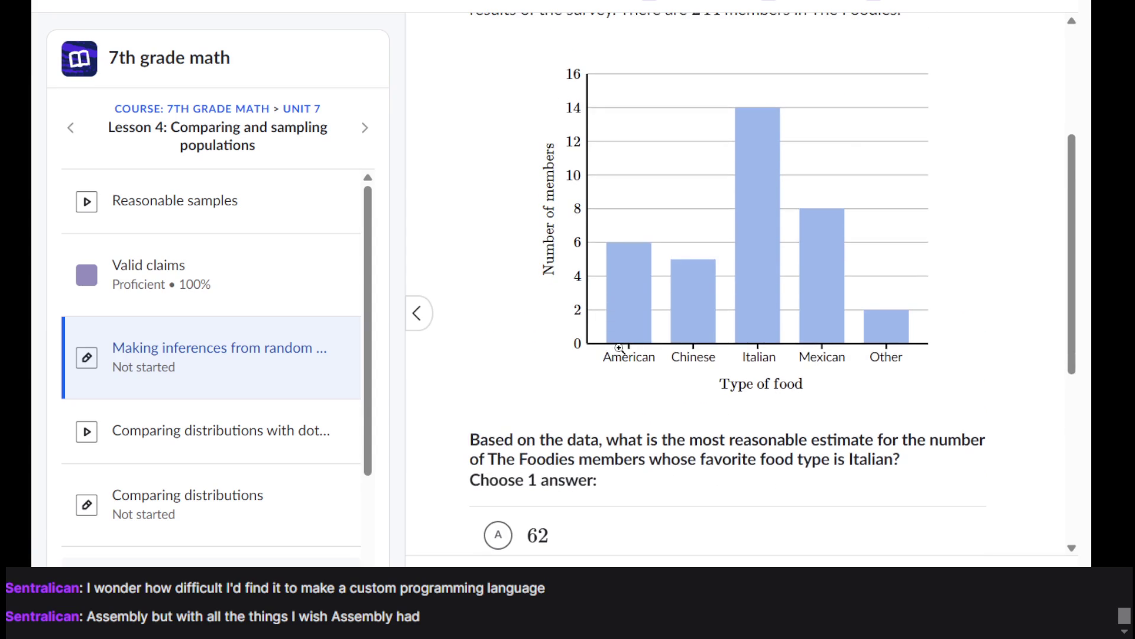
scroll(620, 349, "up", 4)
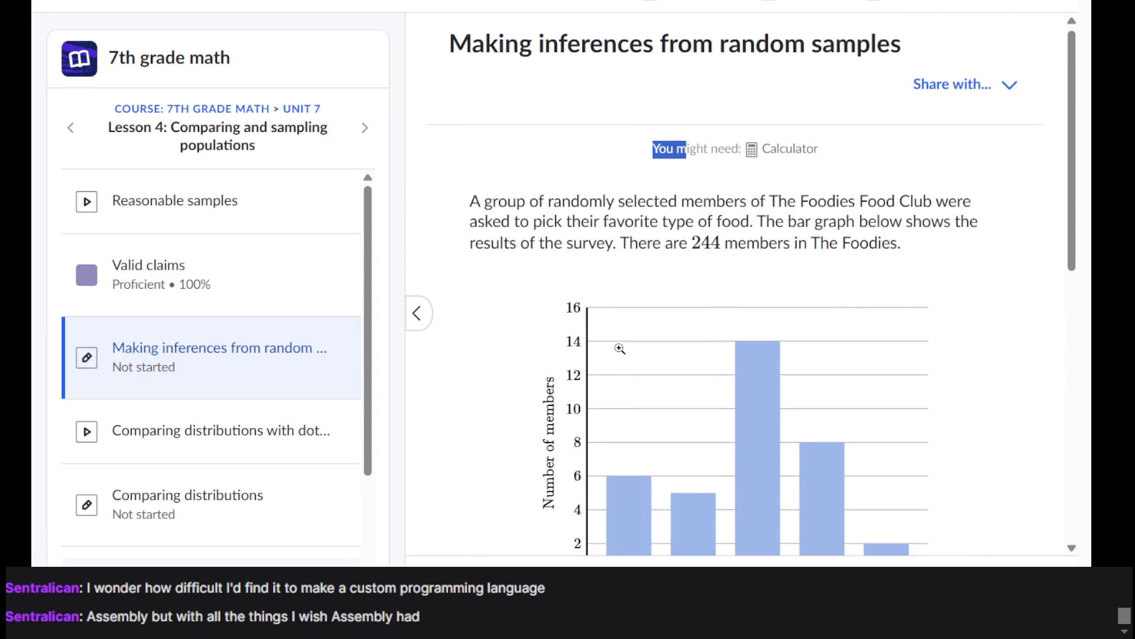
scroll(619, 349, "down", 4)
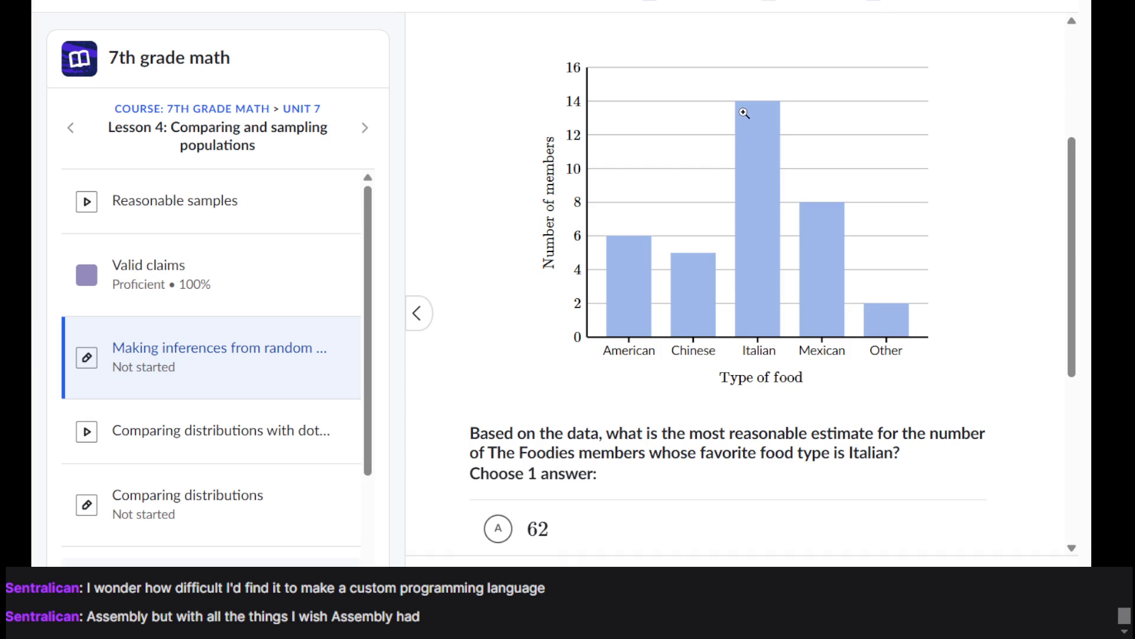
scroll(744, 113, "up", 4)
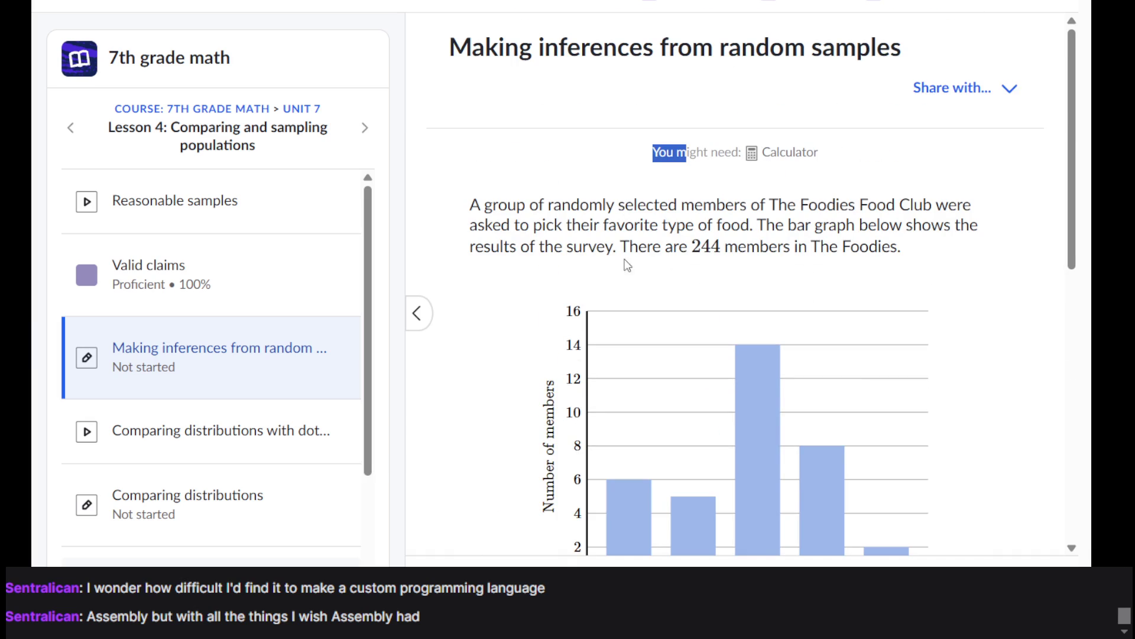
scroll(618, 262, "down", 3)
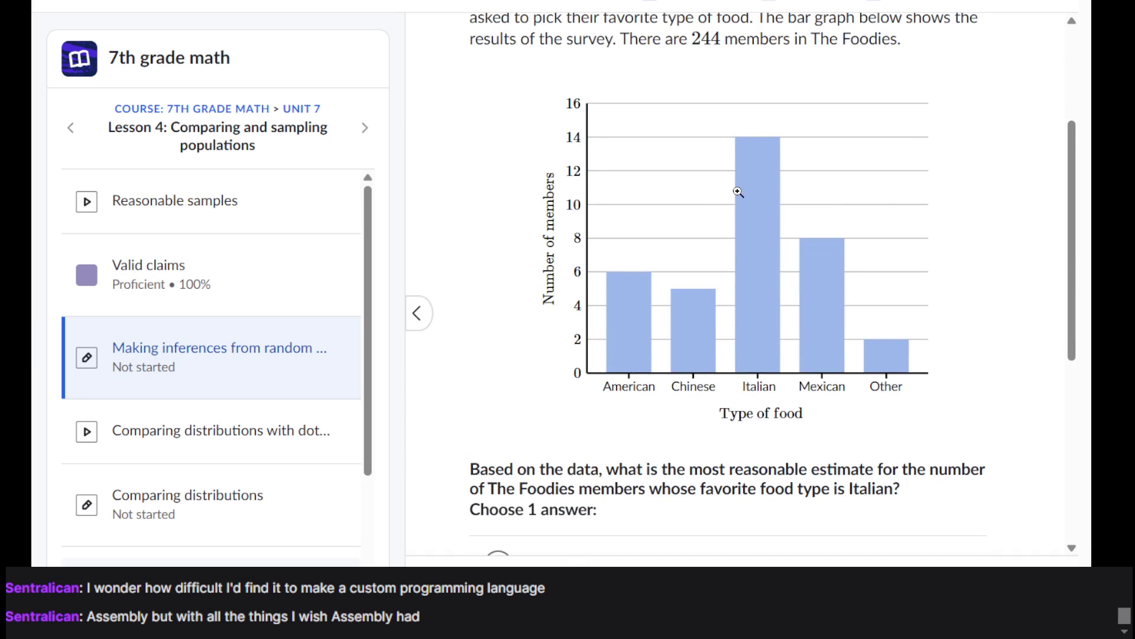
scroll(739, 192, "down", 5)
scroll(738, 193, "up", 6)
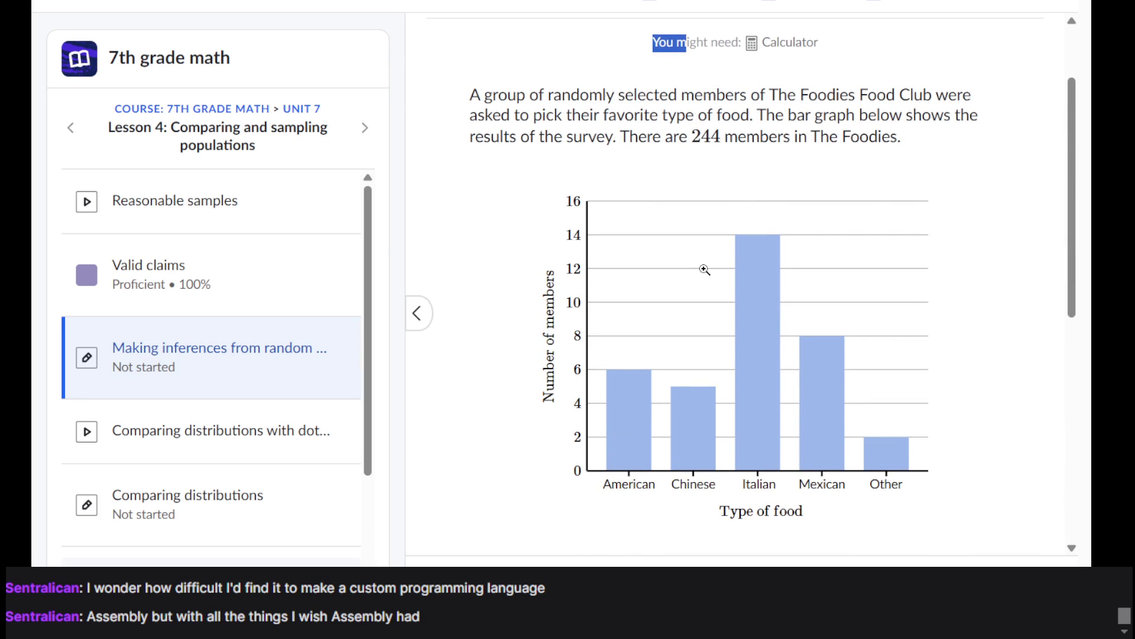
scroll(762, 451, "down", 2)
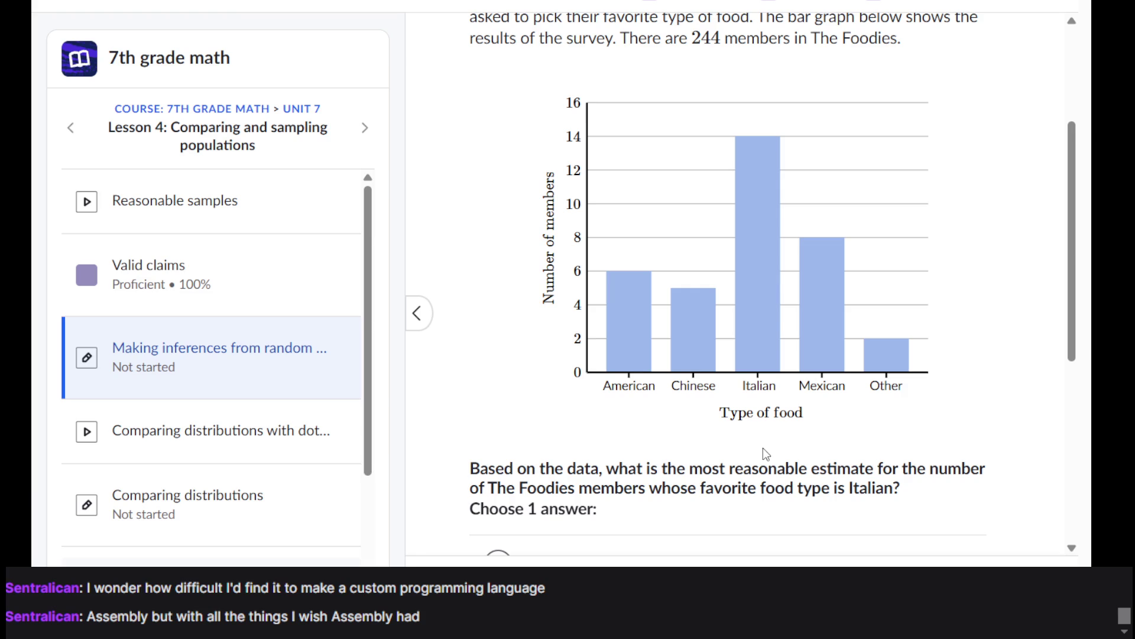
scroll(763, 449, "down", 5)
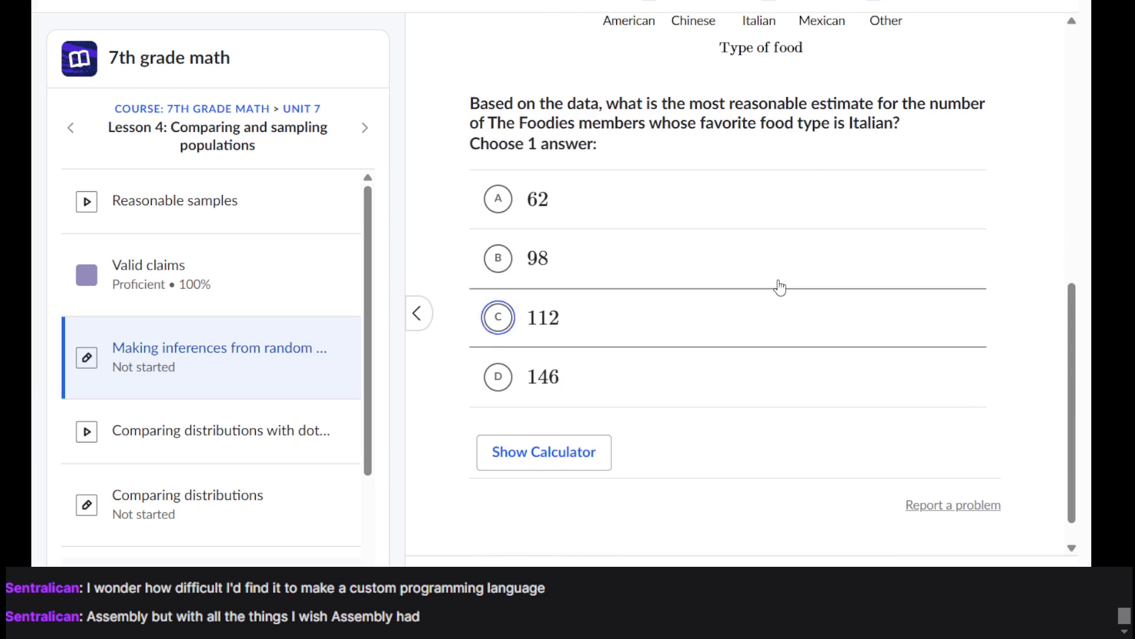
scroll(779, 286, "up", 6)
scroll(778, 280, "up", 3)
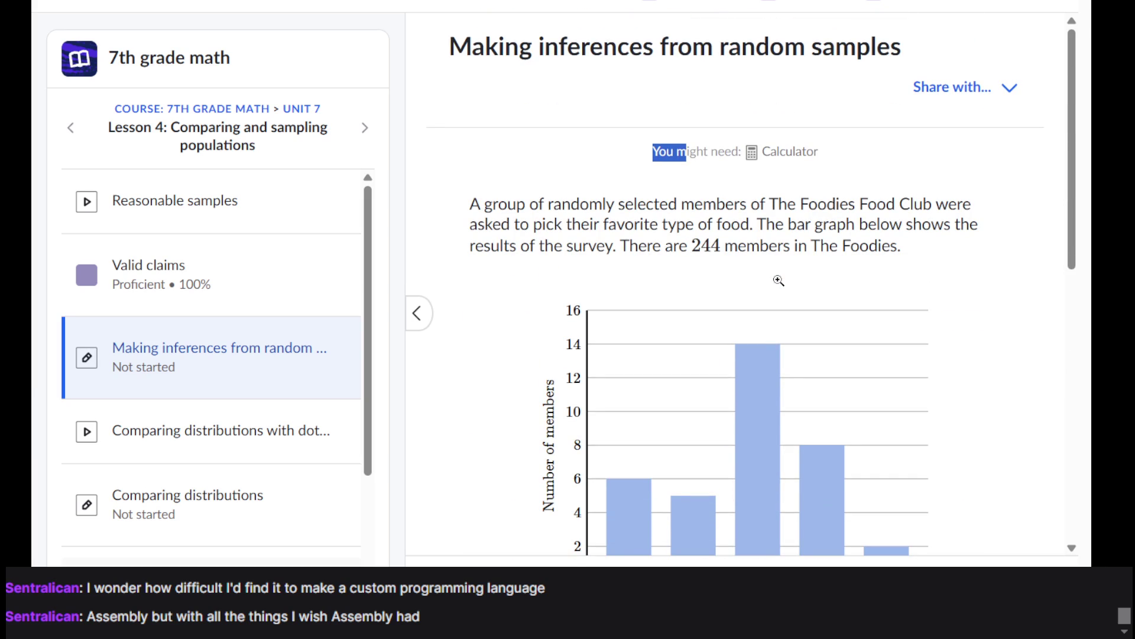
scroll(778, 280, "down", 6)
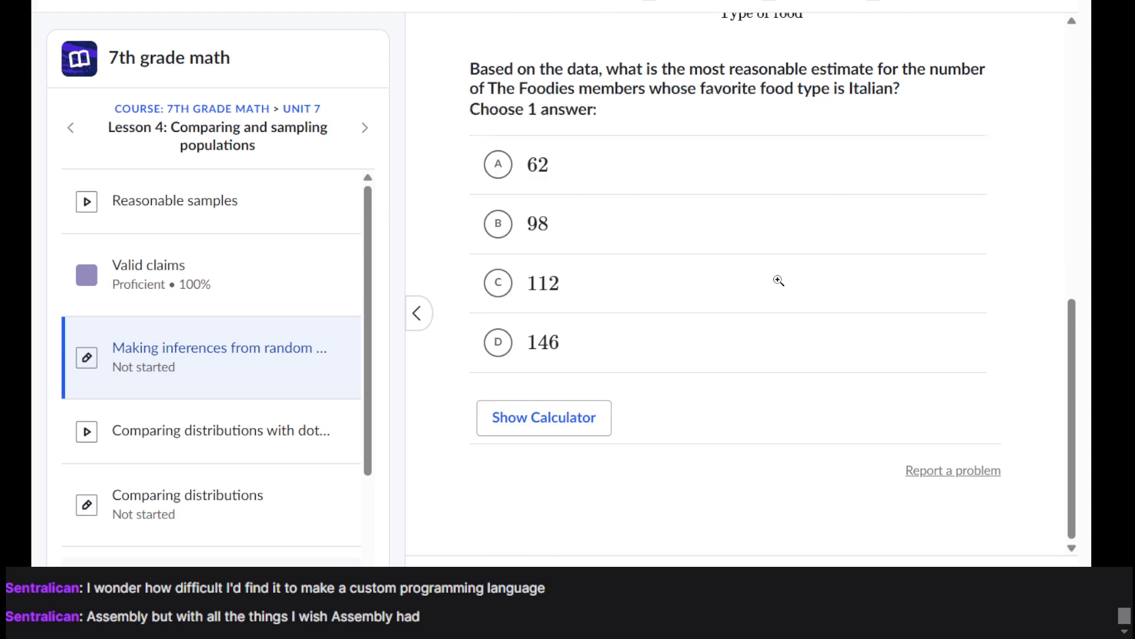
left_click(666, 233)
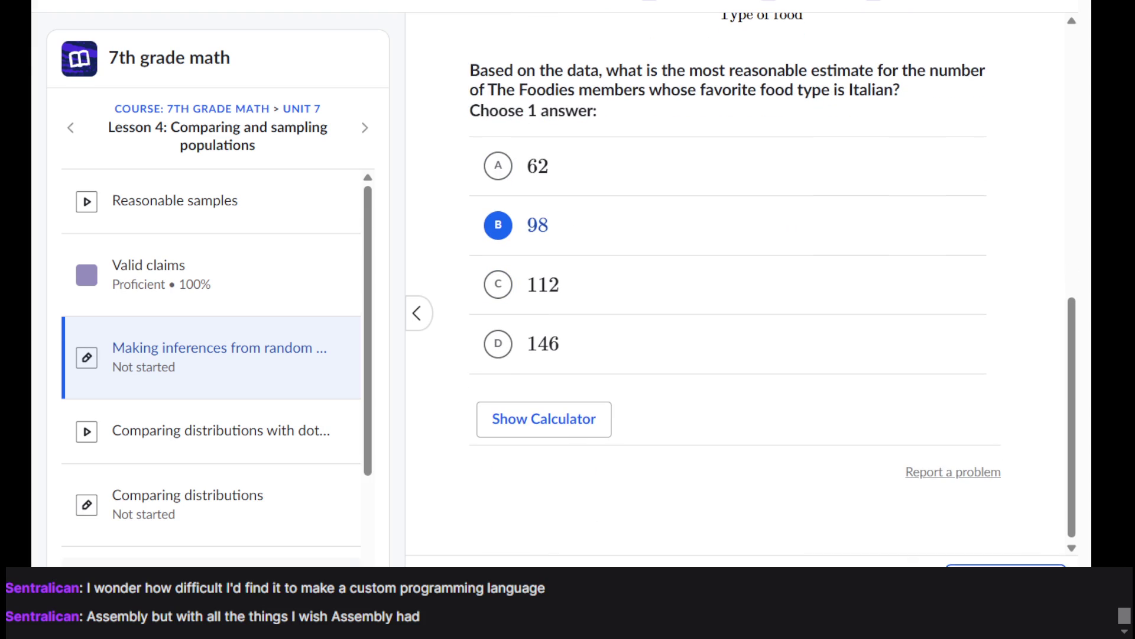
key("Return")
key("Return")
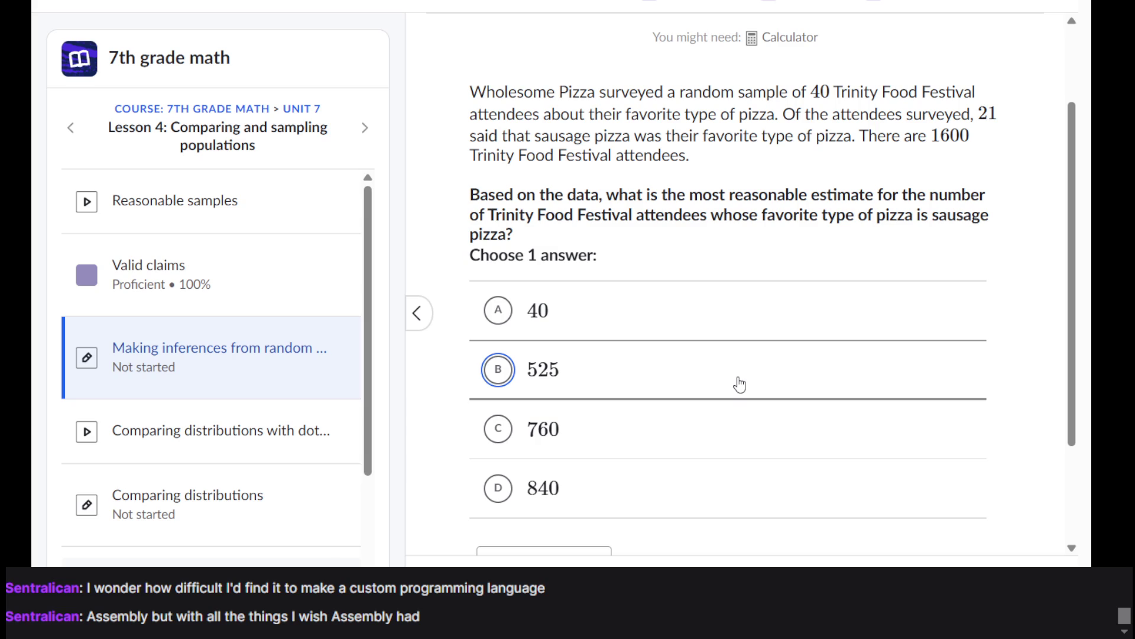
Step: Choose option D, 840, as the festival sausage-pizza estimate and submit it
left_click(725, 486)
scroll(834, 381, "down", 1)
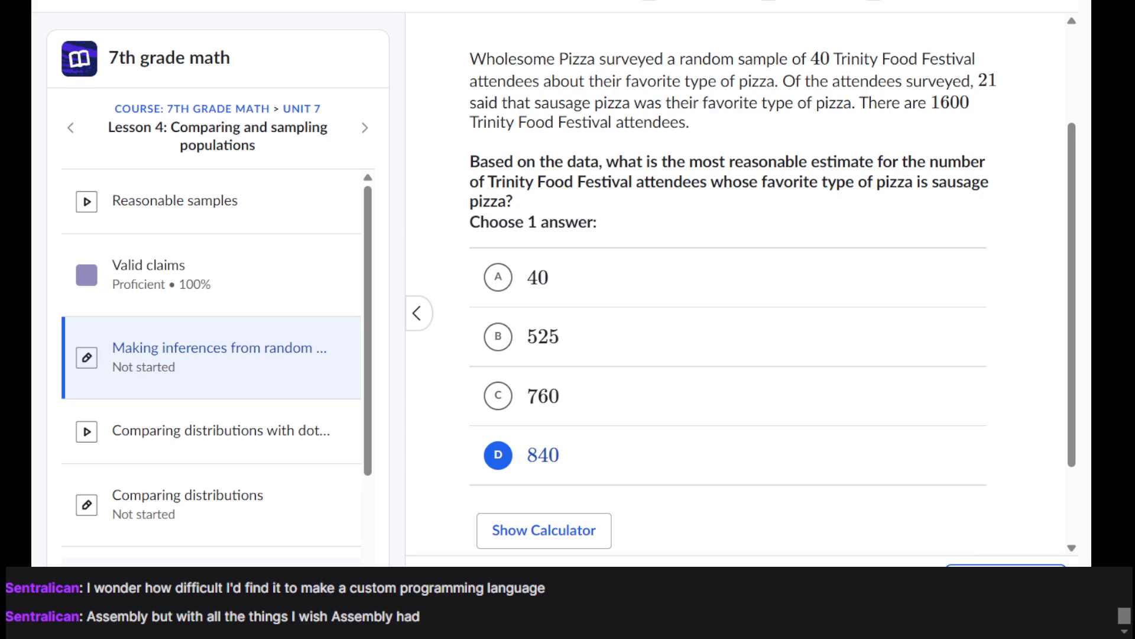
key("Return")
key("Return")
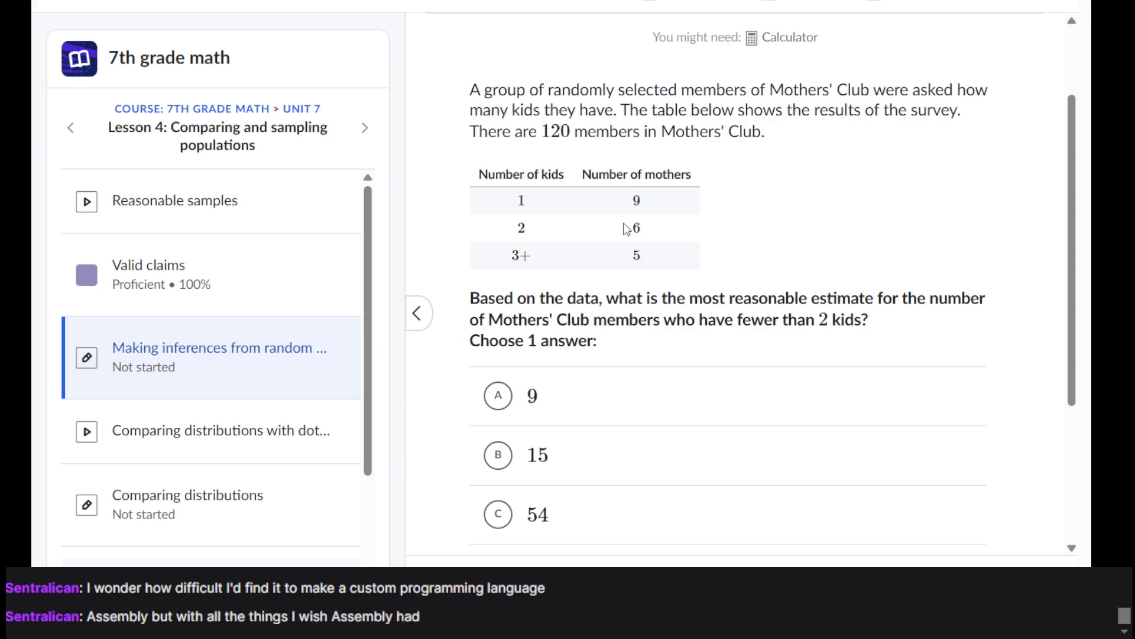
Step: Pick option C, 54, for the Mothers' Club estimate, check it, and continue to the results
scroll(627, 230, "down", 4)
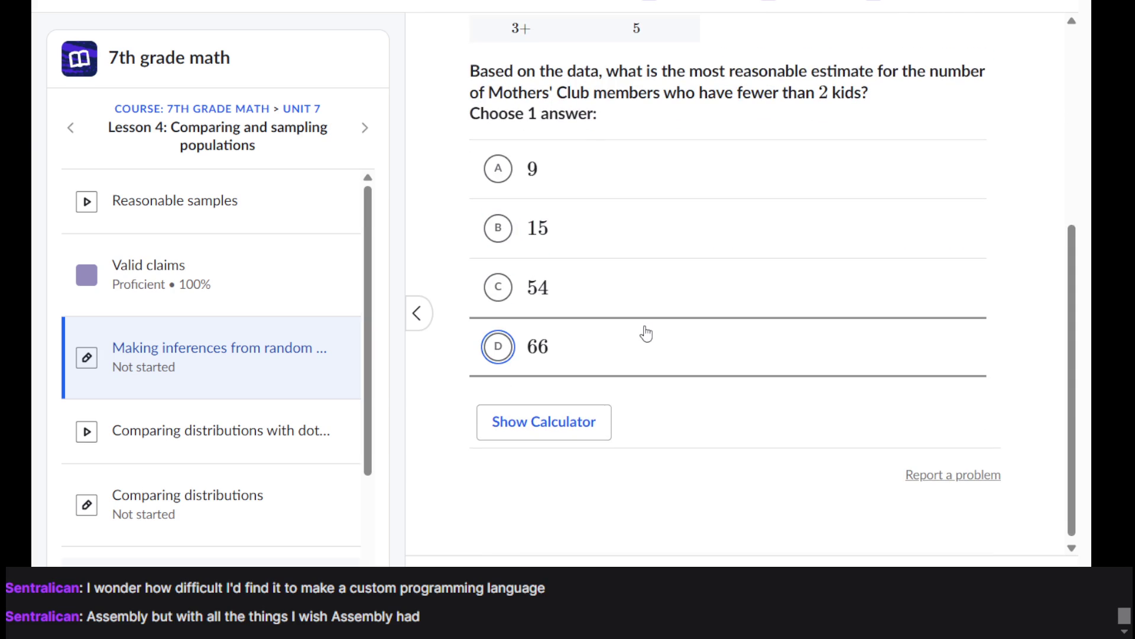
left_click(629, 293)
scroll(628, 294, "up", 6)
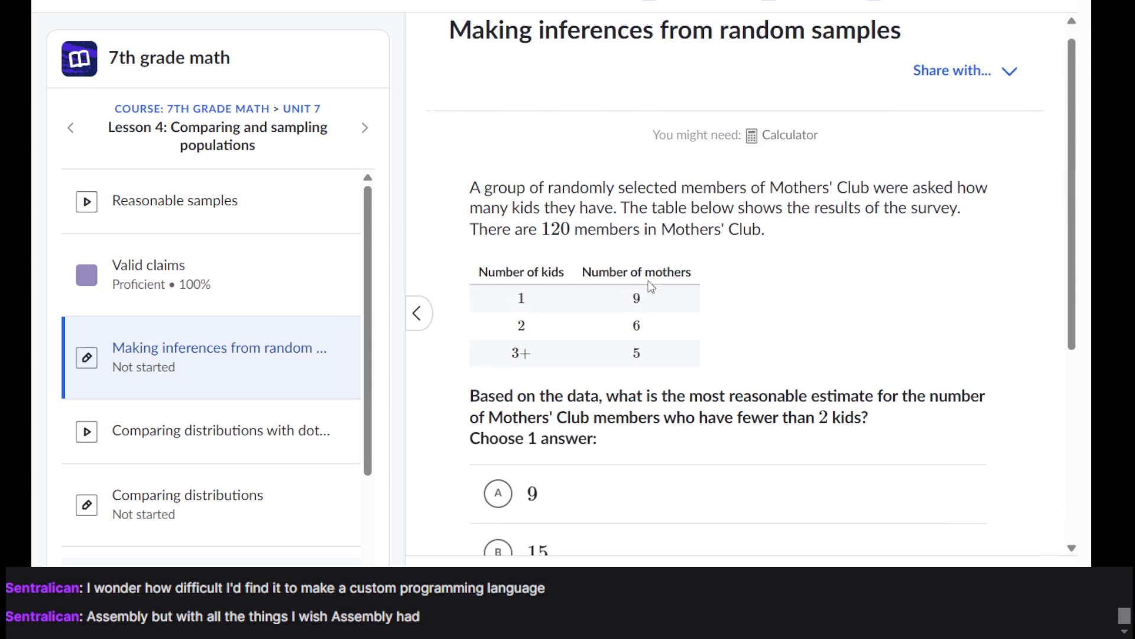
scroll(646, 284, "down", 5)
scroll(621, 337, "up", 5)
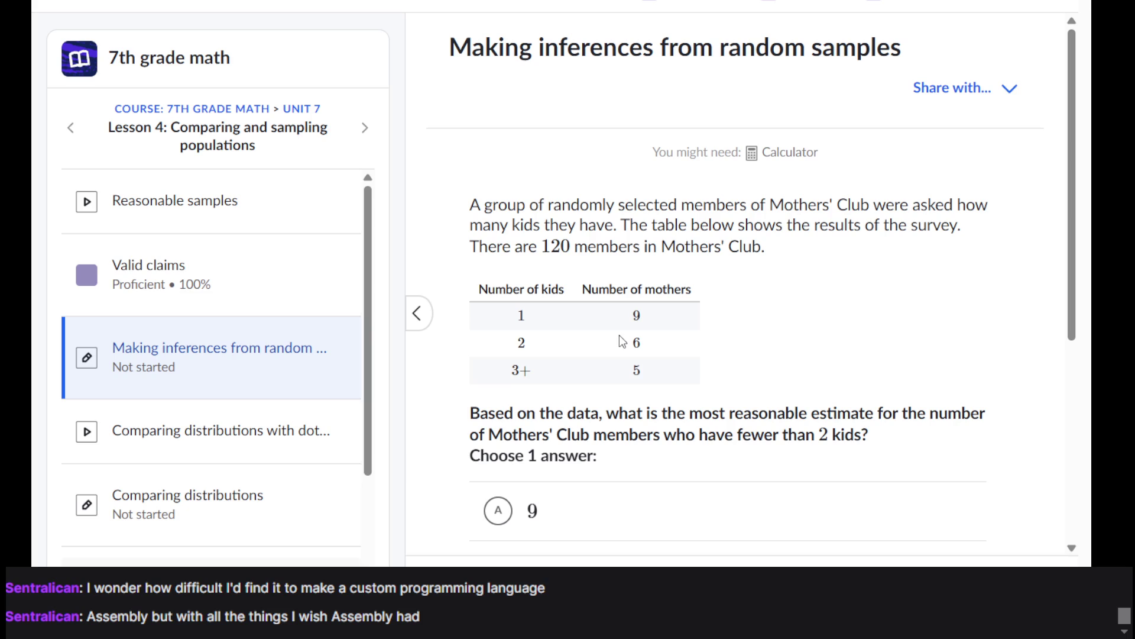
scroll(622, 342, "down", 1)
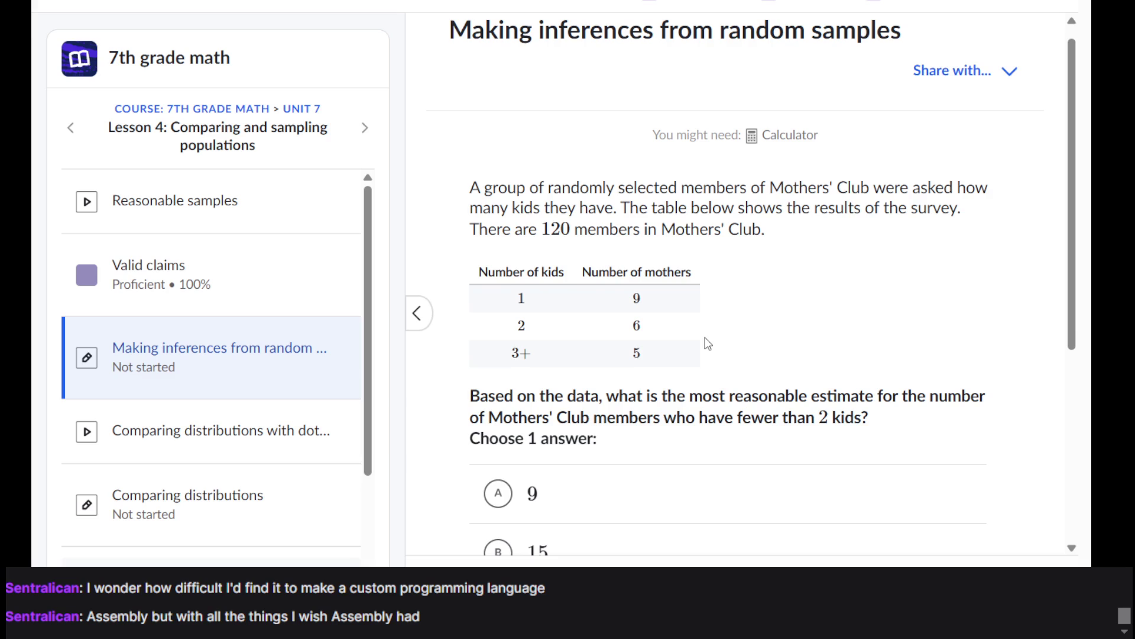
scroll(708, 343, "down", 1)
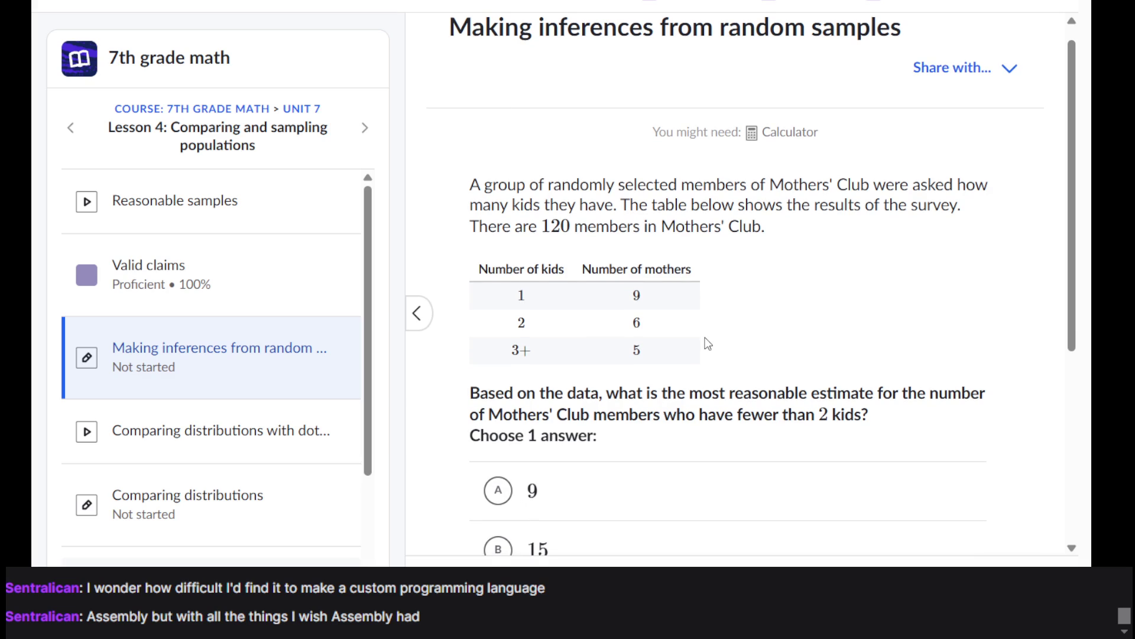
scroll(708, 343, "down", 1)
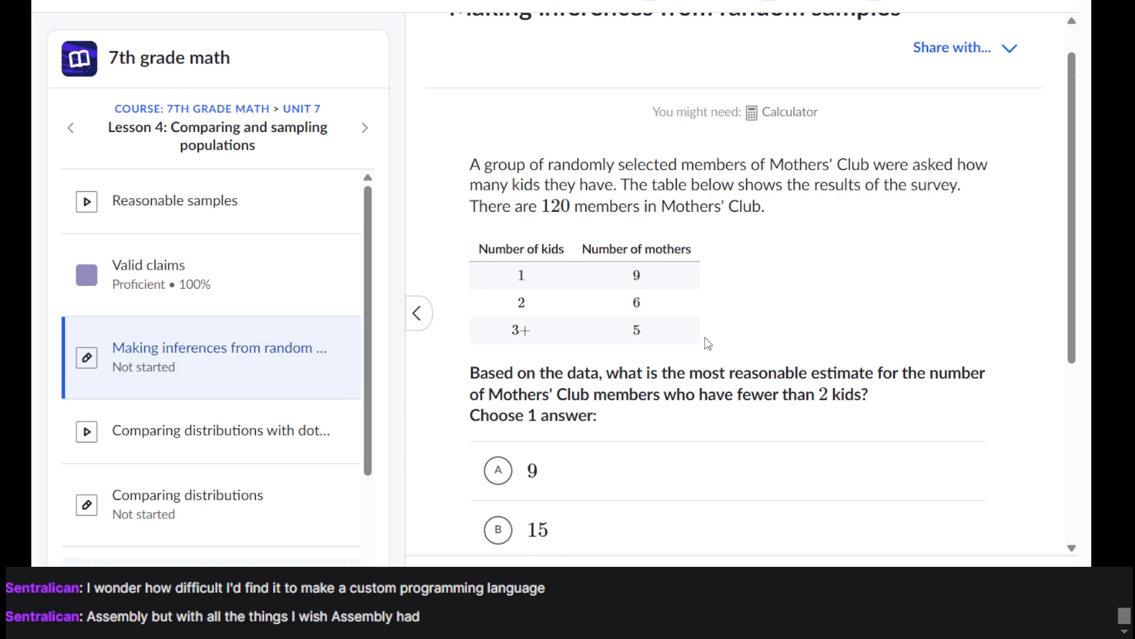
scroll(708, 343, "down", 5)
left_click(675, 283)
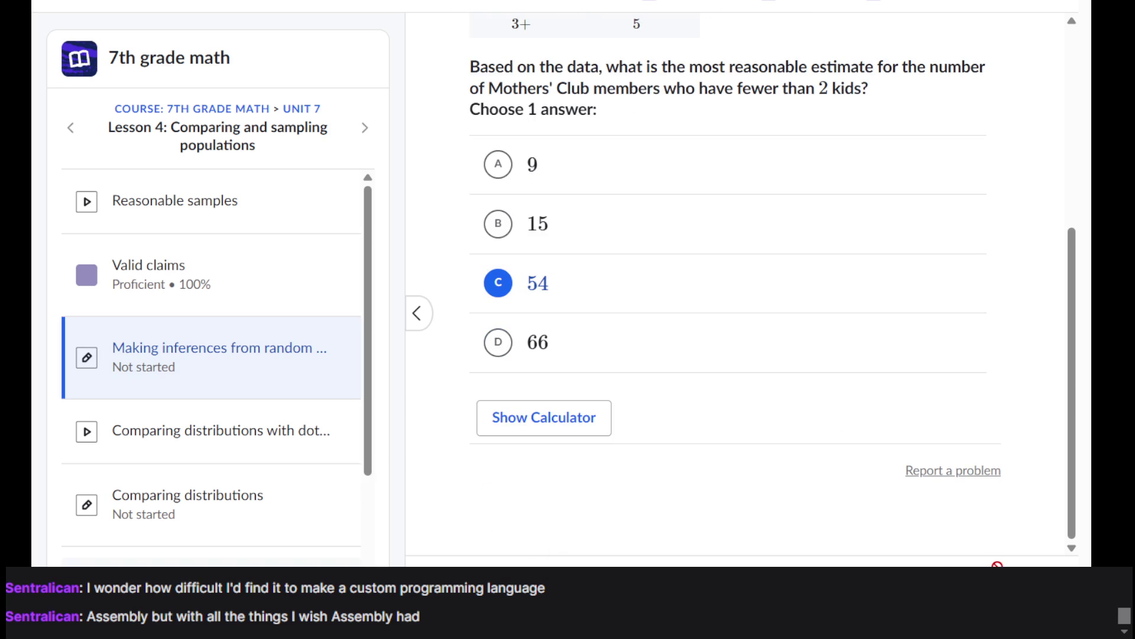
left_click(997, 564)
left_click(998, 564)
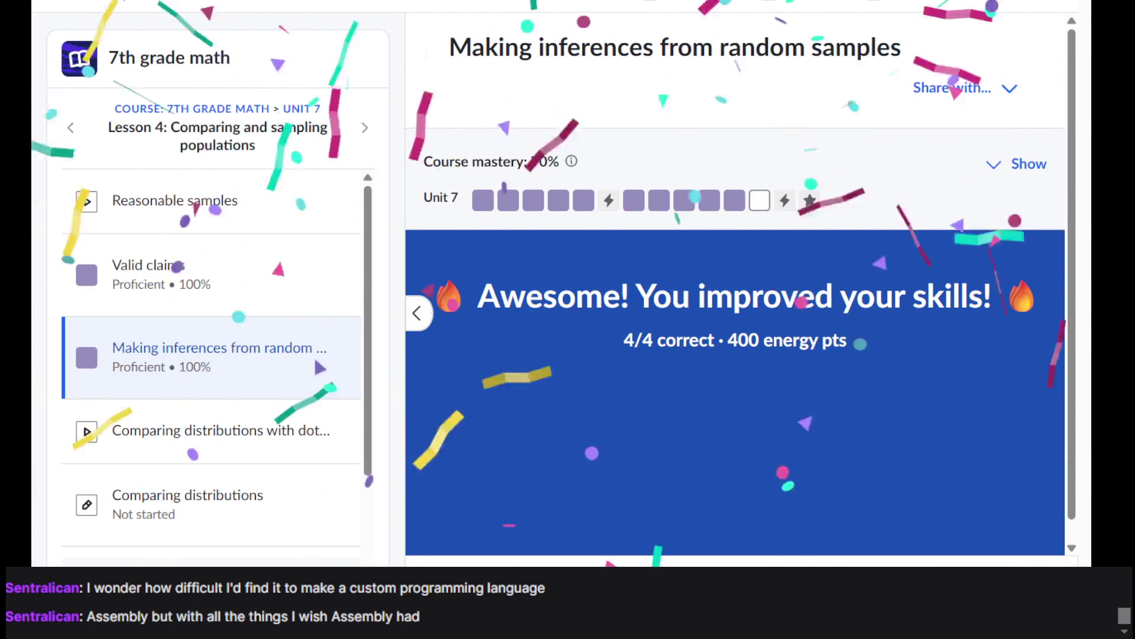
Step: Open the Comparing distributions exercise from the results summary's sidebar
left_click(755, 204)
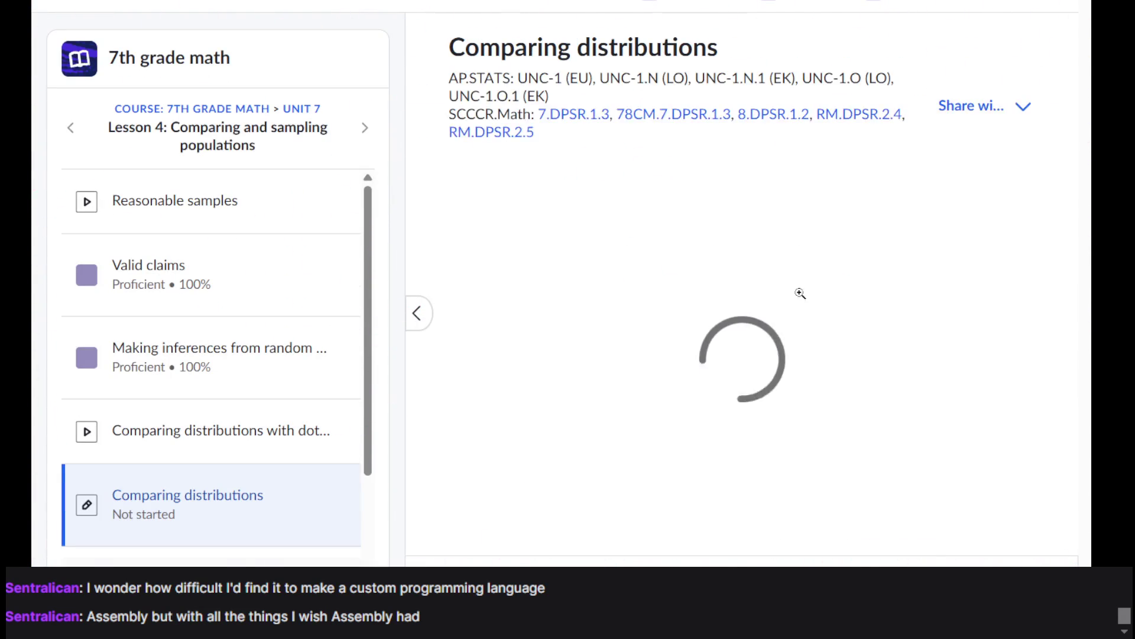
scroll(665, 93, "up", 1)
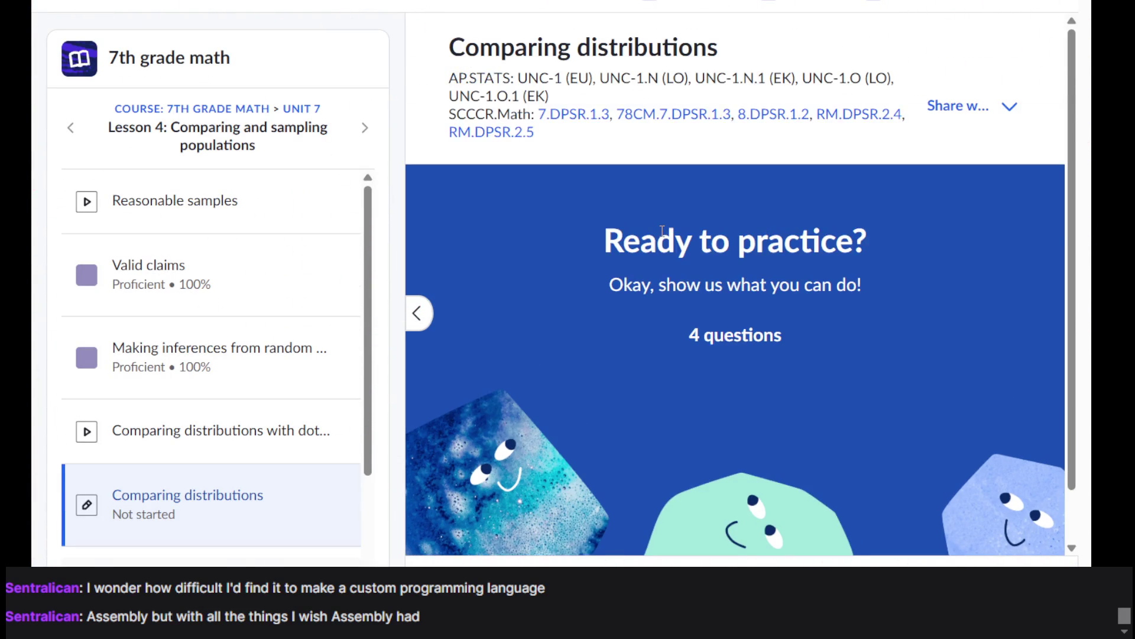
scroll(245, 357, "down", 2)
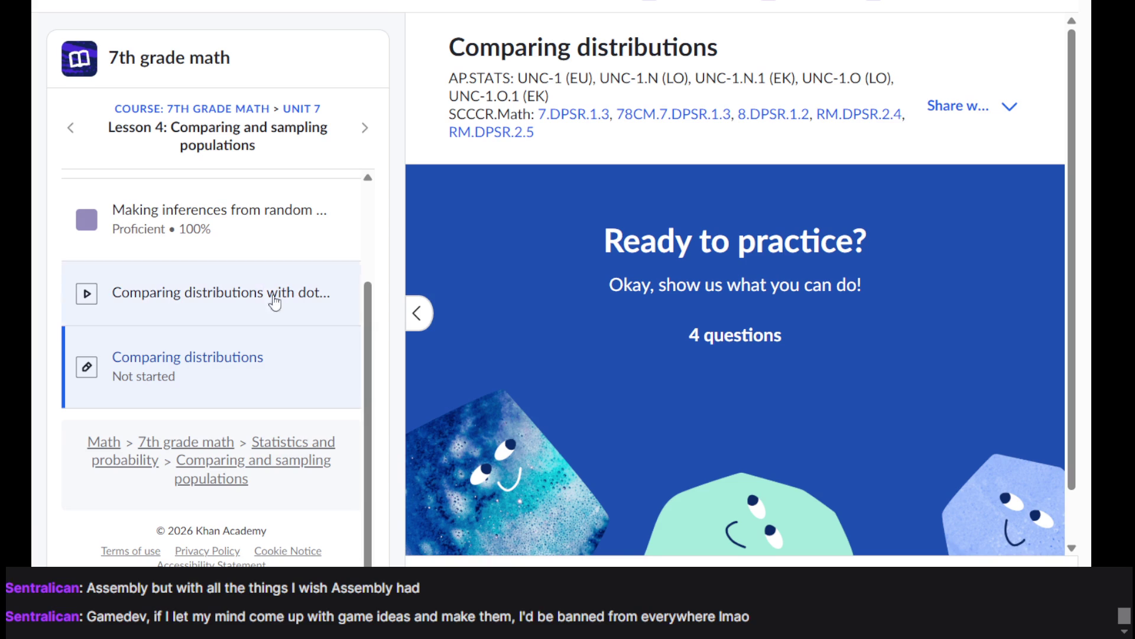
scroll(970, 412, "down", 1)
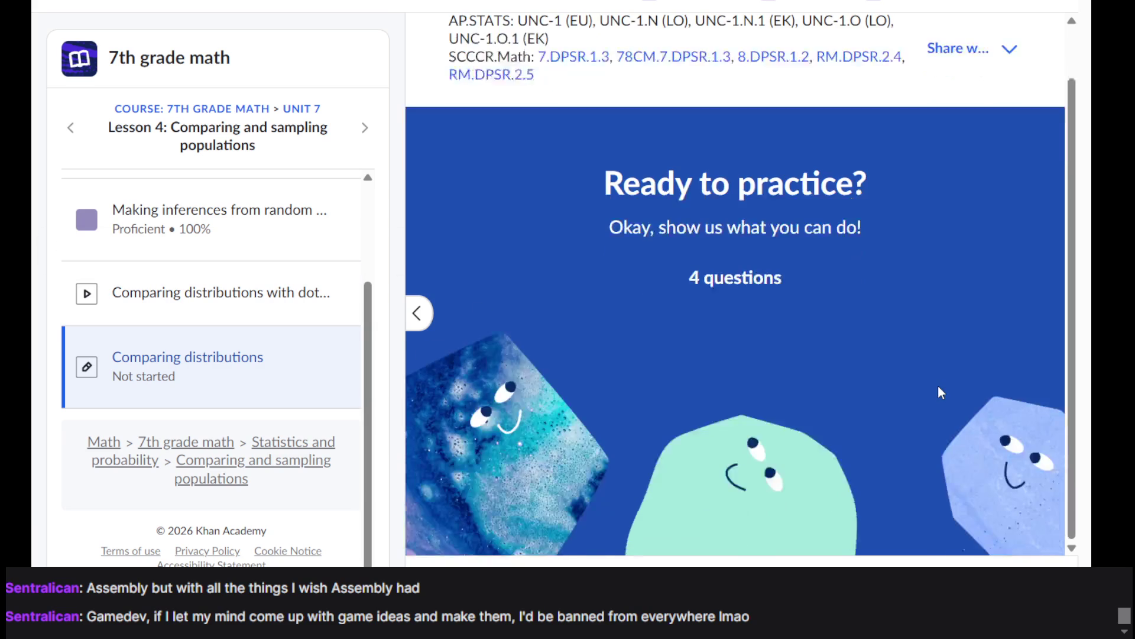
Step: Start the Comparing distributions practice to load the sprint-times question
left_click(1008, 552)
scroll(735, 337, "down", 2)
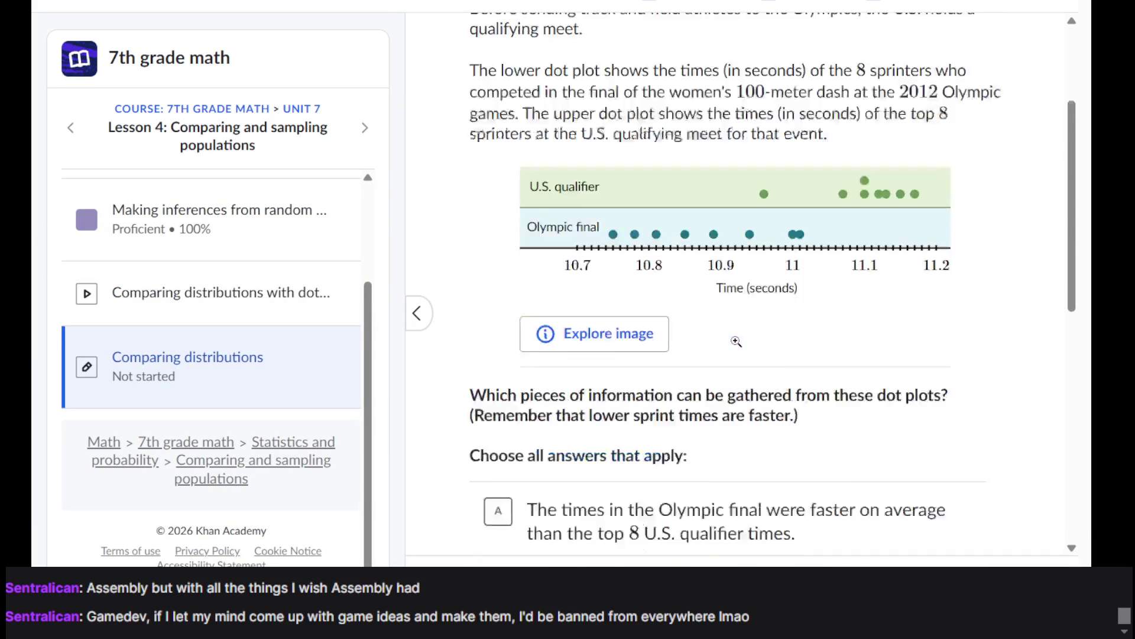
scroll(735, 337, "up", 3)
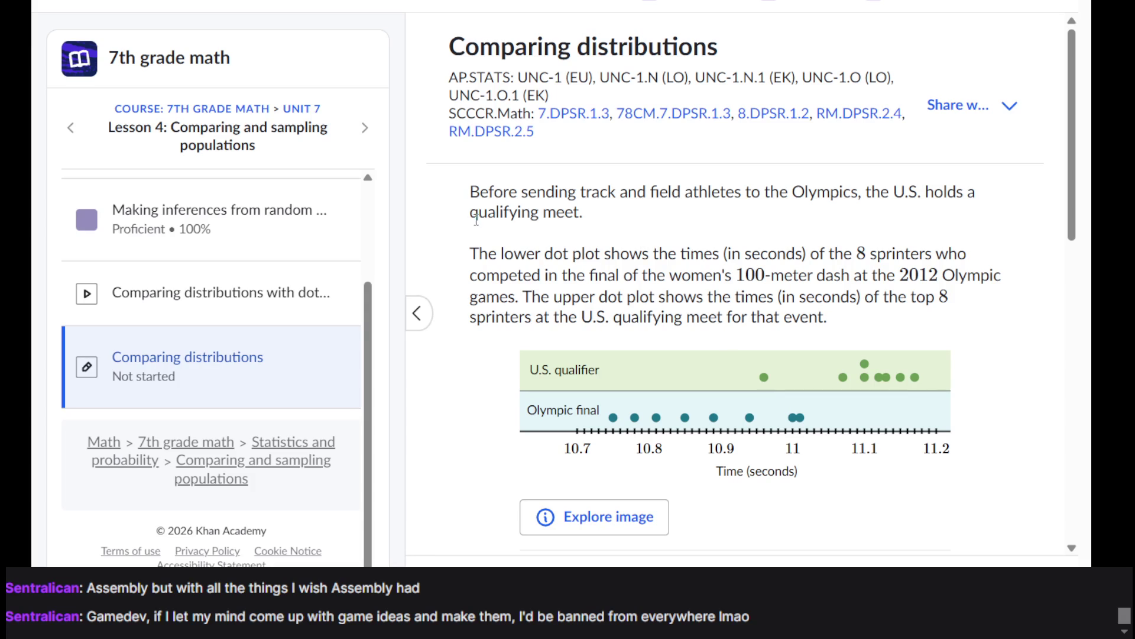
scroll(628, 236, "down", 2)
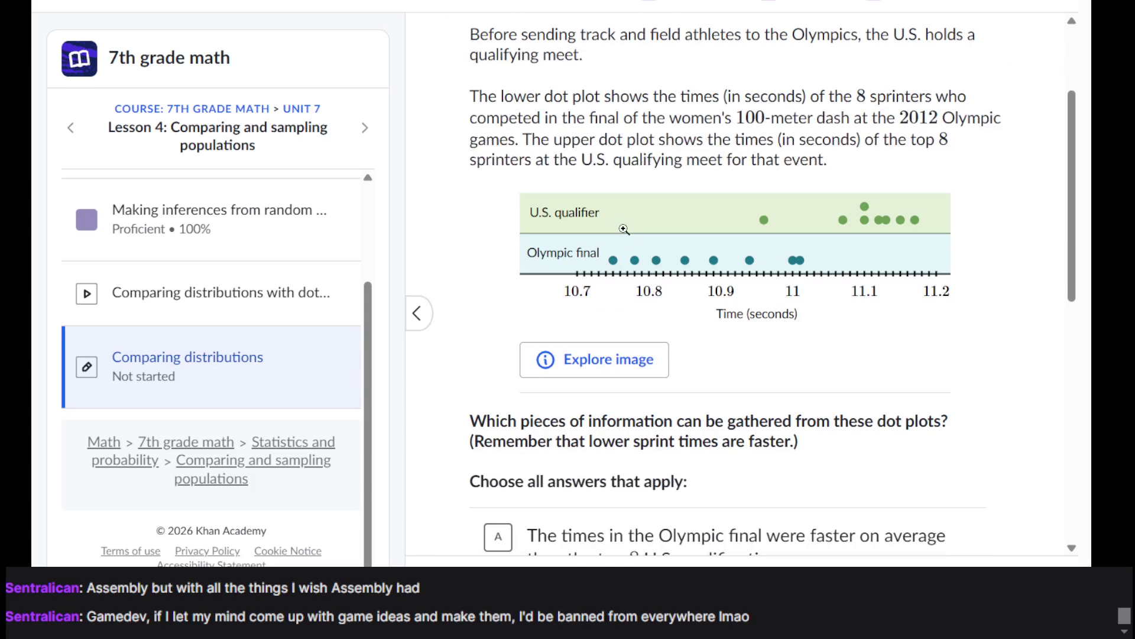
Step: Inspect the enlarged Olympic final and U.S. qualifier dot plots with their text description
left_click(628, 355)
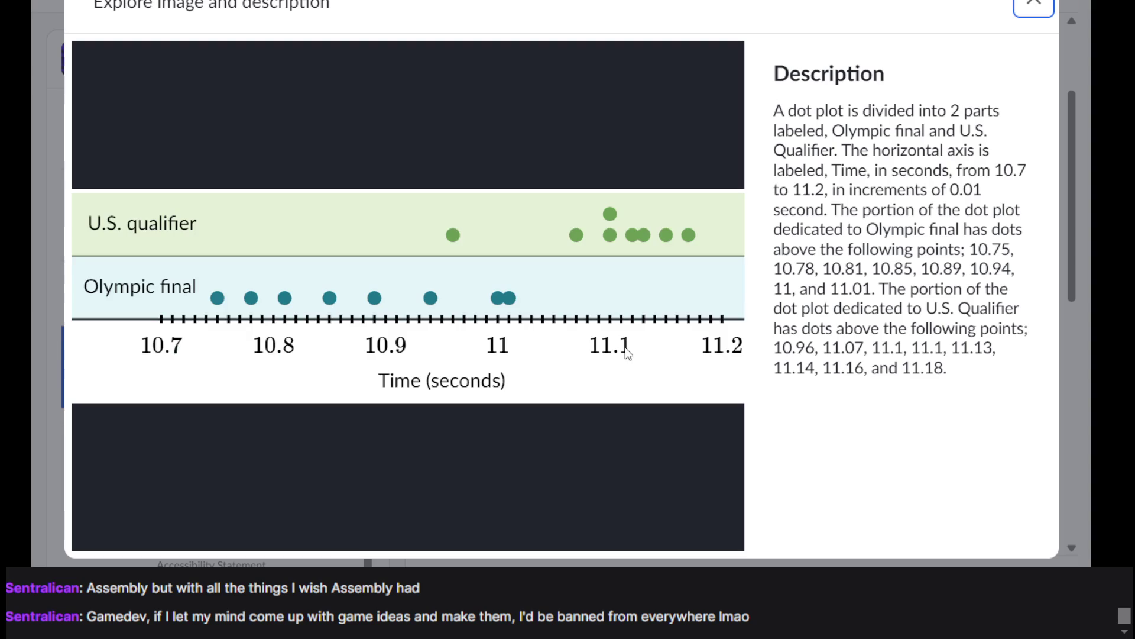
left_click(1029, 8)
scroll(569, 407, "down", 5)
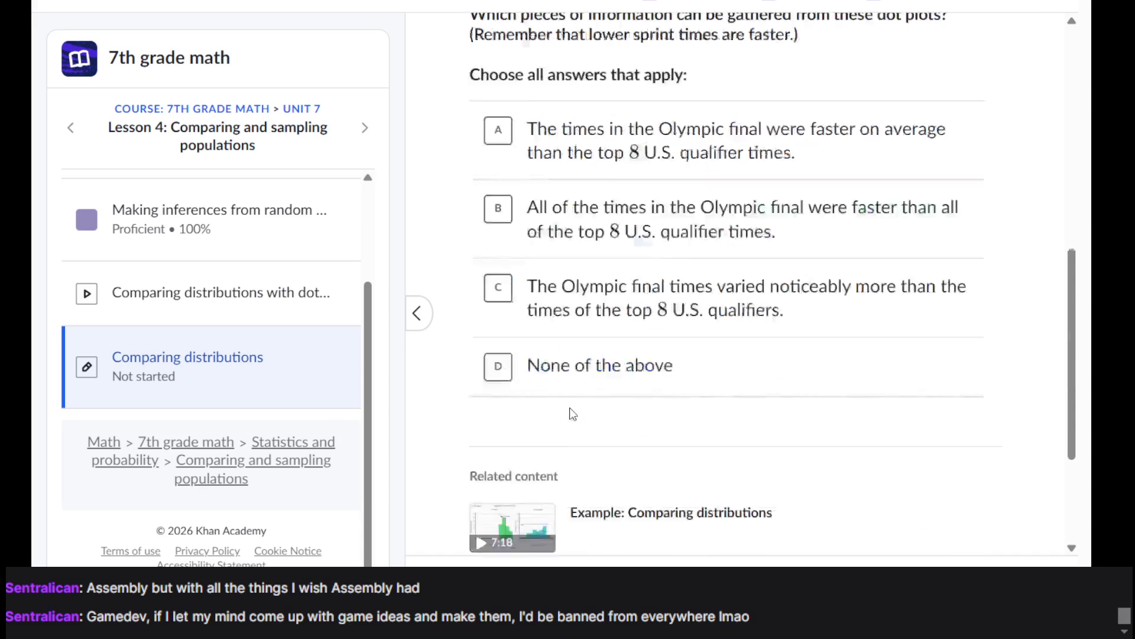
scroll(561, 338, "up", 7)
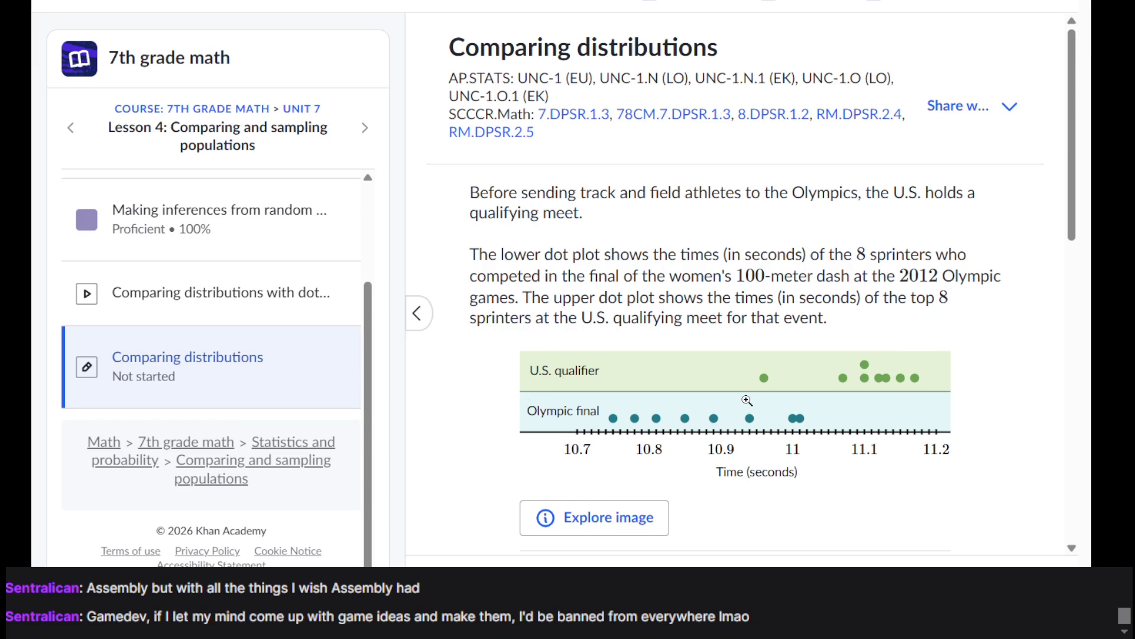
scroll(747, 400, "down", 5)
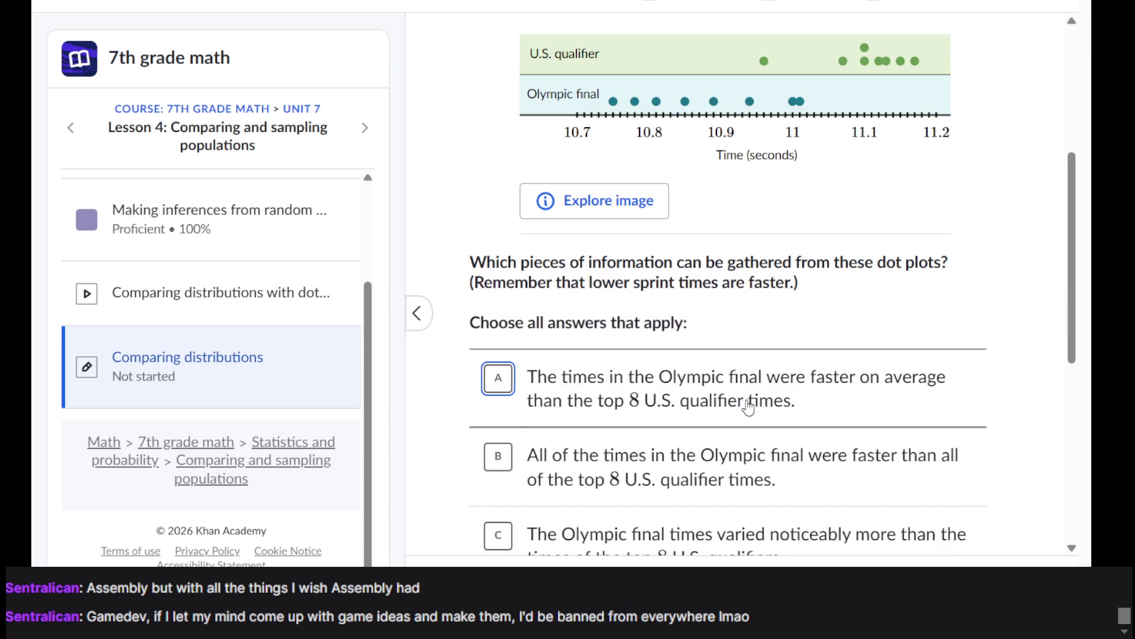
left_click(560, 207)
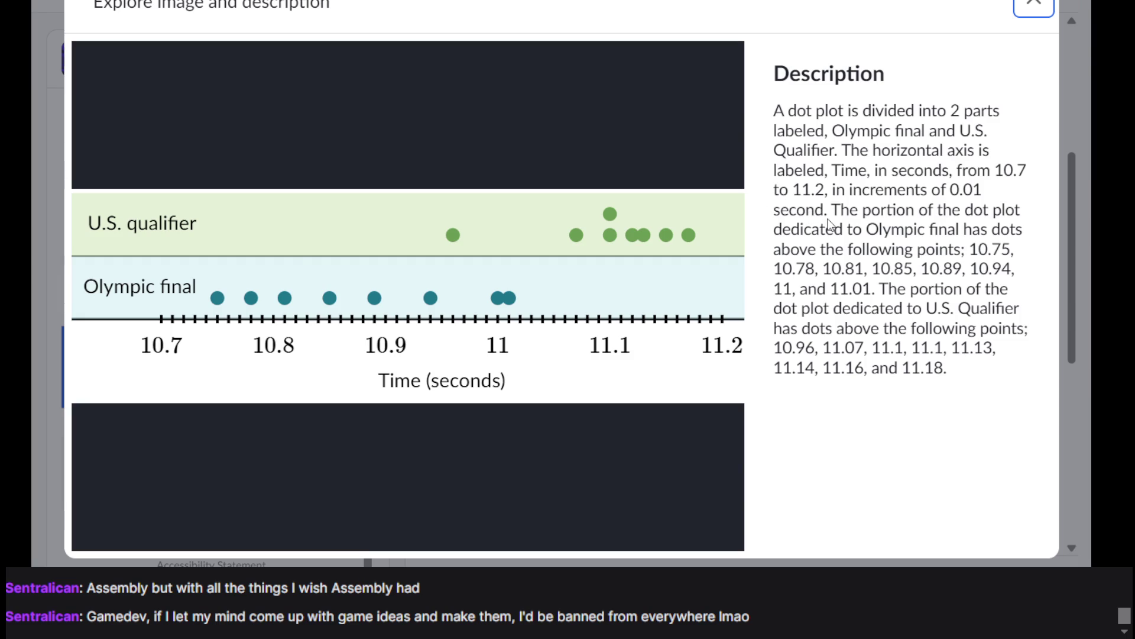
left_click(1026, 16)
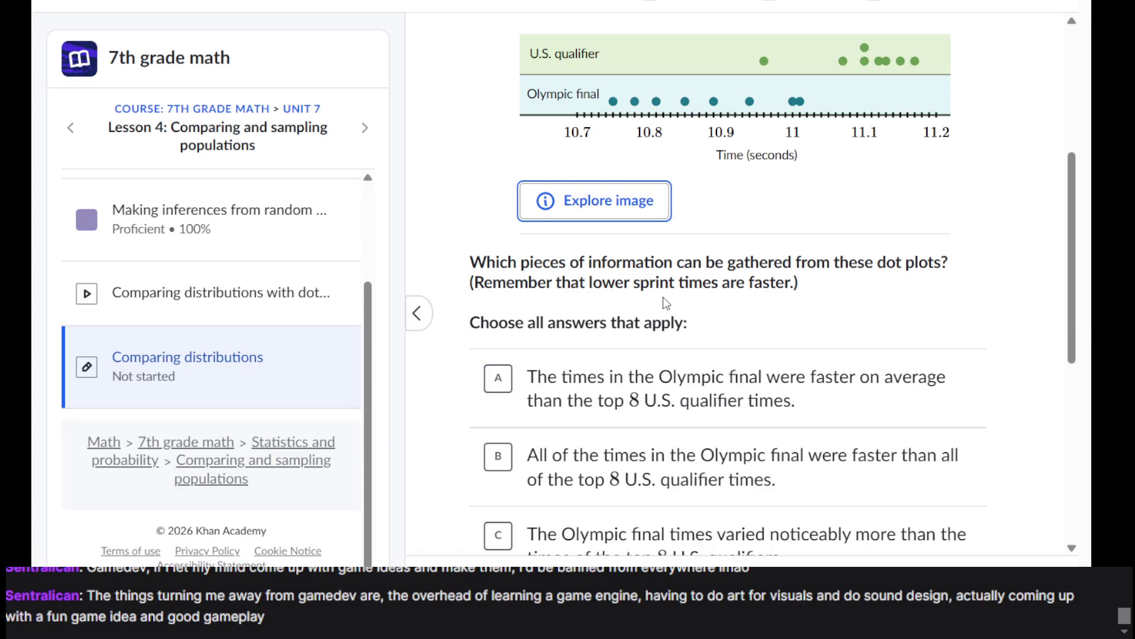
scroll(663, 297, "down", 1)
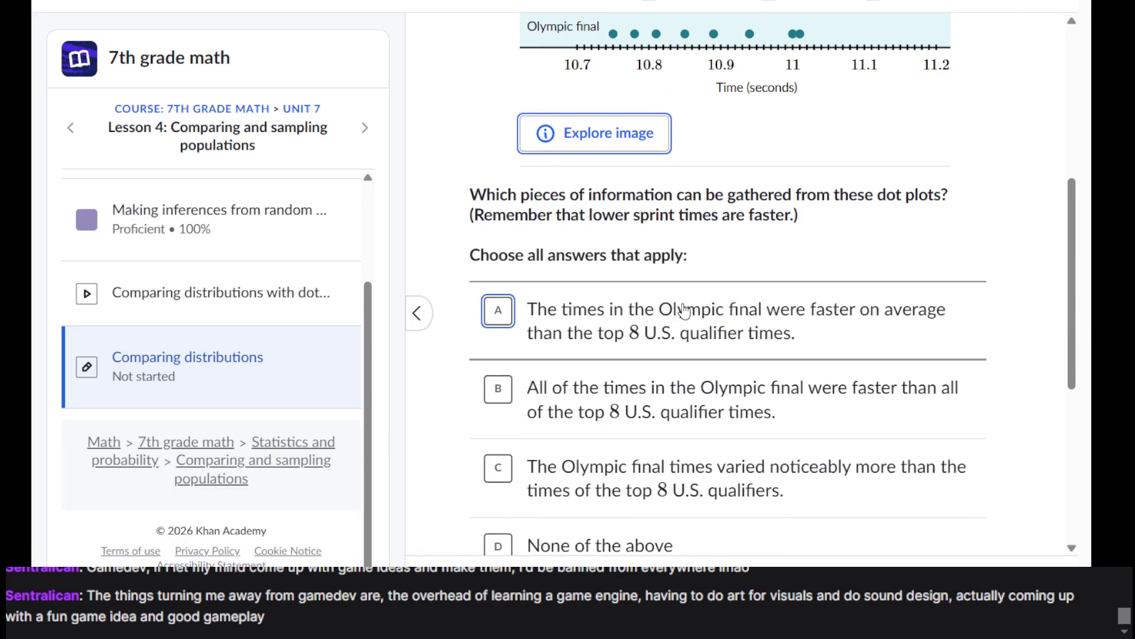
Step: Choose answer A: Olympic final times were faster on average than the U.S. qualifiers
left_click(684, 309)
scroll(862, 394, "down", 1)
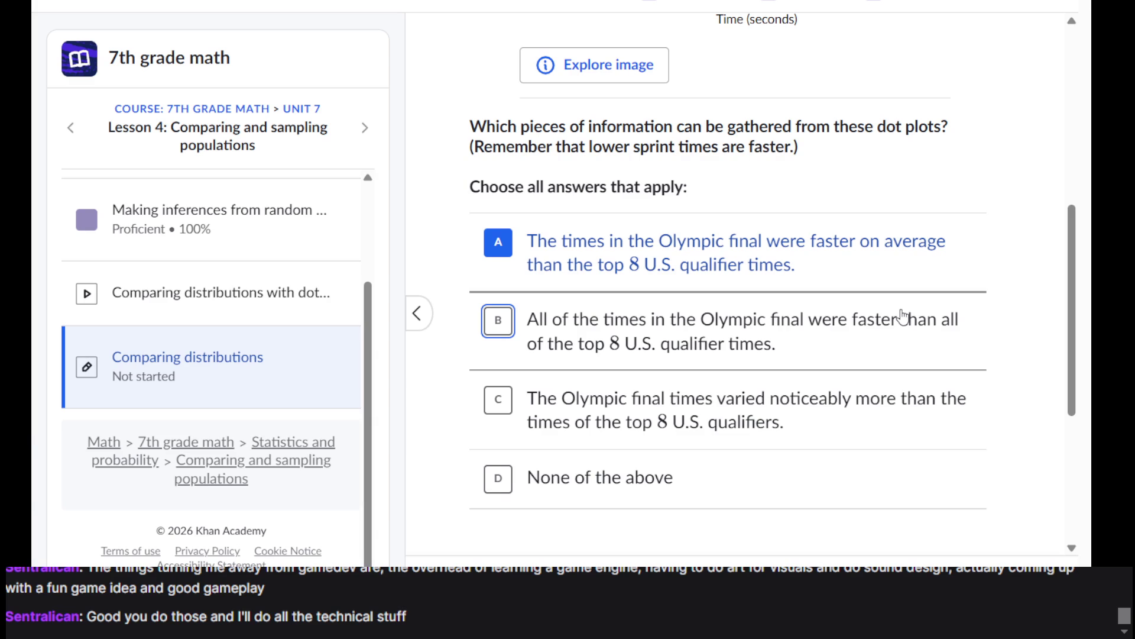
scroll(816, 321, "down", 5)
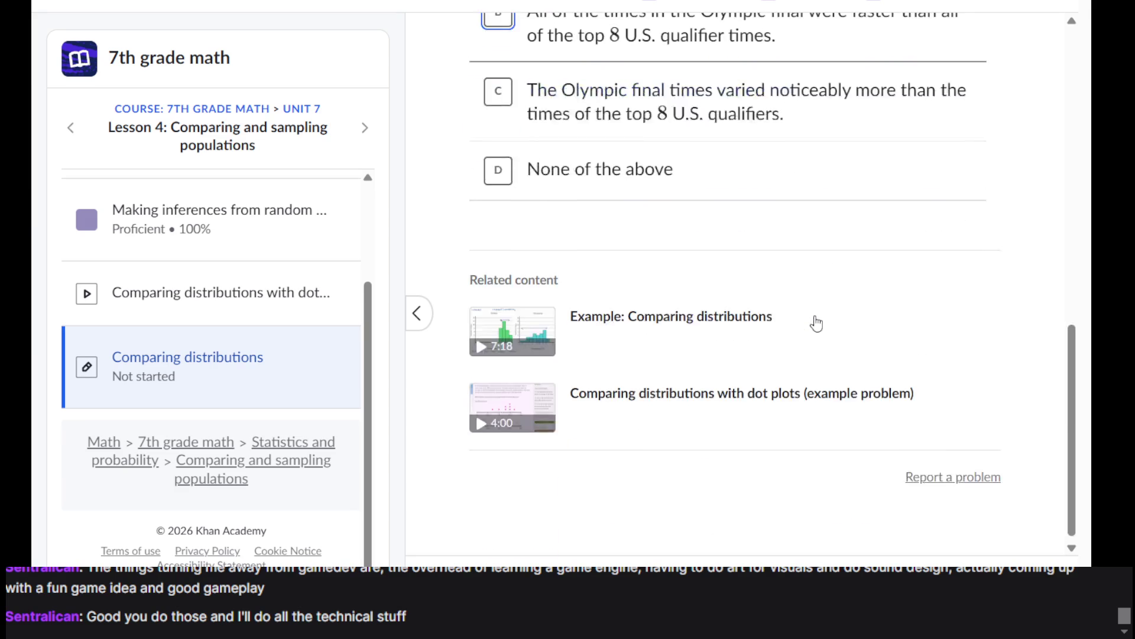
scroll(817, 323, "up", 8)
scroll(817, 322, "up", 5)
scroll(816, 320, "down", 7)
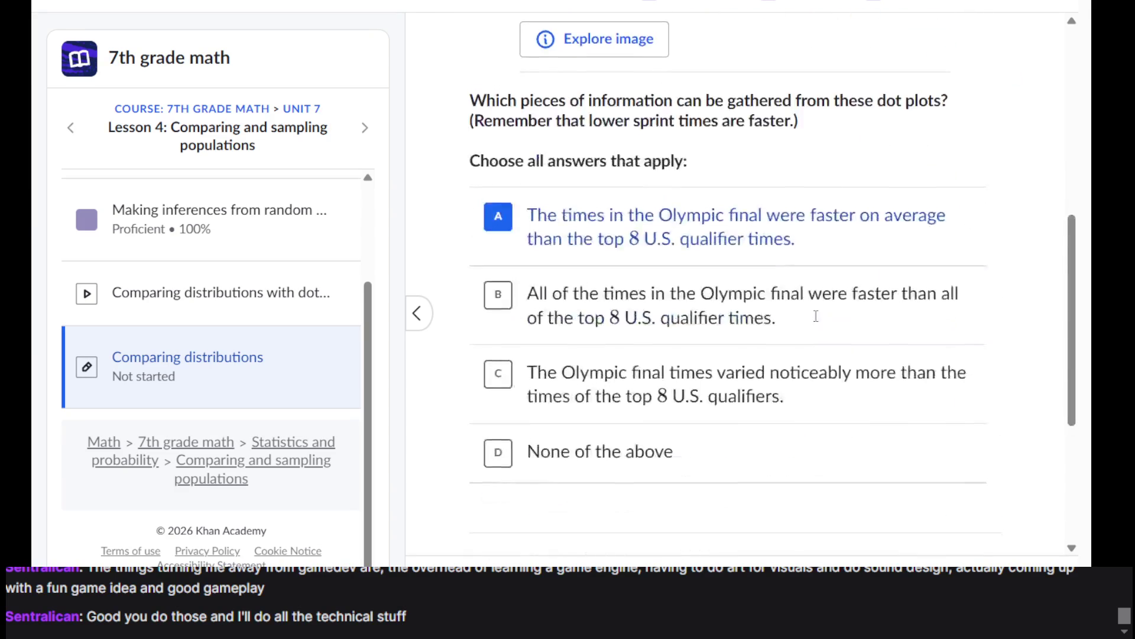
scroll(816, 317, "up", 7)
scroll(816, 316, "down", 6)
scroll(816, 319, "up", 7)
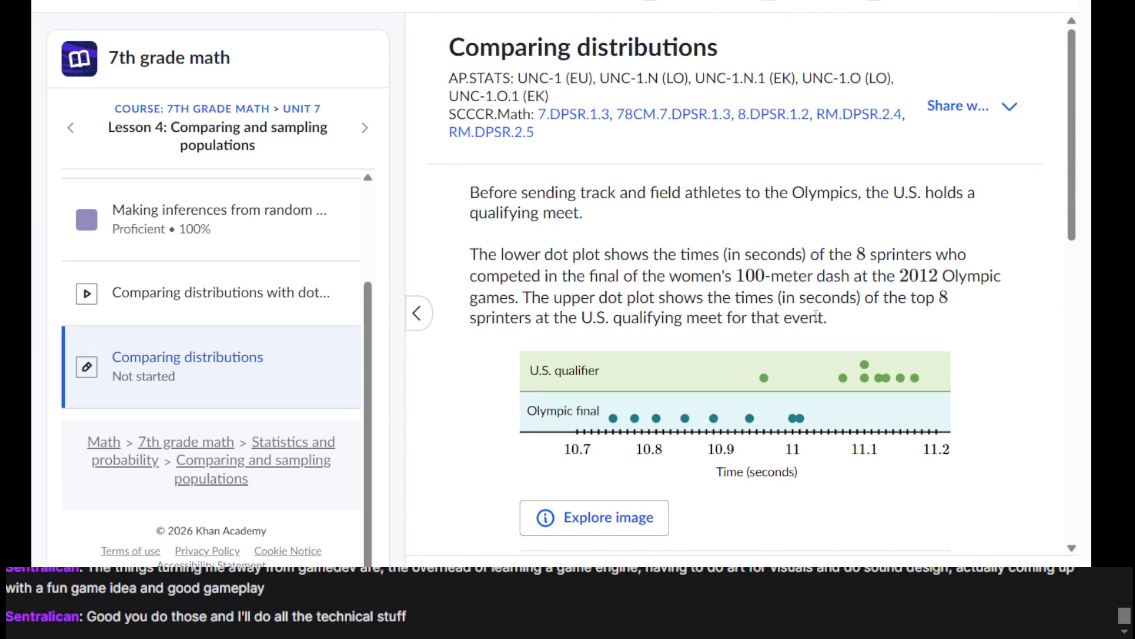
scroll(816, 317, "down", 10)
scroll(816, 314, "up", 8)
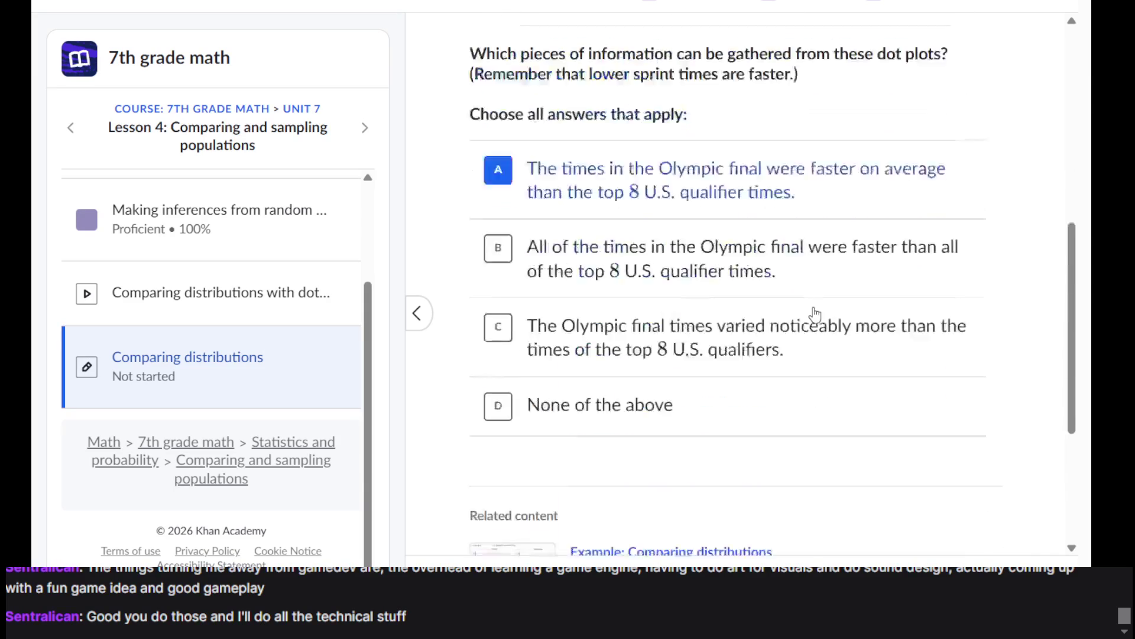
scroll(817, 312, "down", 4)
key("F5")
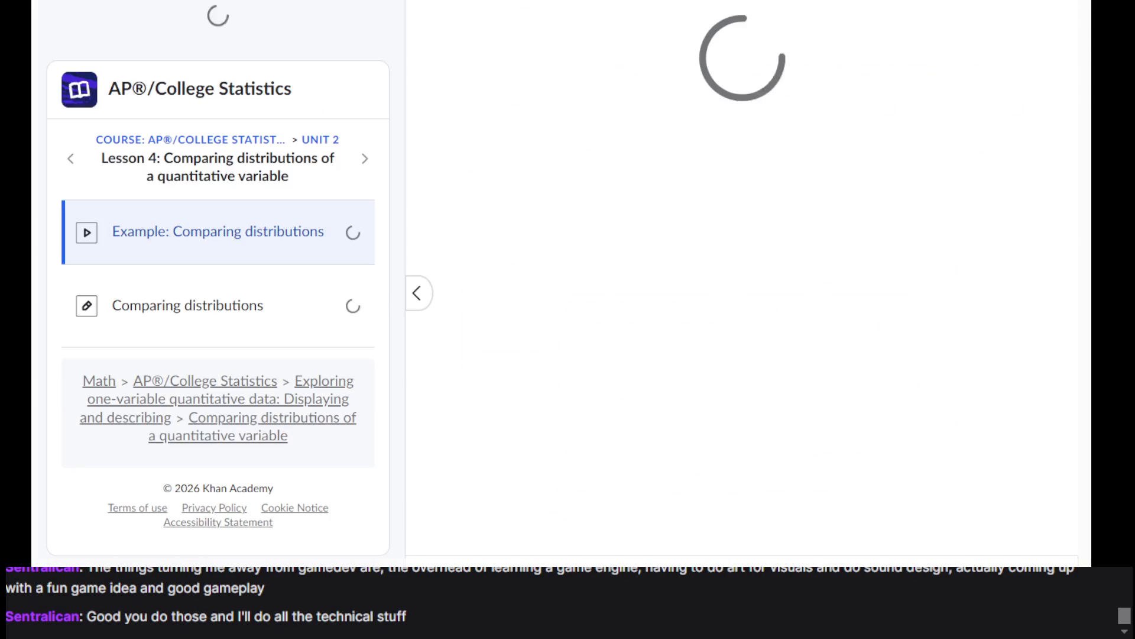
scroll(770, 325, "up", 10)
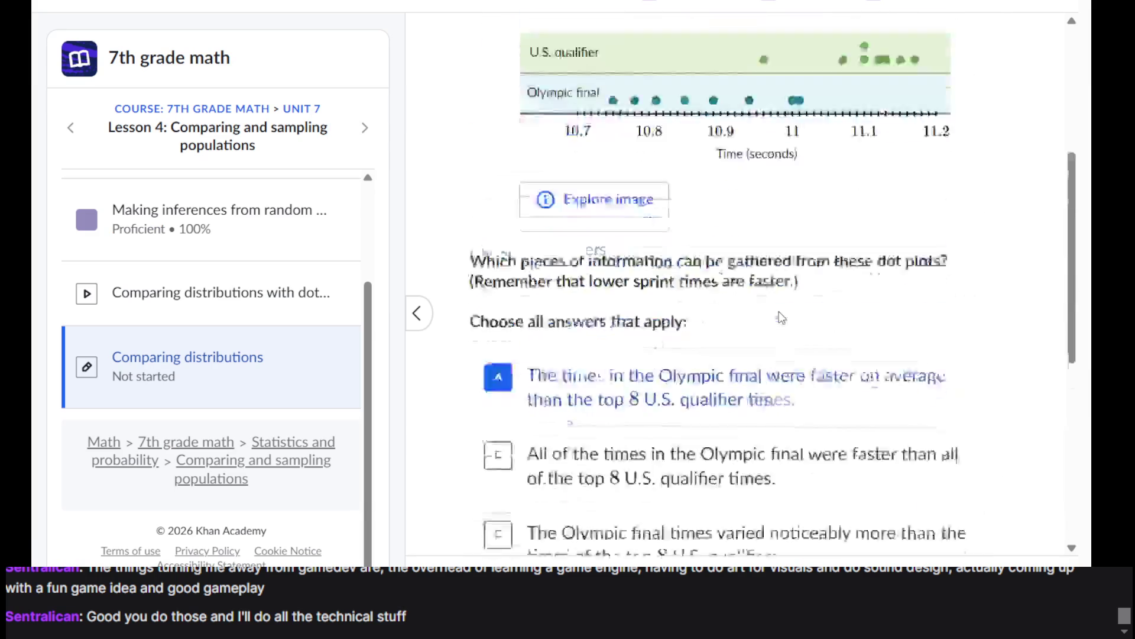
scroll(721, 183, "down", 5)
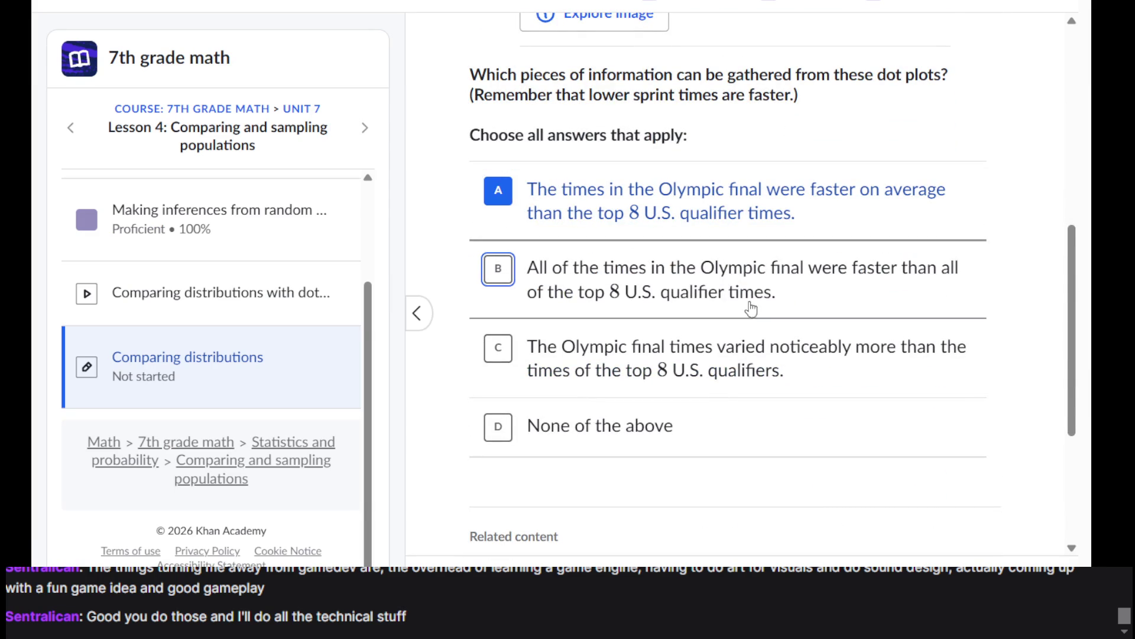
scroll(735, 317, "down", 3)
scroll(654, 171, "up", 8)
scroll(655, 171, "down", 7)
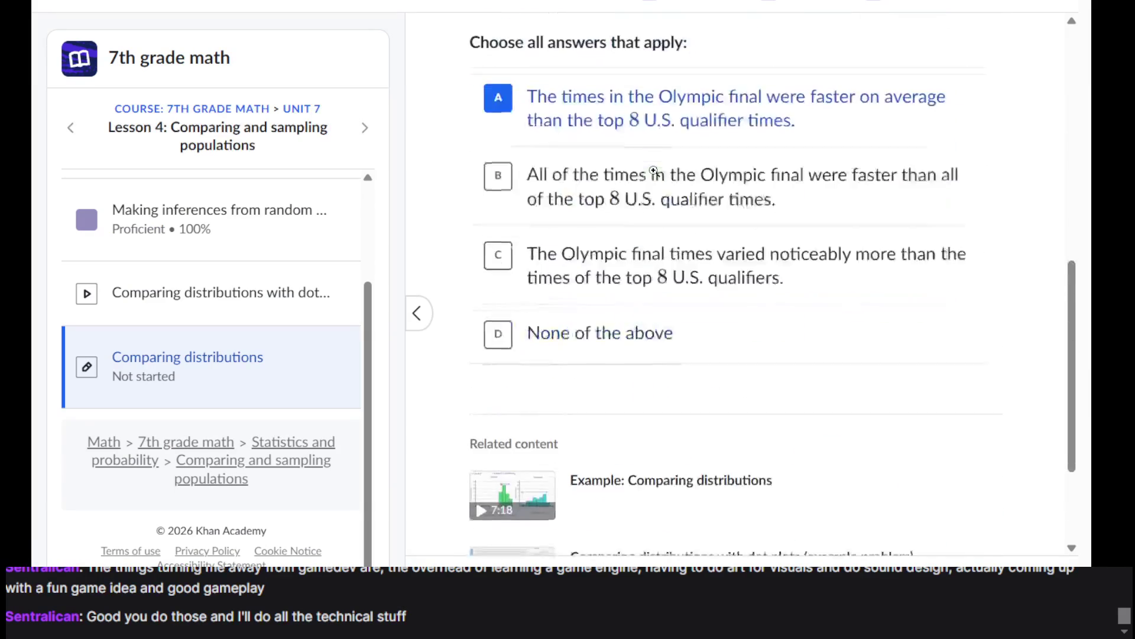
scroll(654, 172, "up", 8)
Step: Reread the problem, highlighting the phrases about the Olympic final sprinters and the 100-meter dash
triple_click(709, 155)
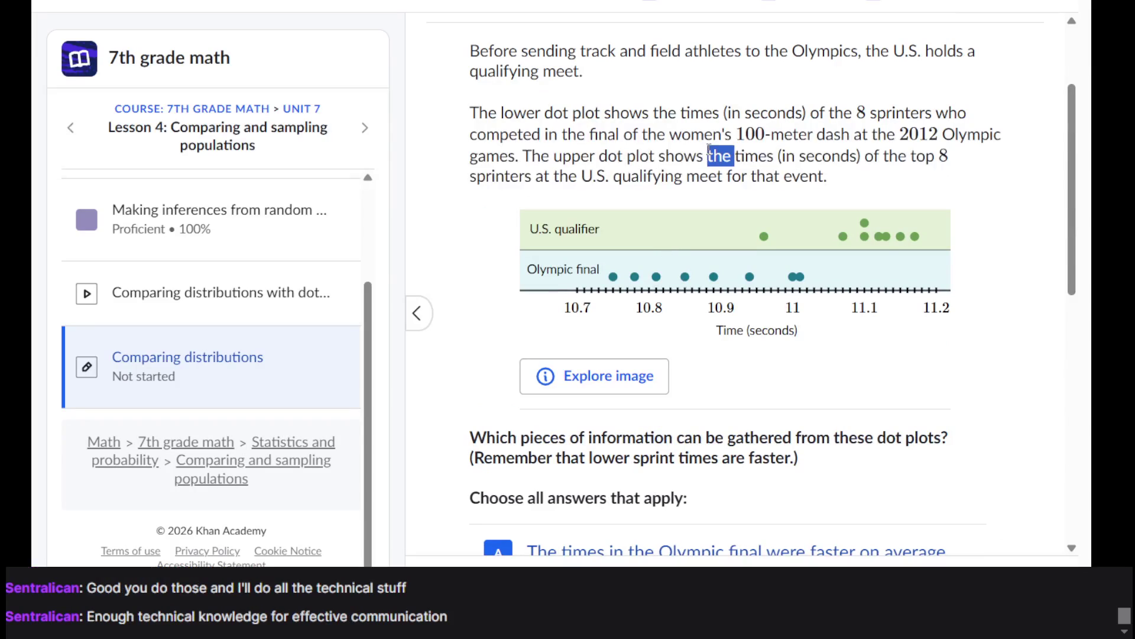
left_click(709, 149)
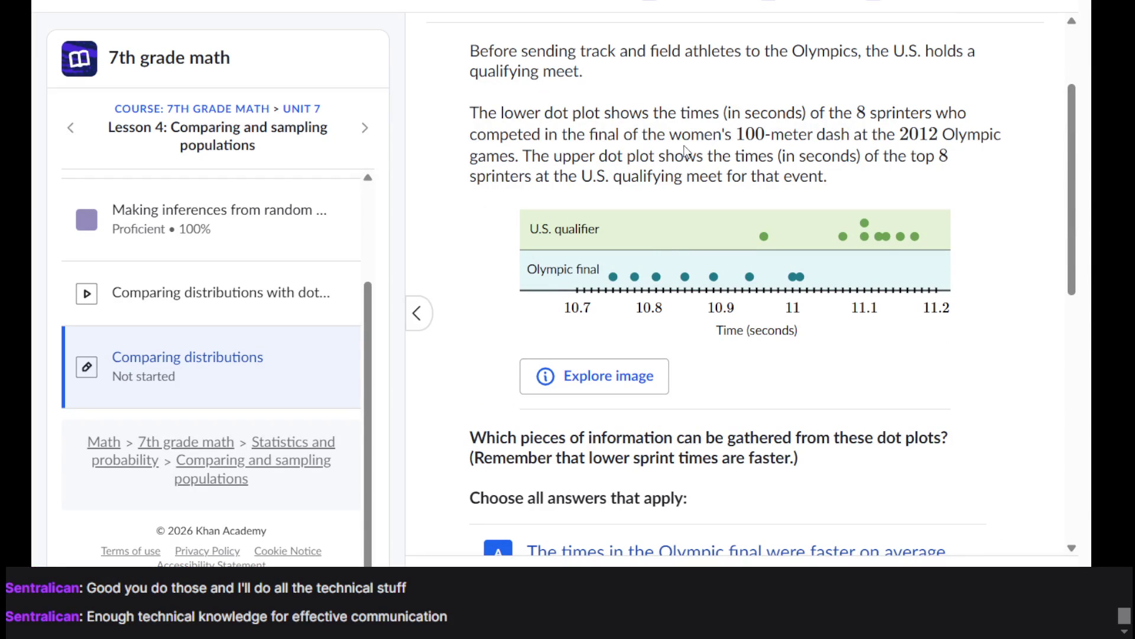
triple_click(685, 147)
left_click(685, 148)
triple_click(684, 148)
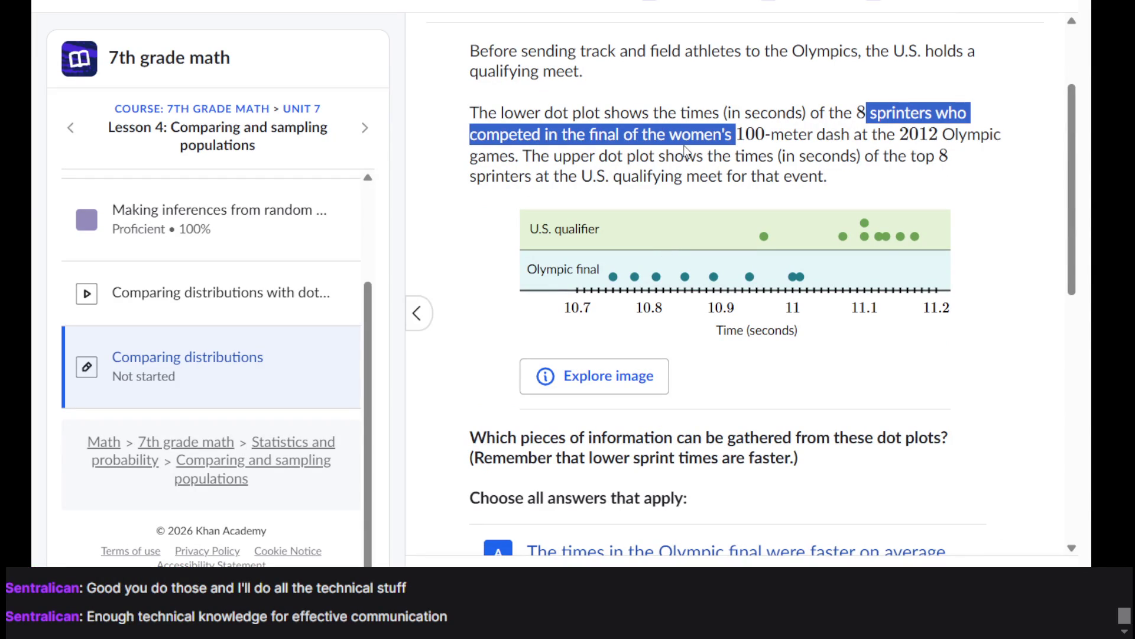
triple_click(684, 148)
double_click(774, 135)
mouse_move(775, 135)
left_mouse_down()
mouse_move(899, 135)
mouse_move(773, 147)
left_mouse_up()
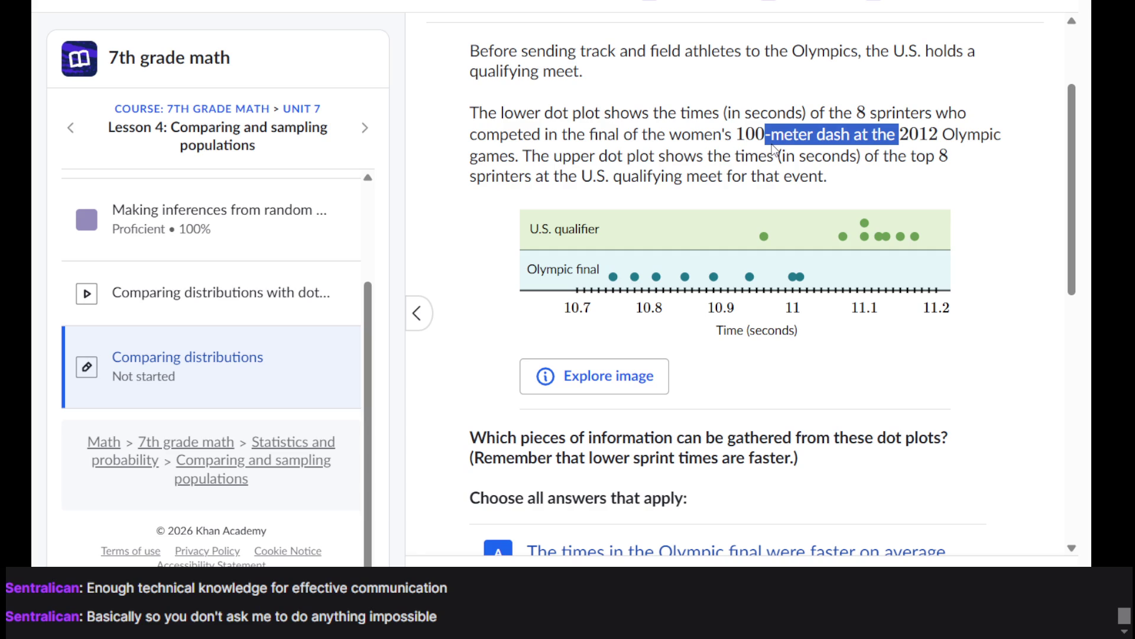
scroll(773, 150, "down", 7)
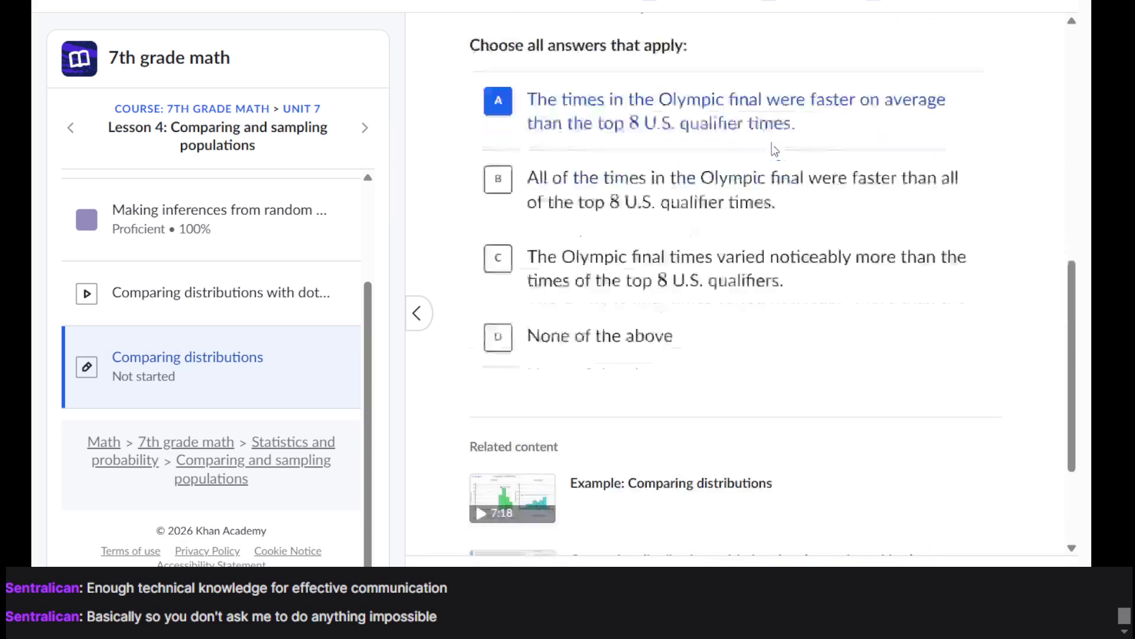
scroll(773, 149, "down", 3)
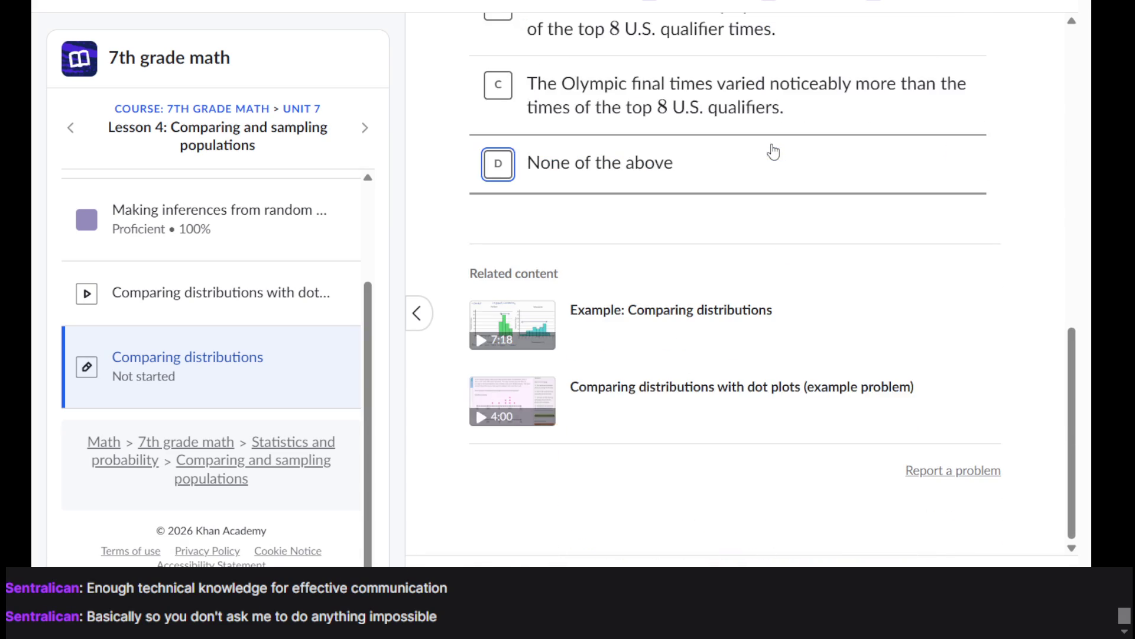
scroll(773, 150, "up", 4)
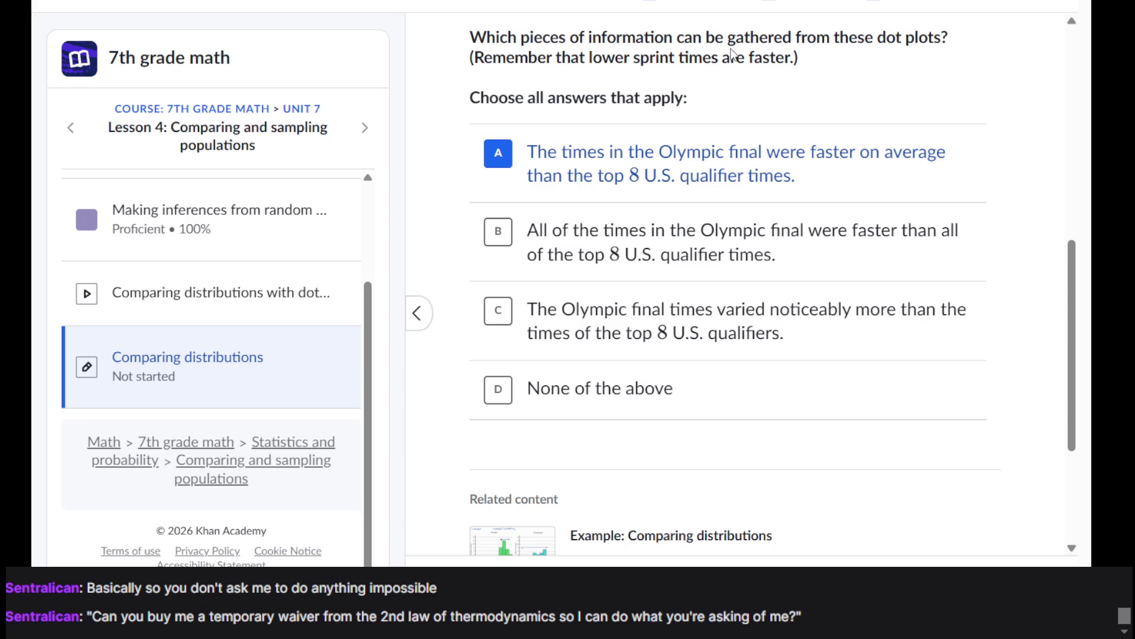
Step: Settle on choice A for the Olympic sprint dot plot question, leaving B unmarked
left_click(798, 225)
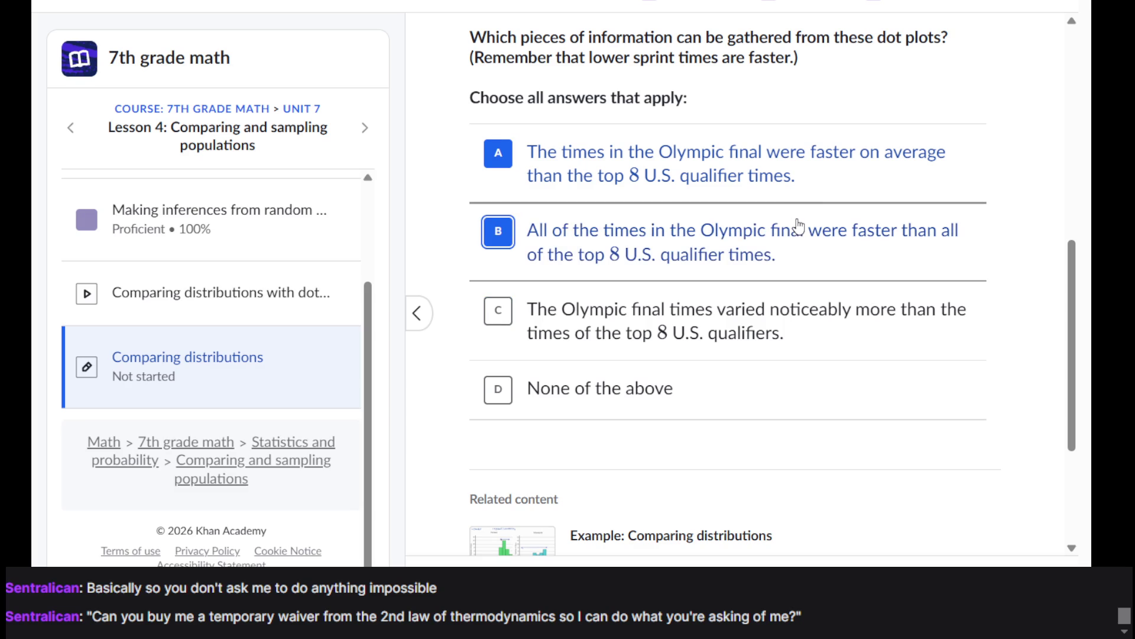
left_click(733, 236)
left_click(767, 188)
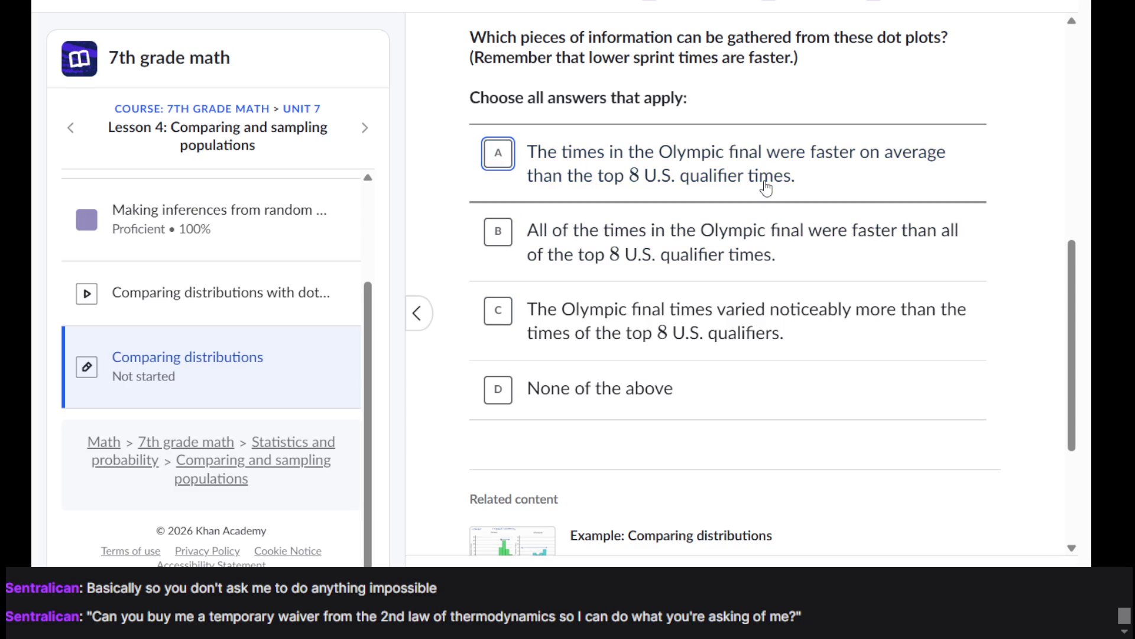
left_click(767, 188)
left_click(766, 188)
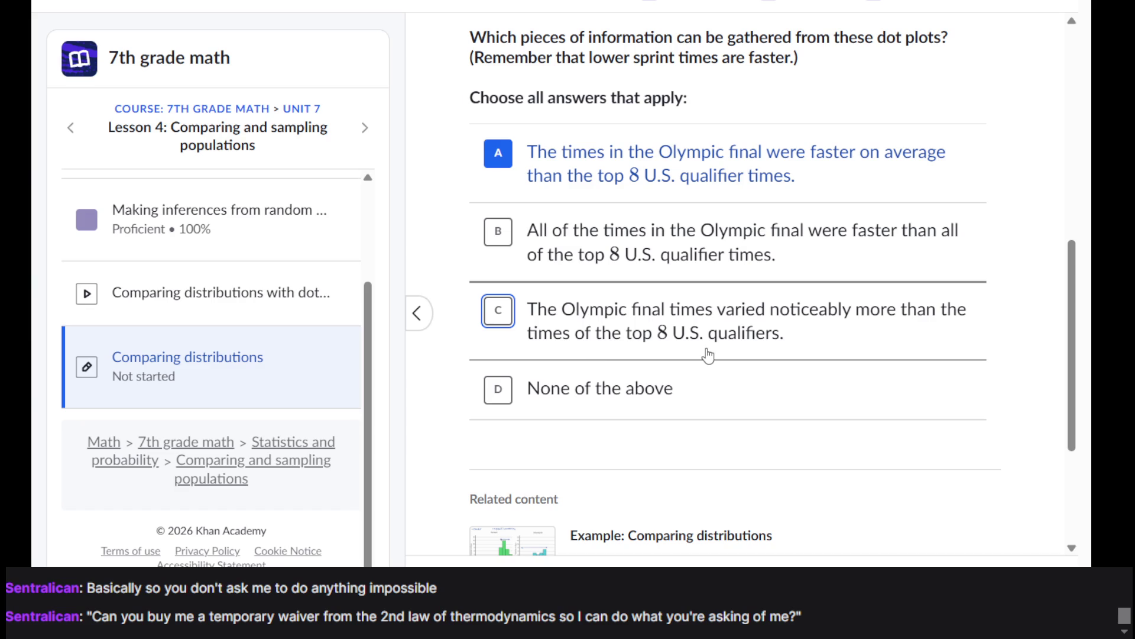
scroll(708, 355, "up", 7)
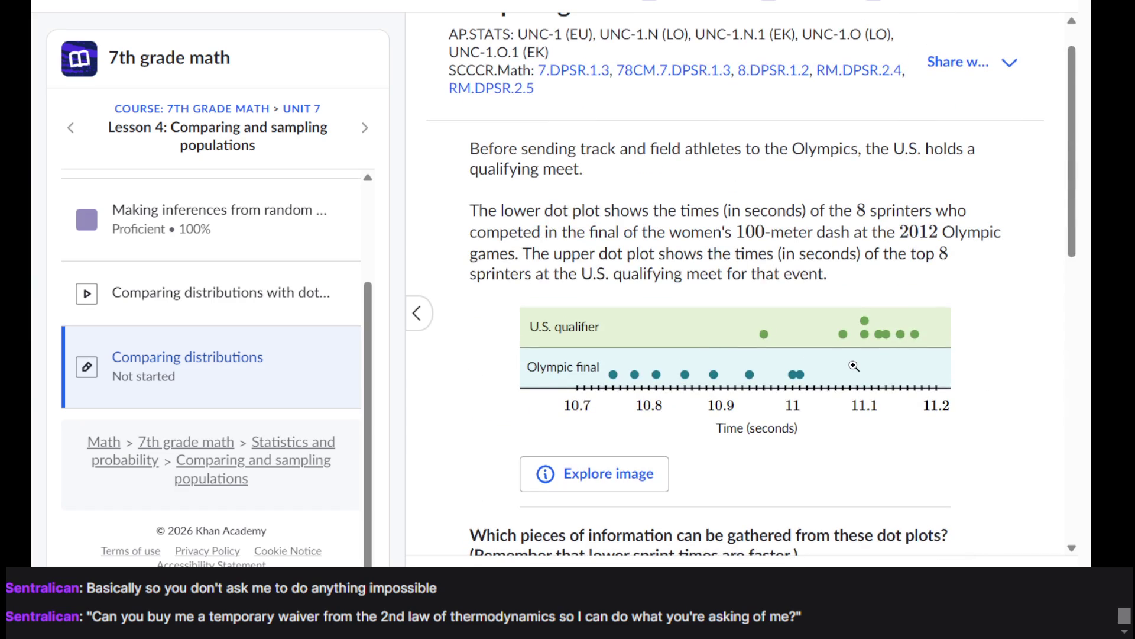
scroll(854, 366, "down", 10)
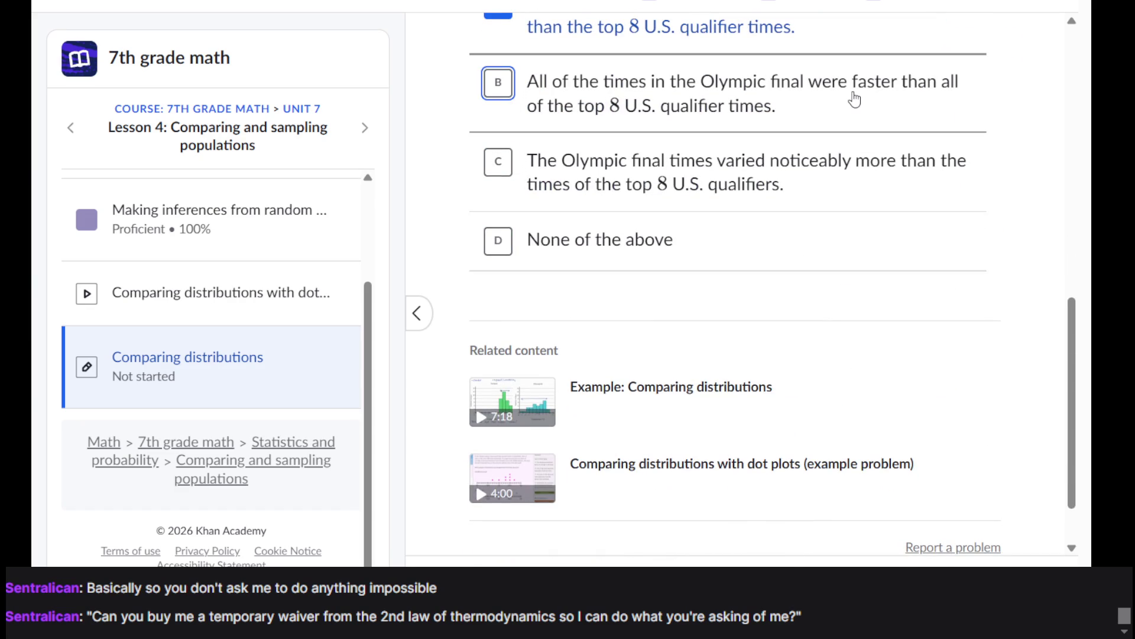
Step: Add choice B (all Olympic times faster) and check the answer
left_click(855, 100)
scroll(854, 94, "up", 8)
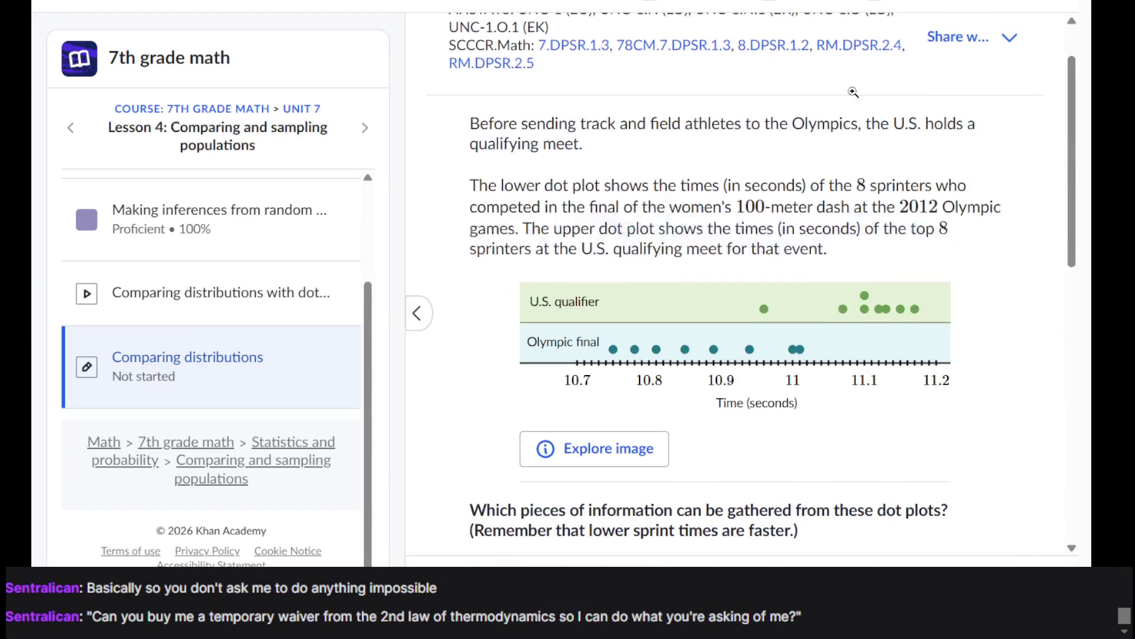
scroll(854, 91, "down", 10)
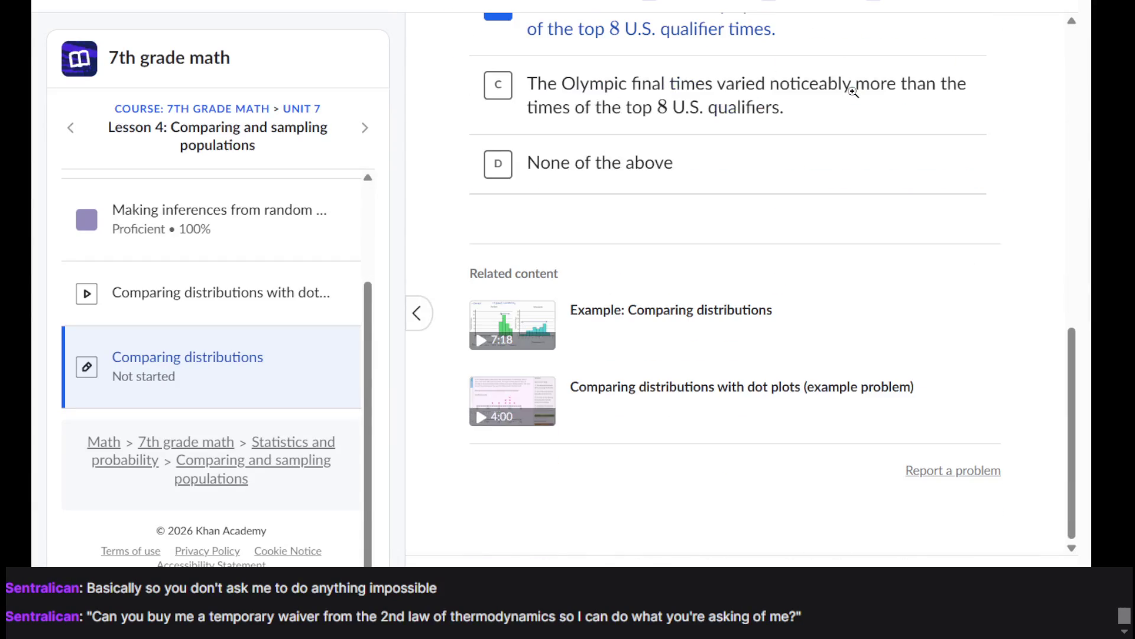
scroll(793, 167, "up", 1)
left_click(1029, 565)
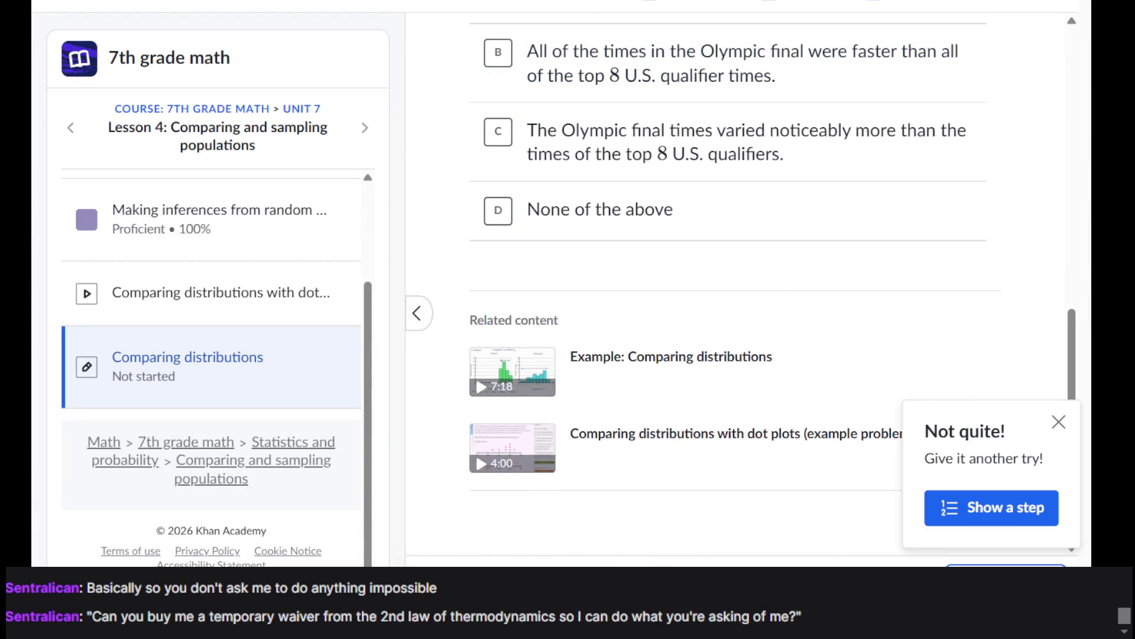
Step: Choose statement C that Olympic times vary more, submit it, and continue
scroll(783, 292, "up", 5)
scroll(654, 266, "up", 5)
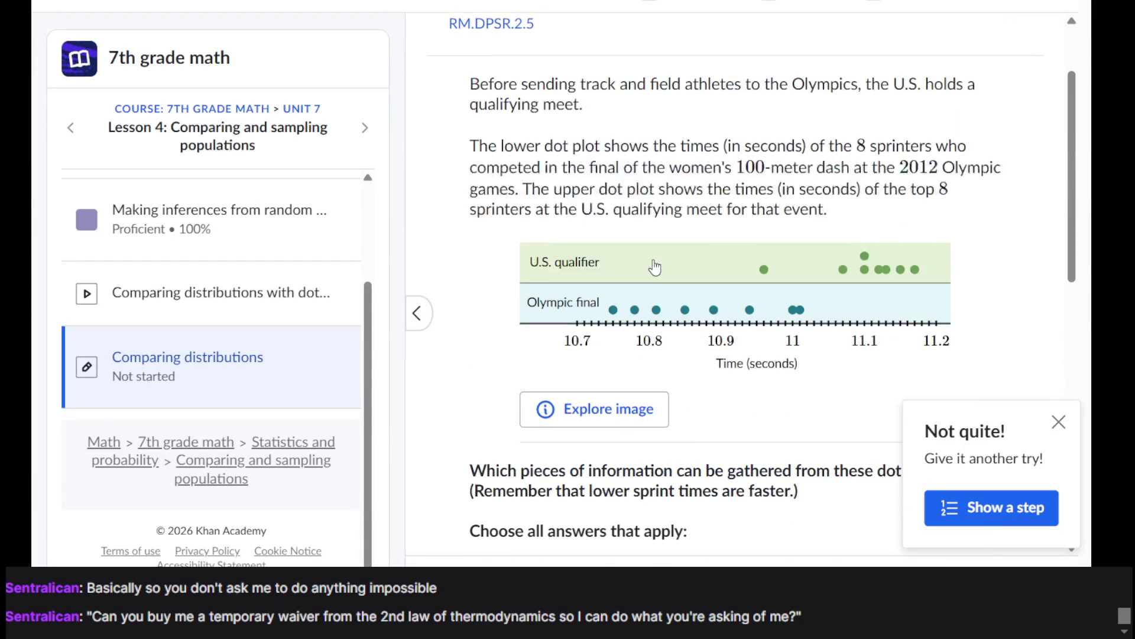
scroll(647, 261, "down", 8)
scroll(647, 261, "up", 7)
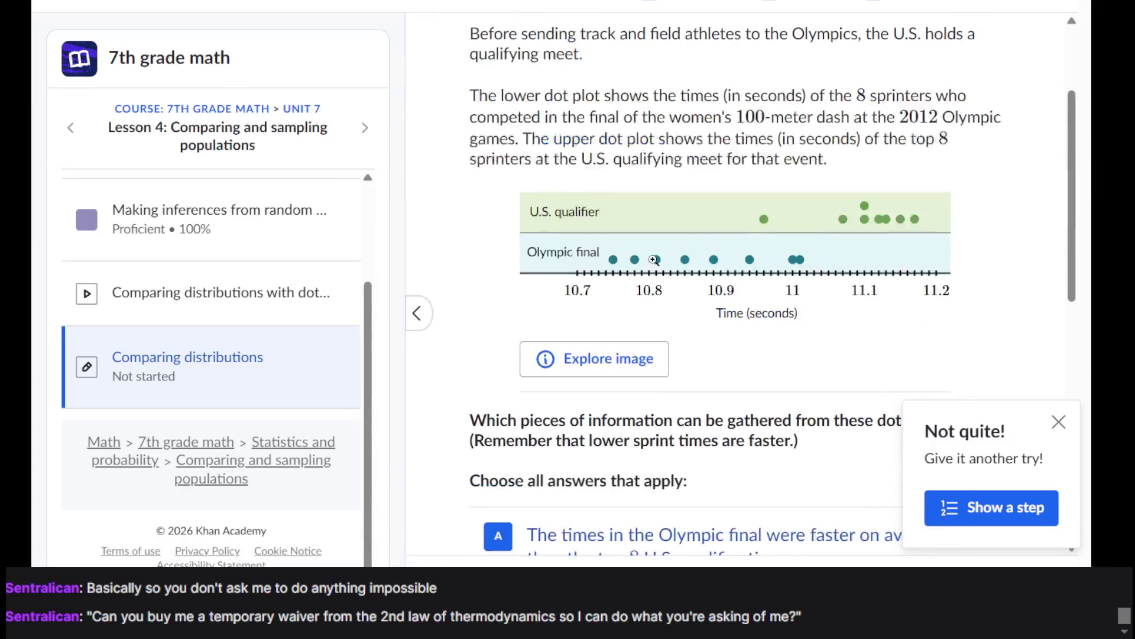
scroll(674, 379, "down", 2)
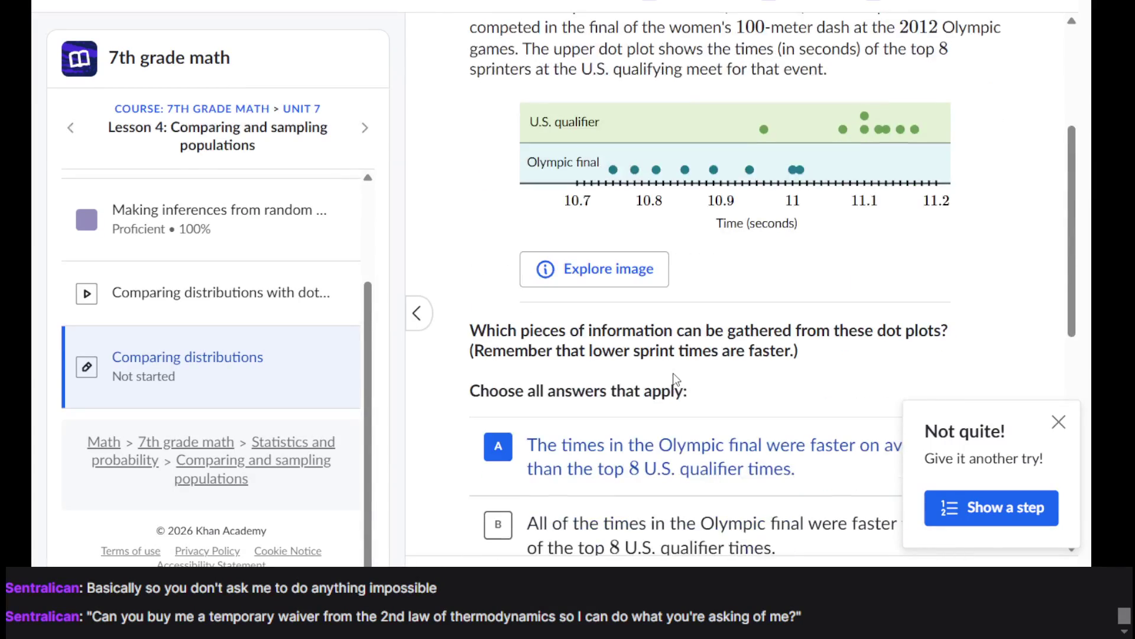
scroll(674, 378, "down", 2)
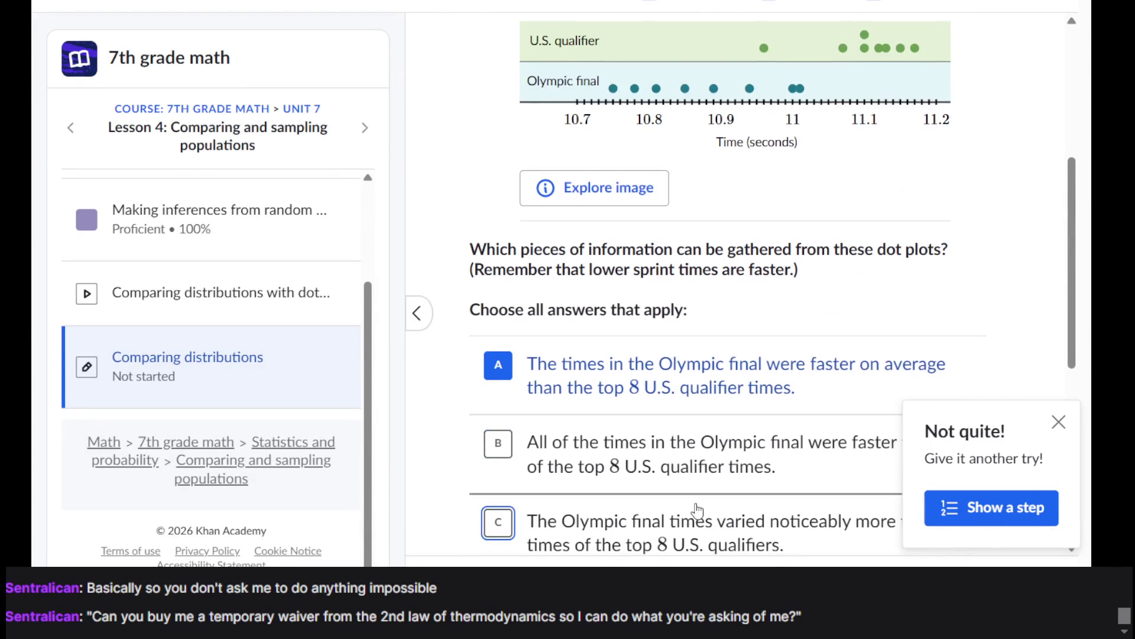
scroll(697, 509, "up", 3)
scroll(697, 509, "down", 7)
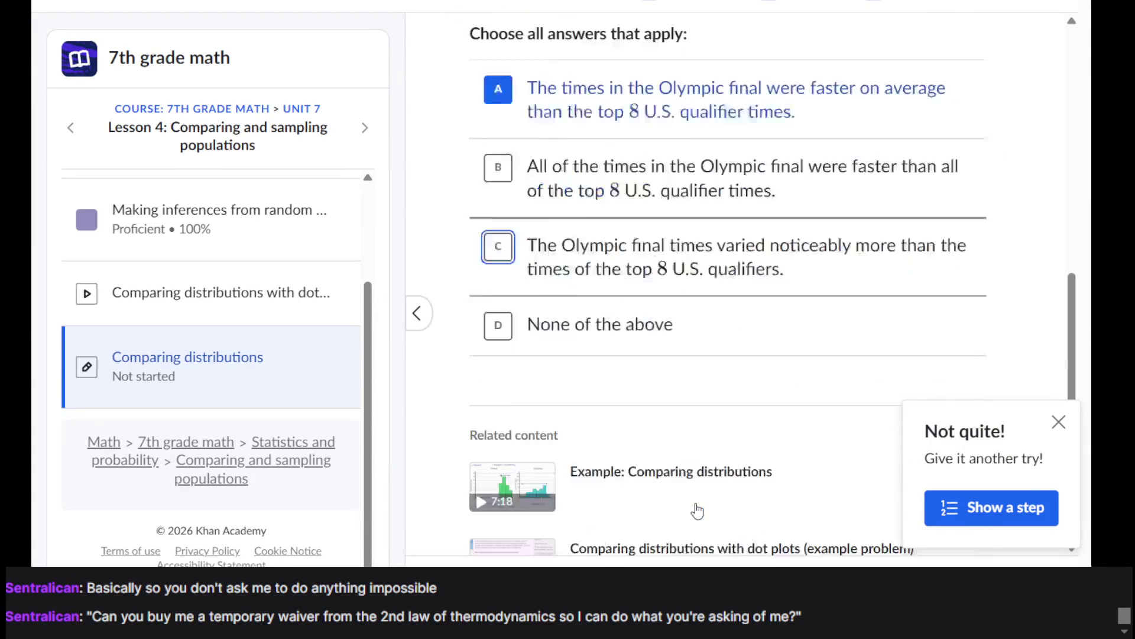
left_click(778, 218)
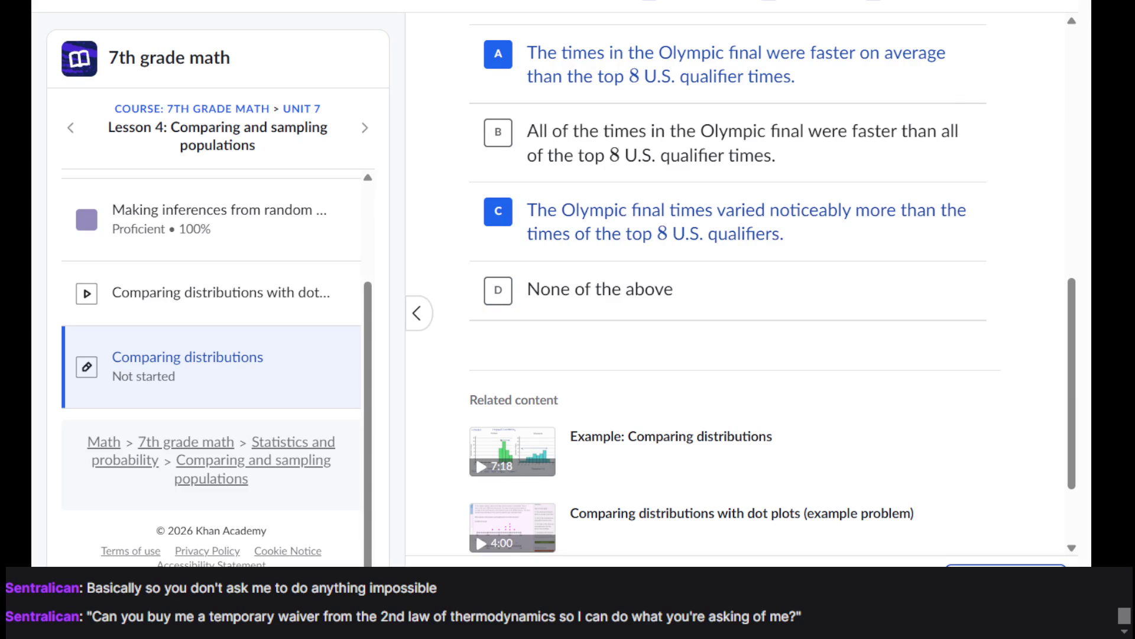
key("Return")
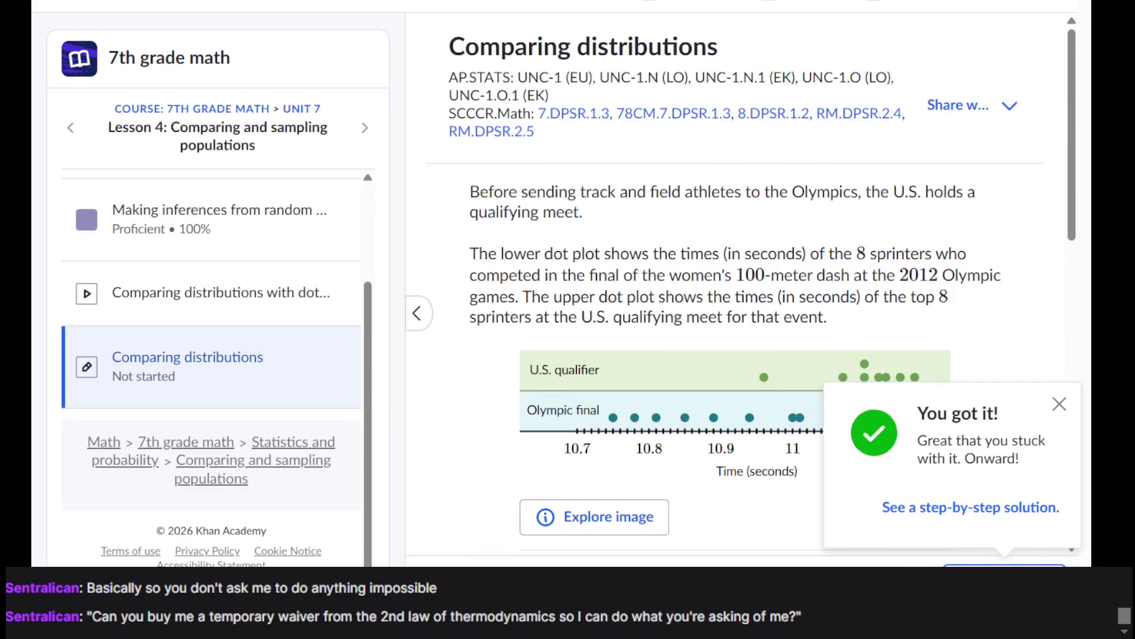
key("Return")
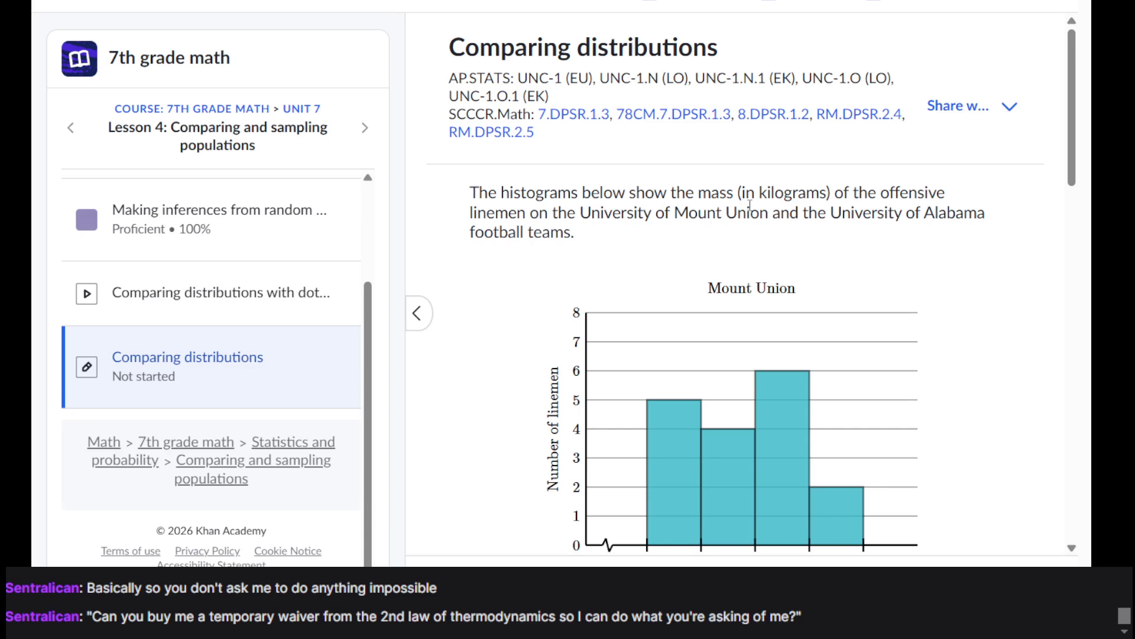
Step: Enlarge the Mount Union histogram to read its description, then close it
scroll(749, 205, "down", 5)
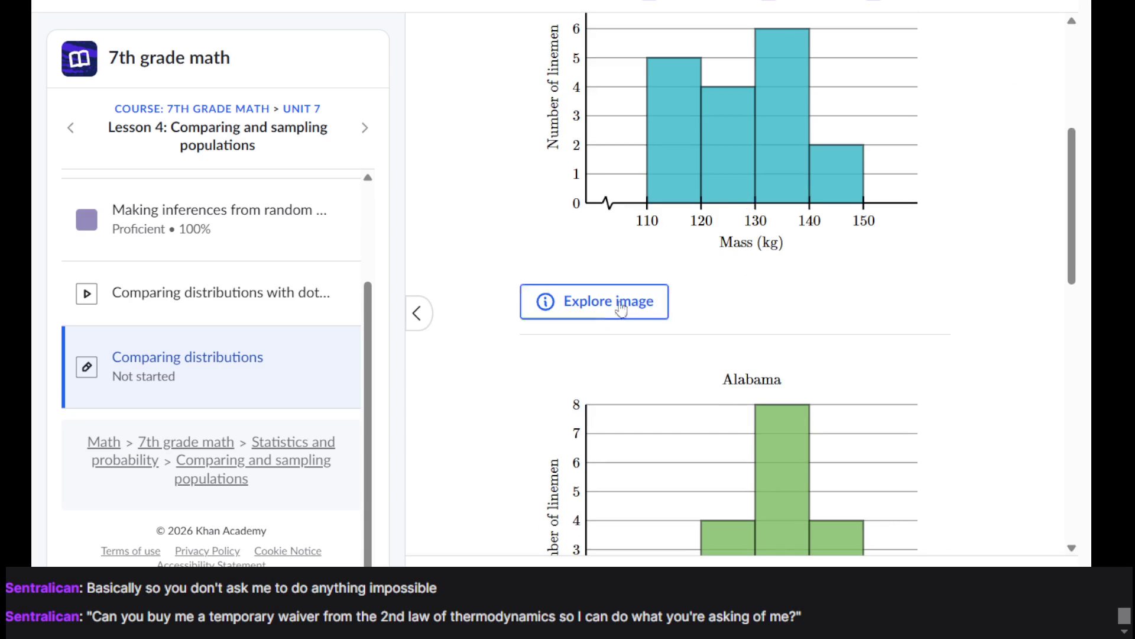
scroll(726, 343, "down", 6)
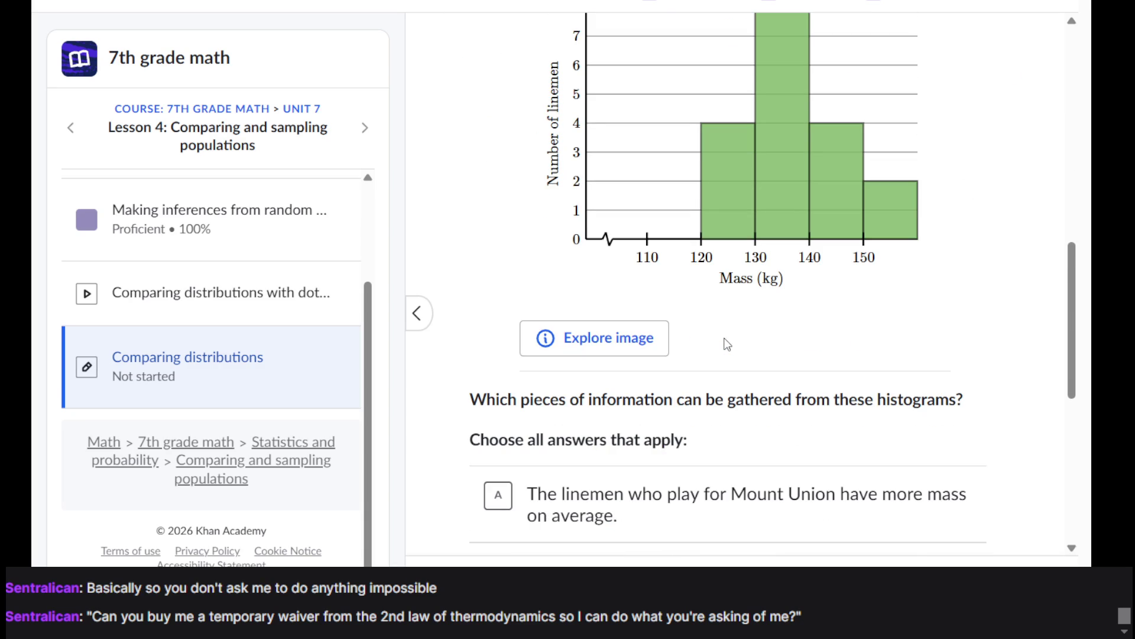
scroll(727, 344, "up", 5)
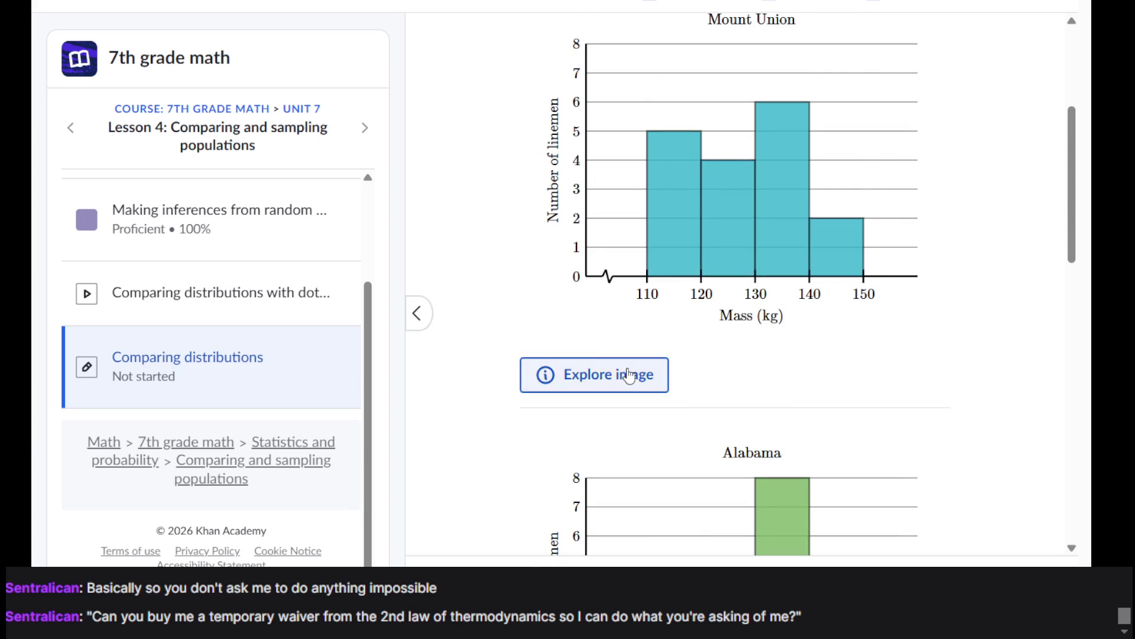
left_click(555, 375)
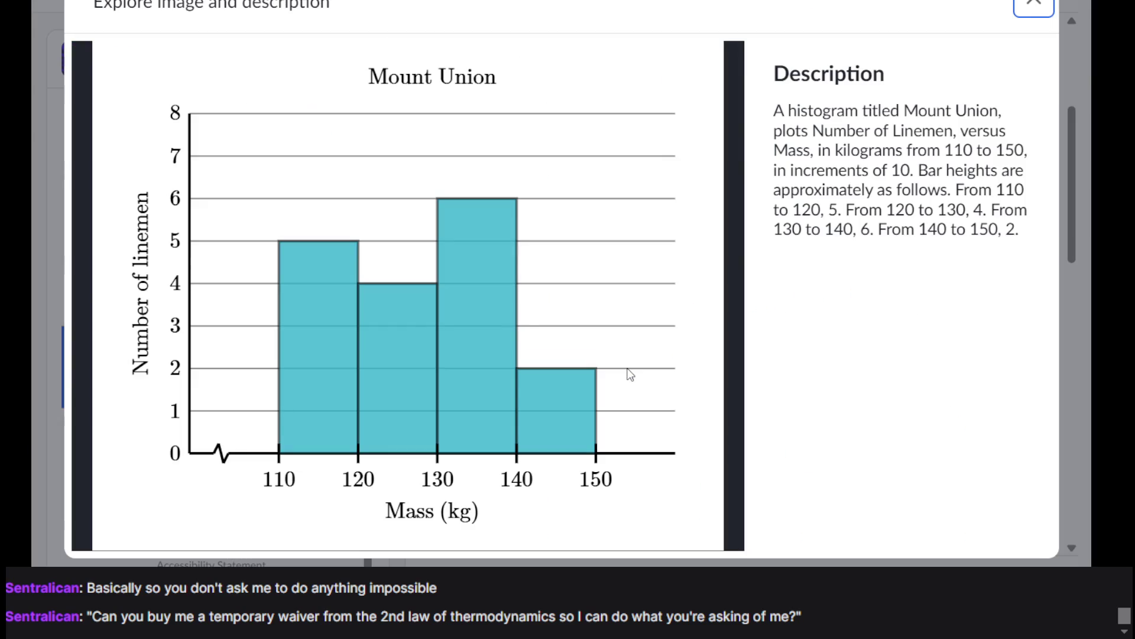
left_click(1044, 6)
Step: Answer the linemen histogram question with 'None of the above', check it, and continue
scroll(713, 410, "down", 8)
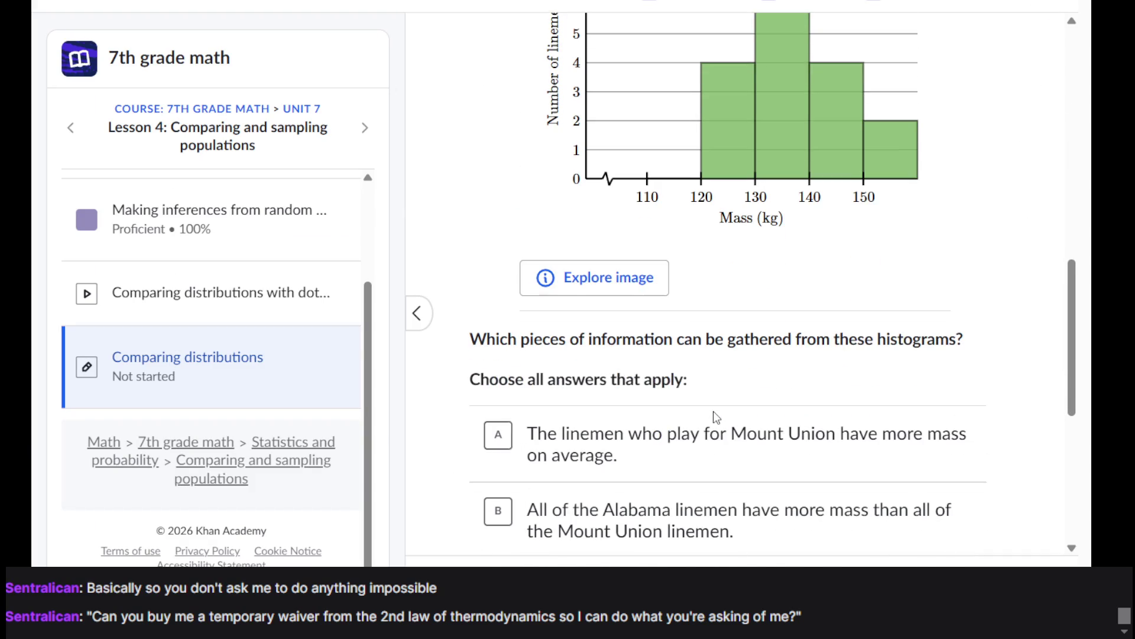
scroll(552, 402, "up", 7)
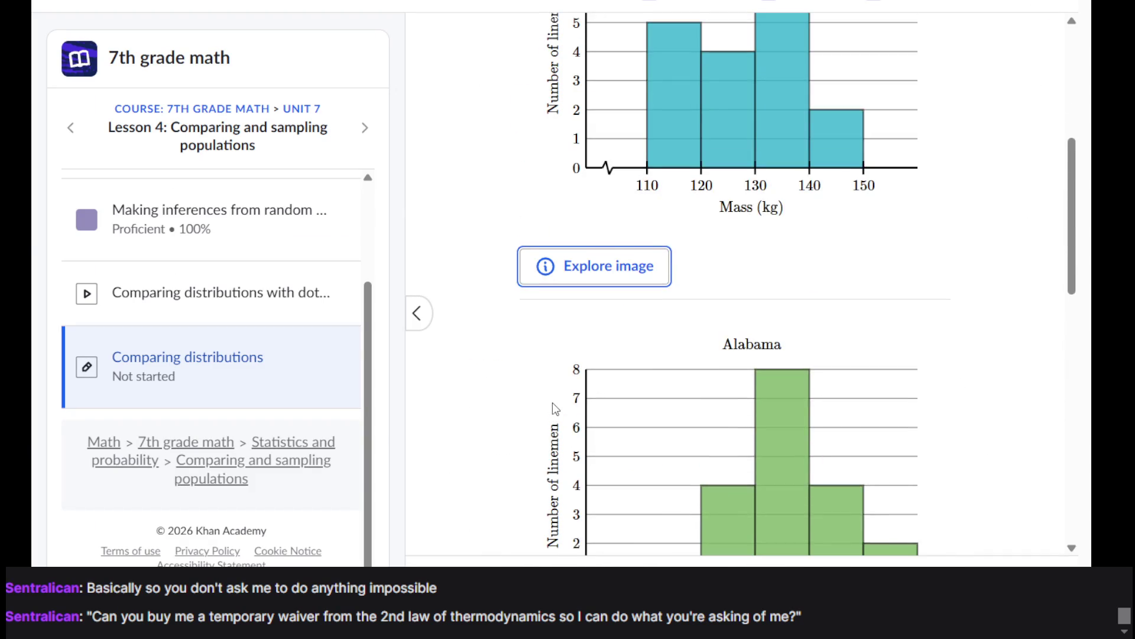
scroll(552, 402, "up", 1)
scroll(552, 402, "down", 10)
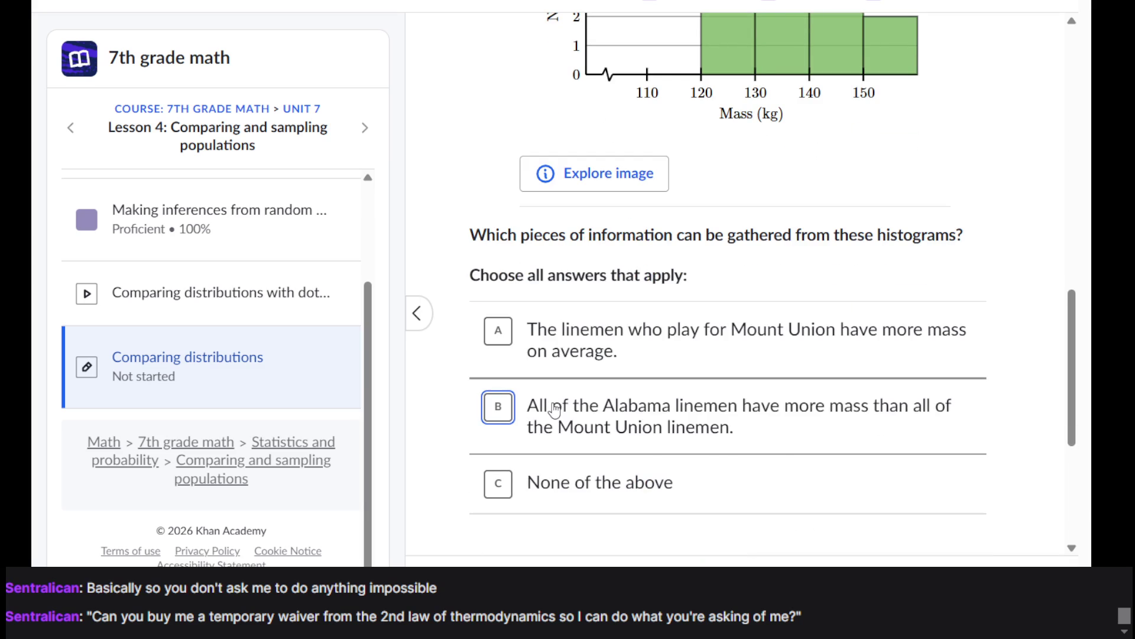
scroll(554, 408, "up", 11)
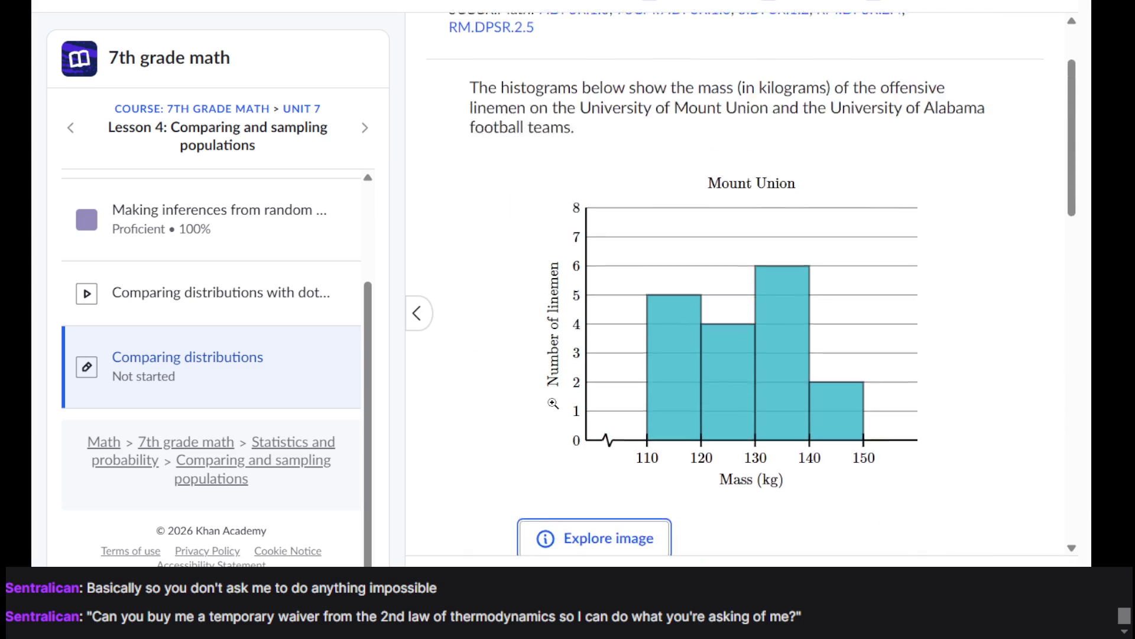
scroll(553, 404, "down", 7)
scroll(552, 403, "up", 2)
scroll(553, 401, "down", 10)
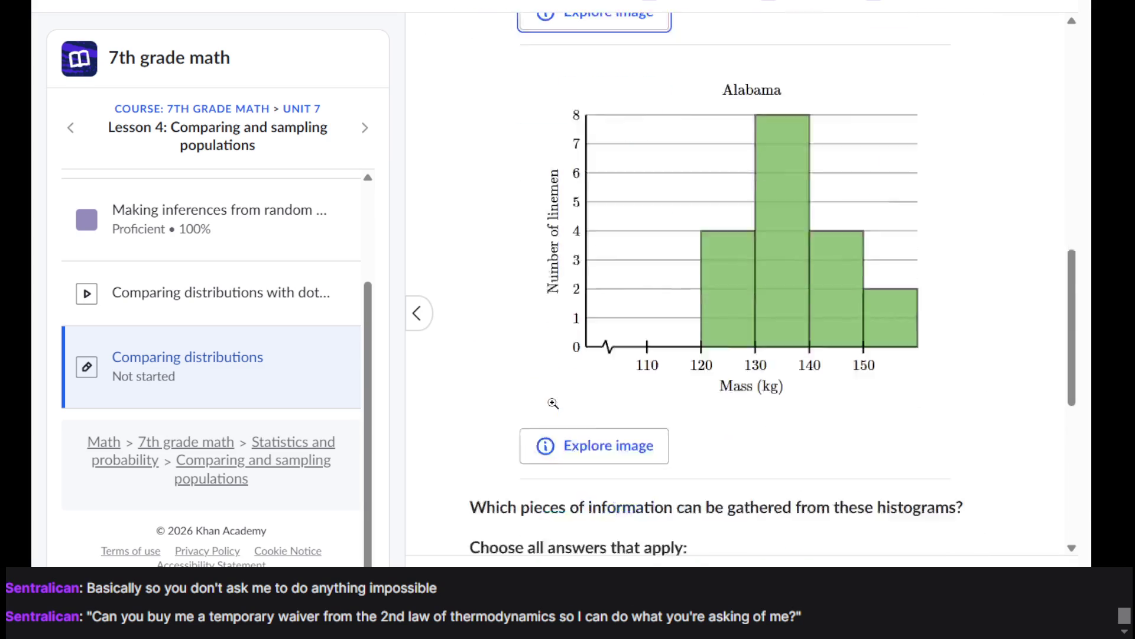
scroll(609, 295, "up", 1)
scroll(615, 291, "up", 12)
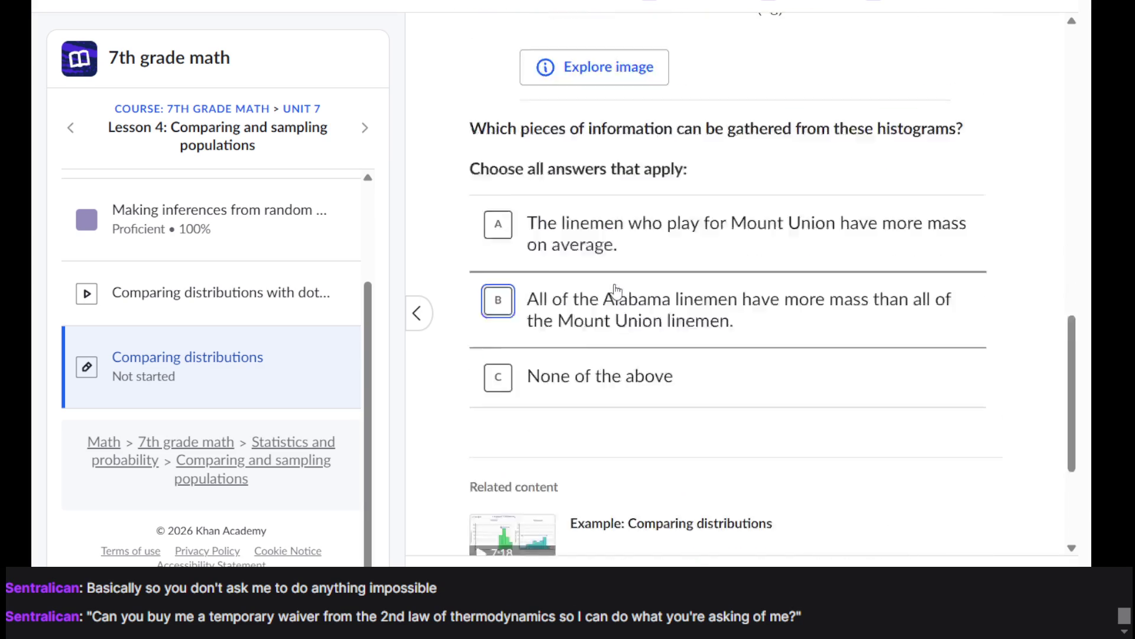
scroll(617, 290, "down", 10)
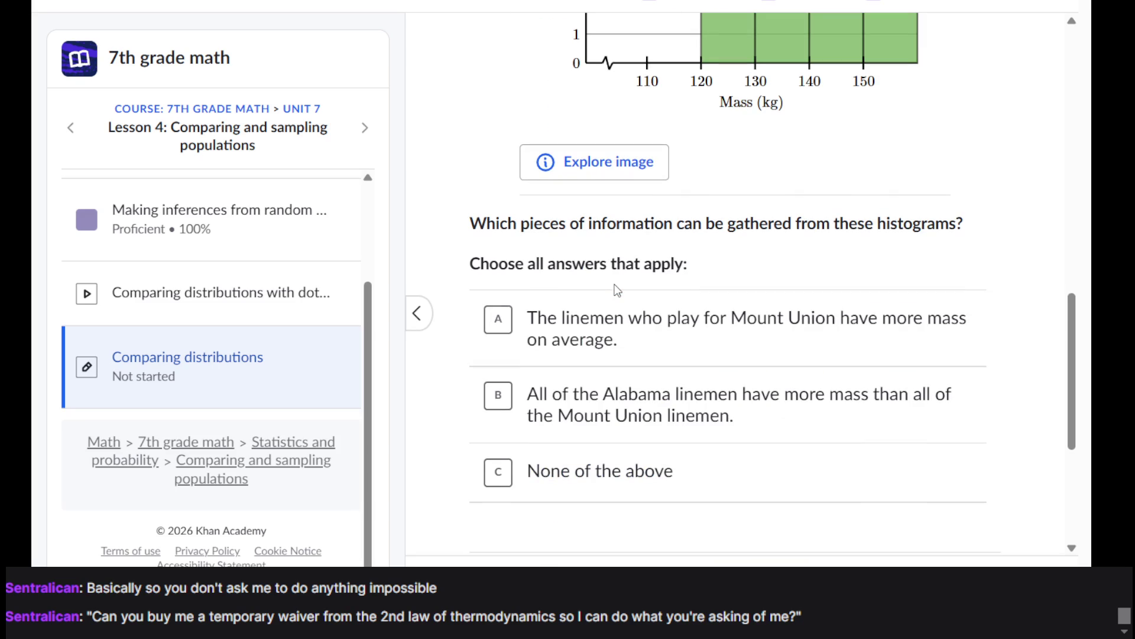
left_click(655, 464)
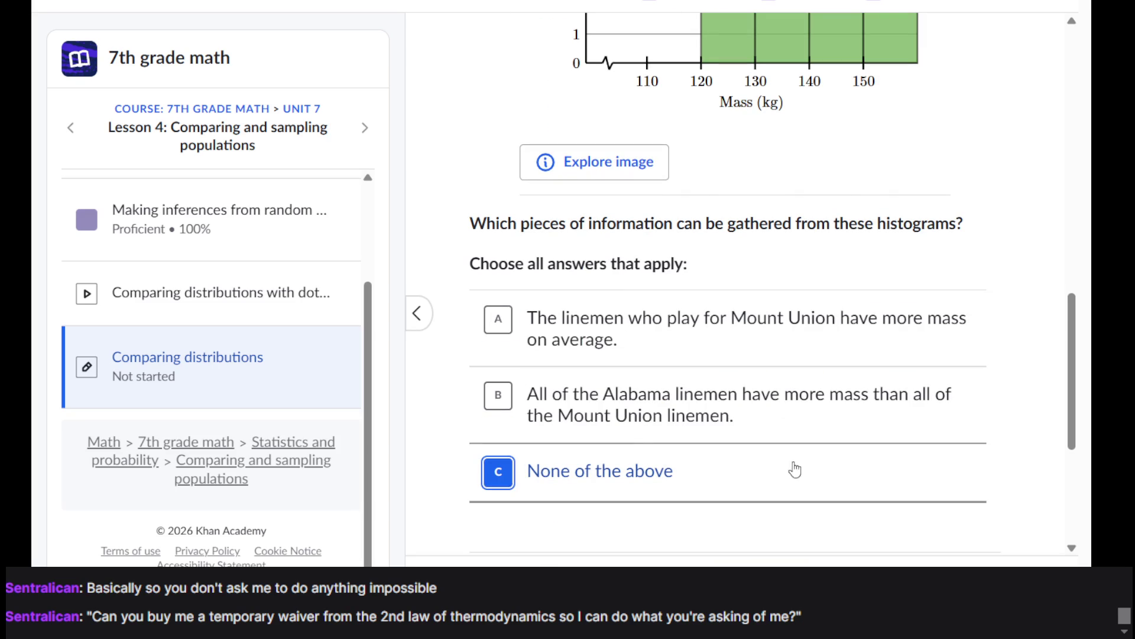
left_click(998, 565)
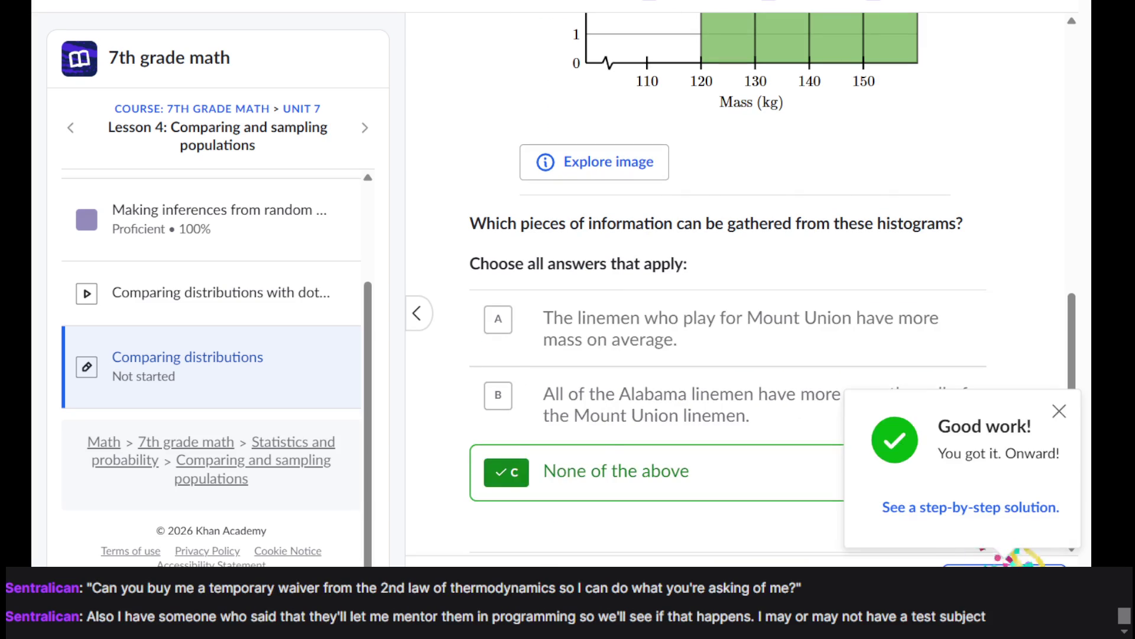
left_click(1003, 565)
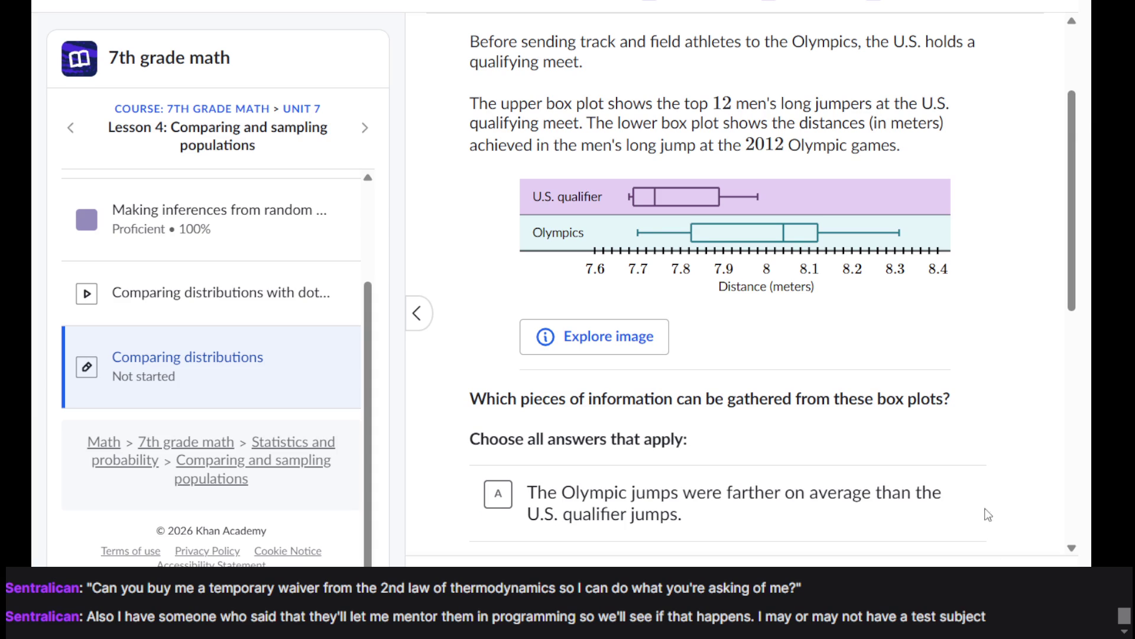
scroll(947, 302, "down", 8)
scroll(948, 302, "up", 10)
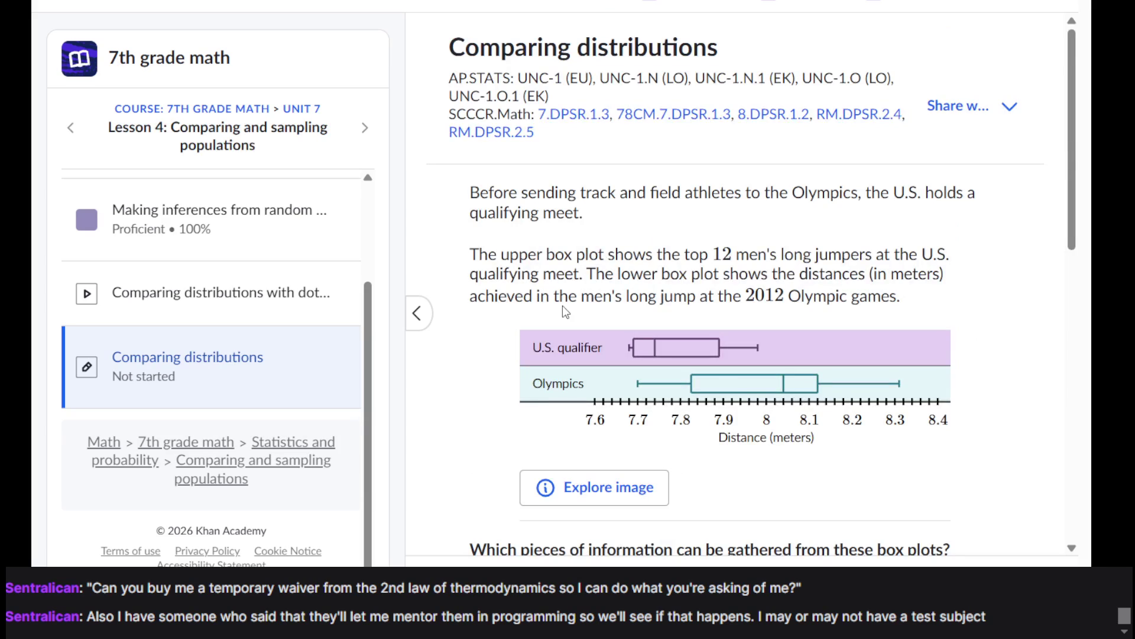
scroll(563, 305, "down", 4)
scroll(563, 305, "down", 2)
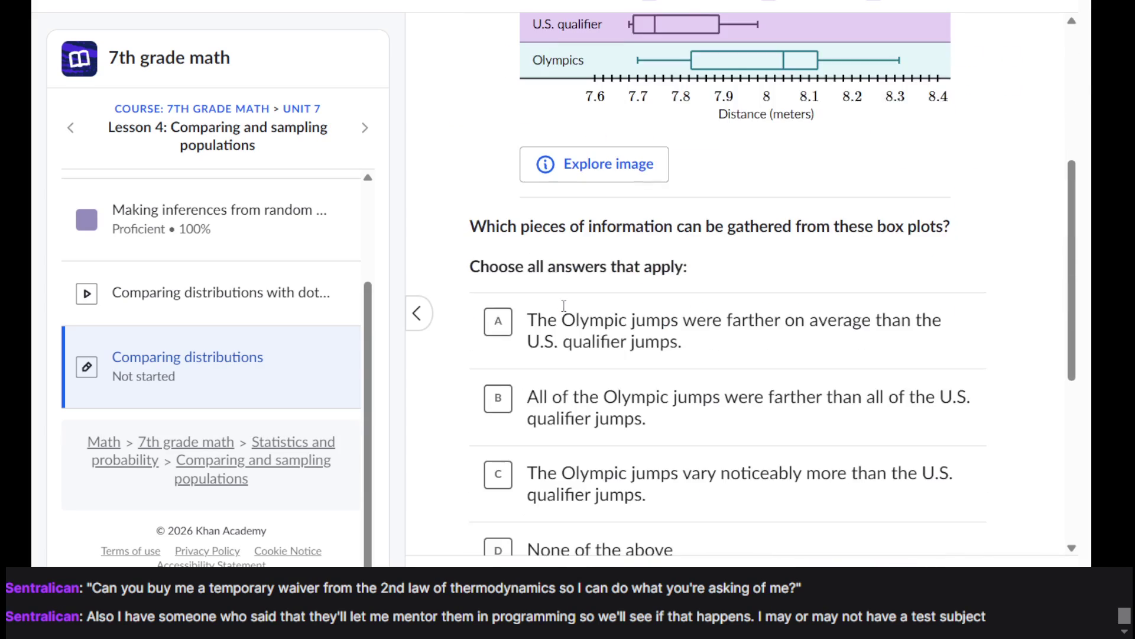
scroll(563, 306, "up", 6)
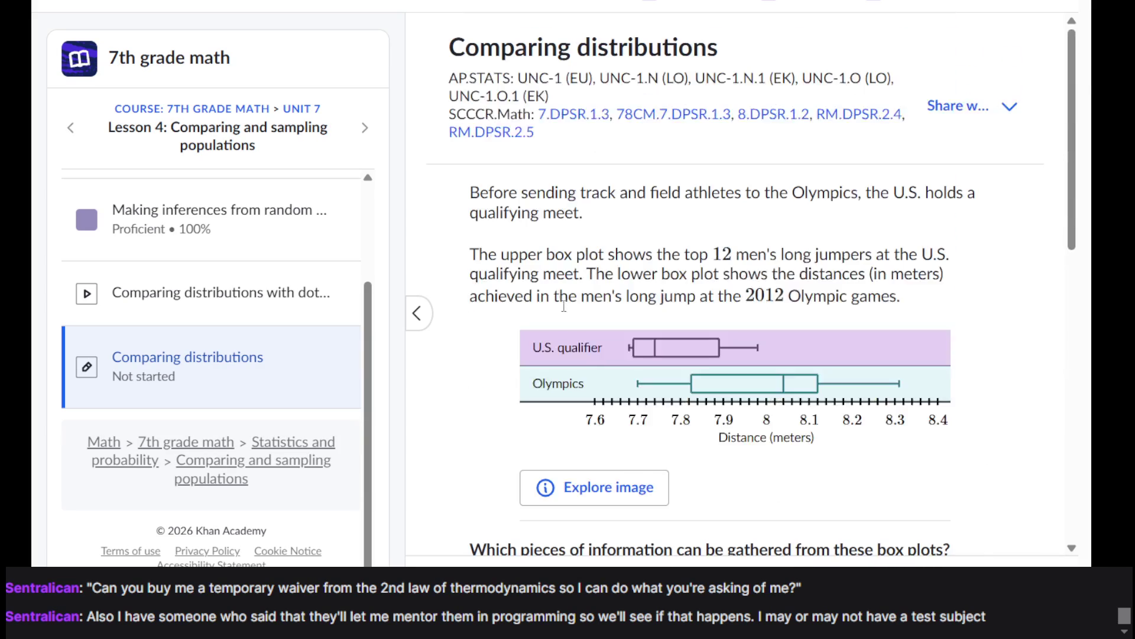
triple_click(630, 274)
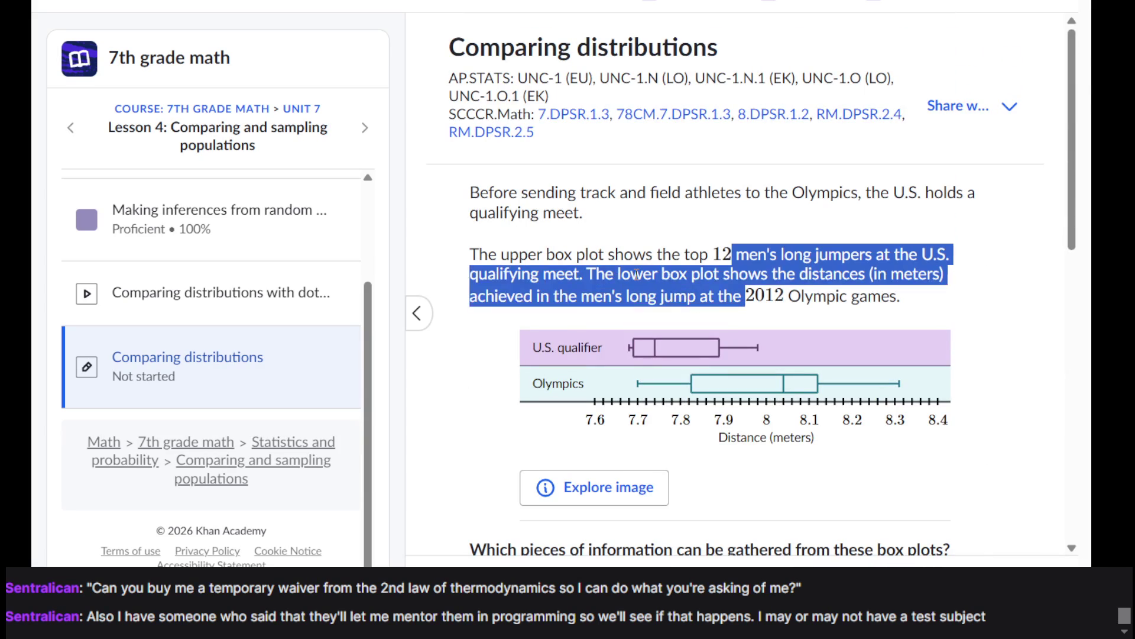
left_click(636, 274)
triple_click(635, 274)
double_click(636, 274)
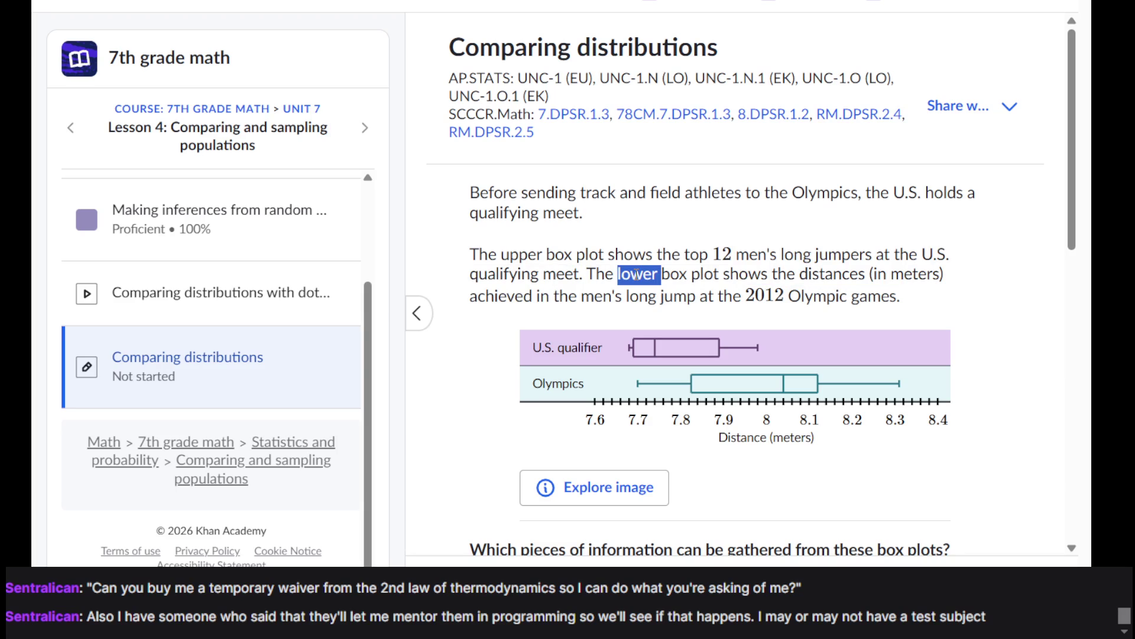
triple_click(636, 274)
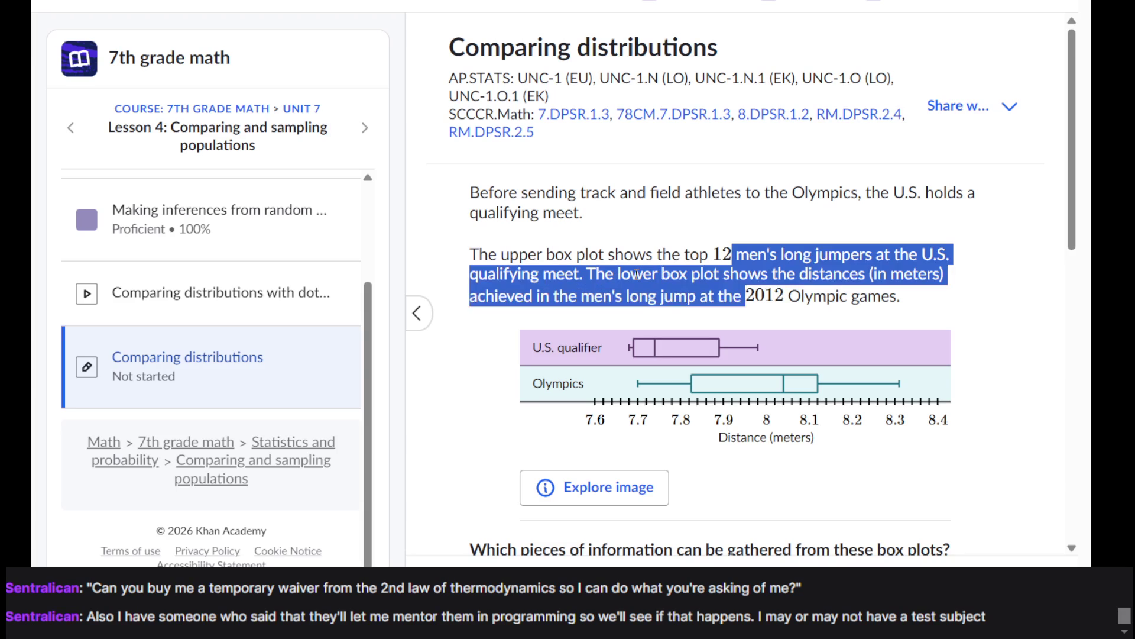